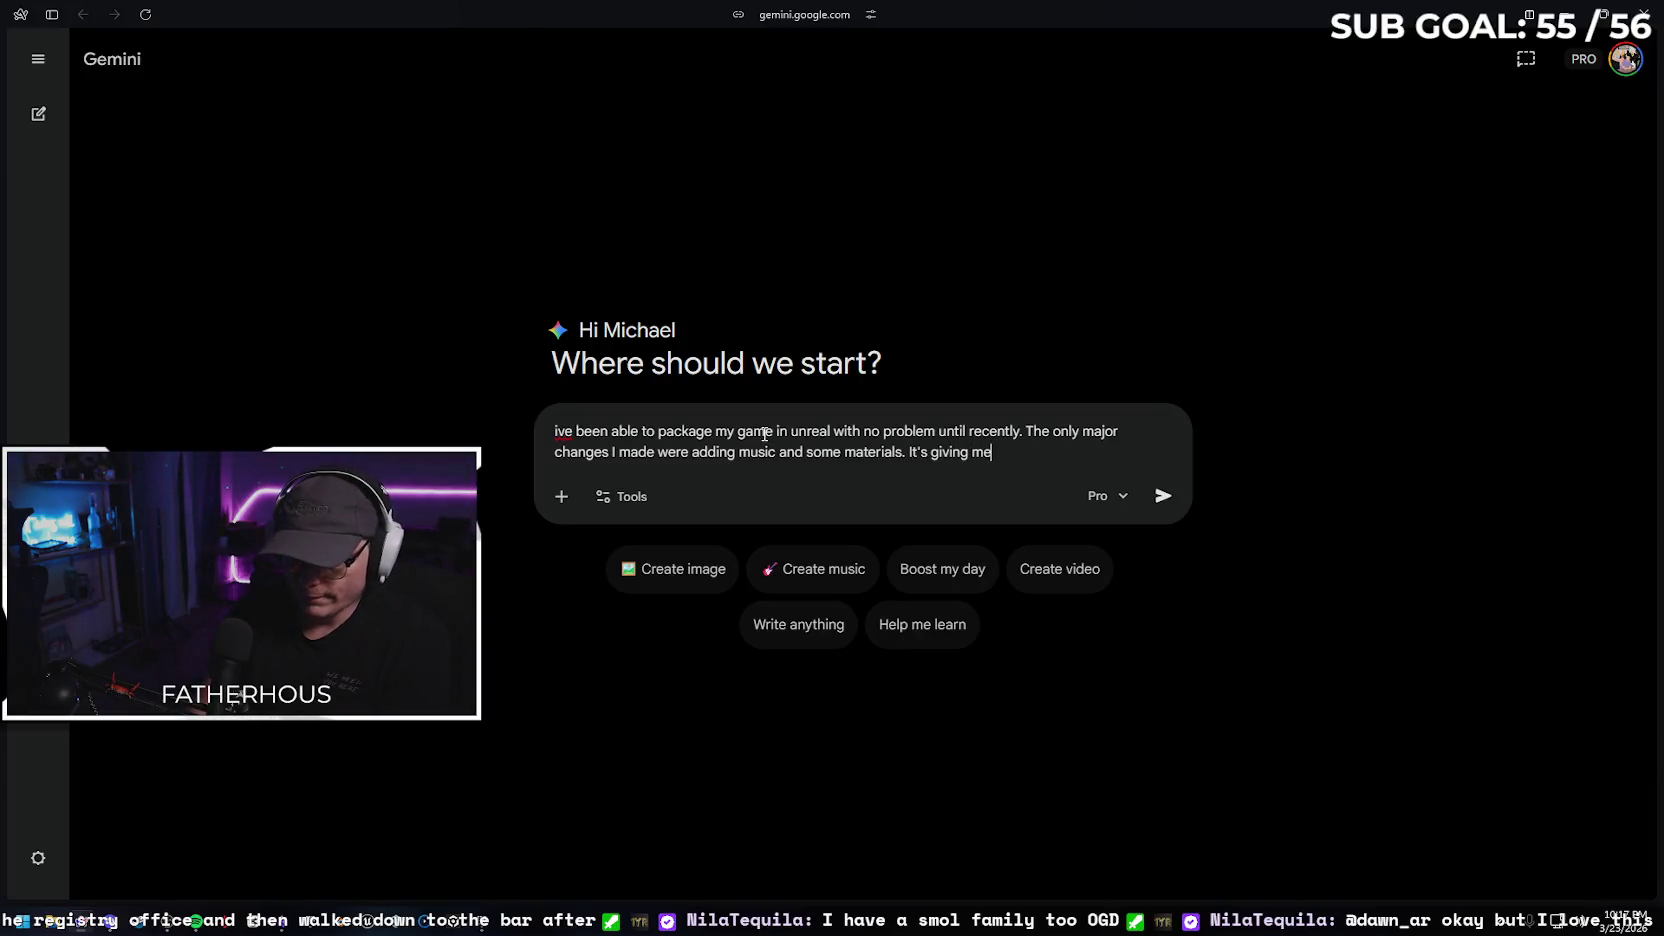
Ask Gemini why the game fails packaging with an 'unknown cook error' though it builds and cooks fine
type(" \"unkno")
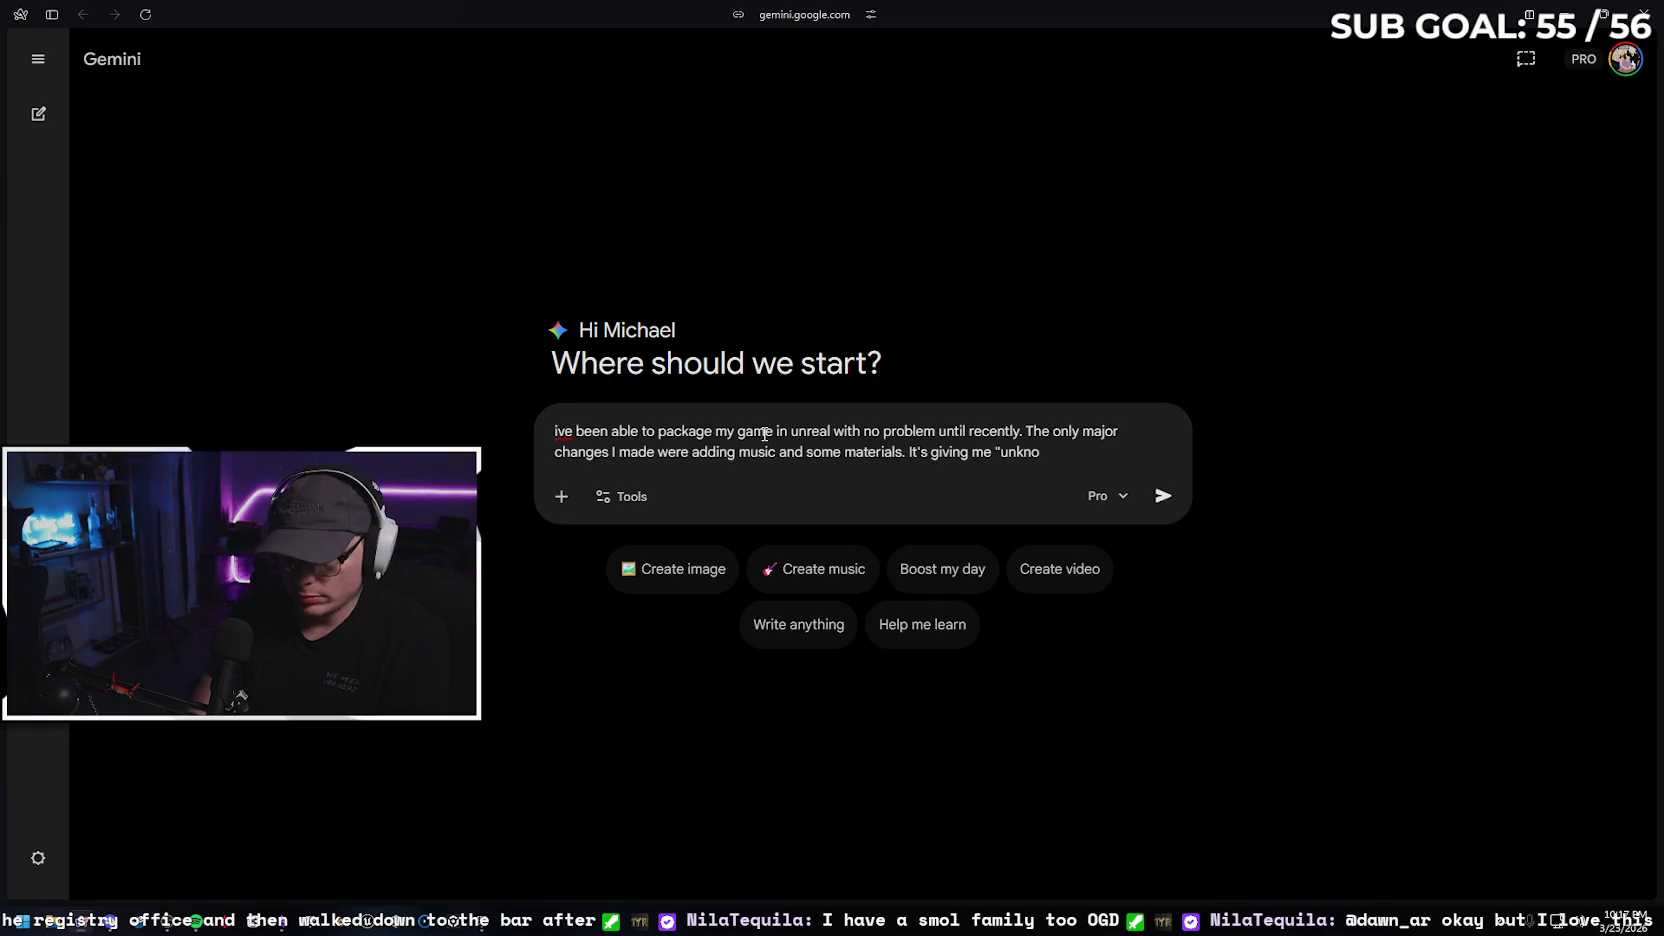
type("wn cook error\"")
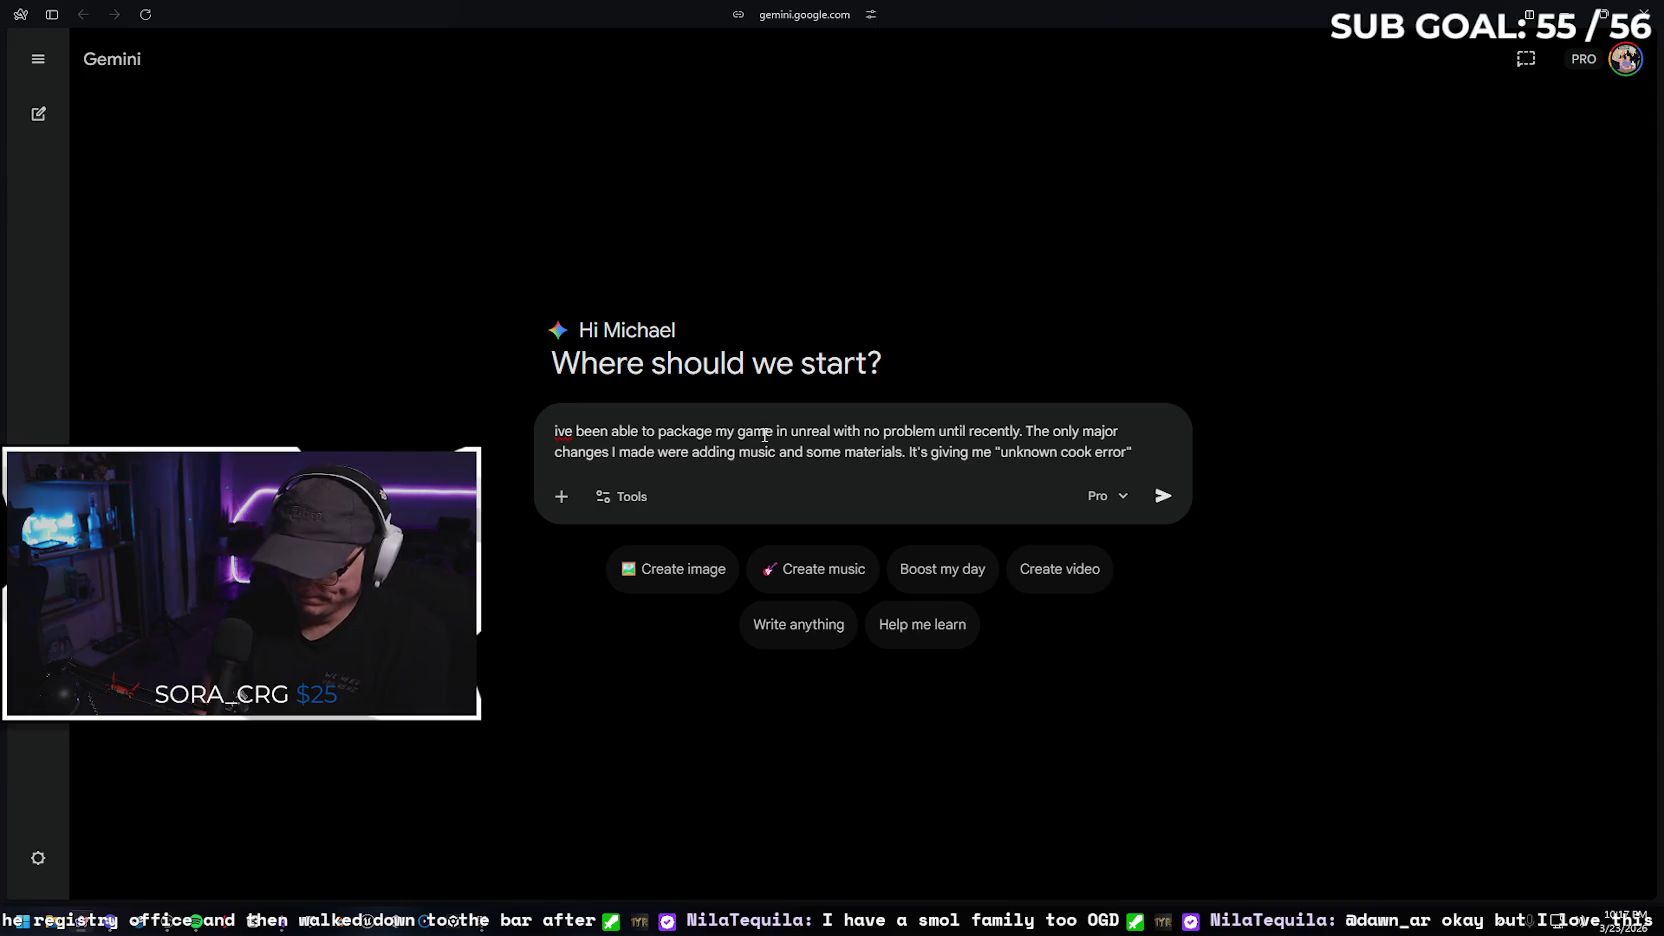
type(" but the")
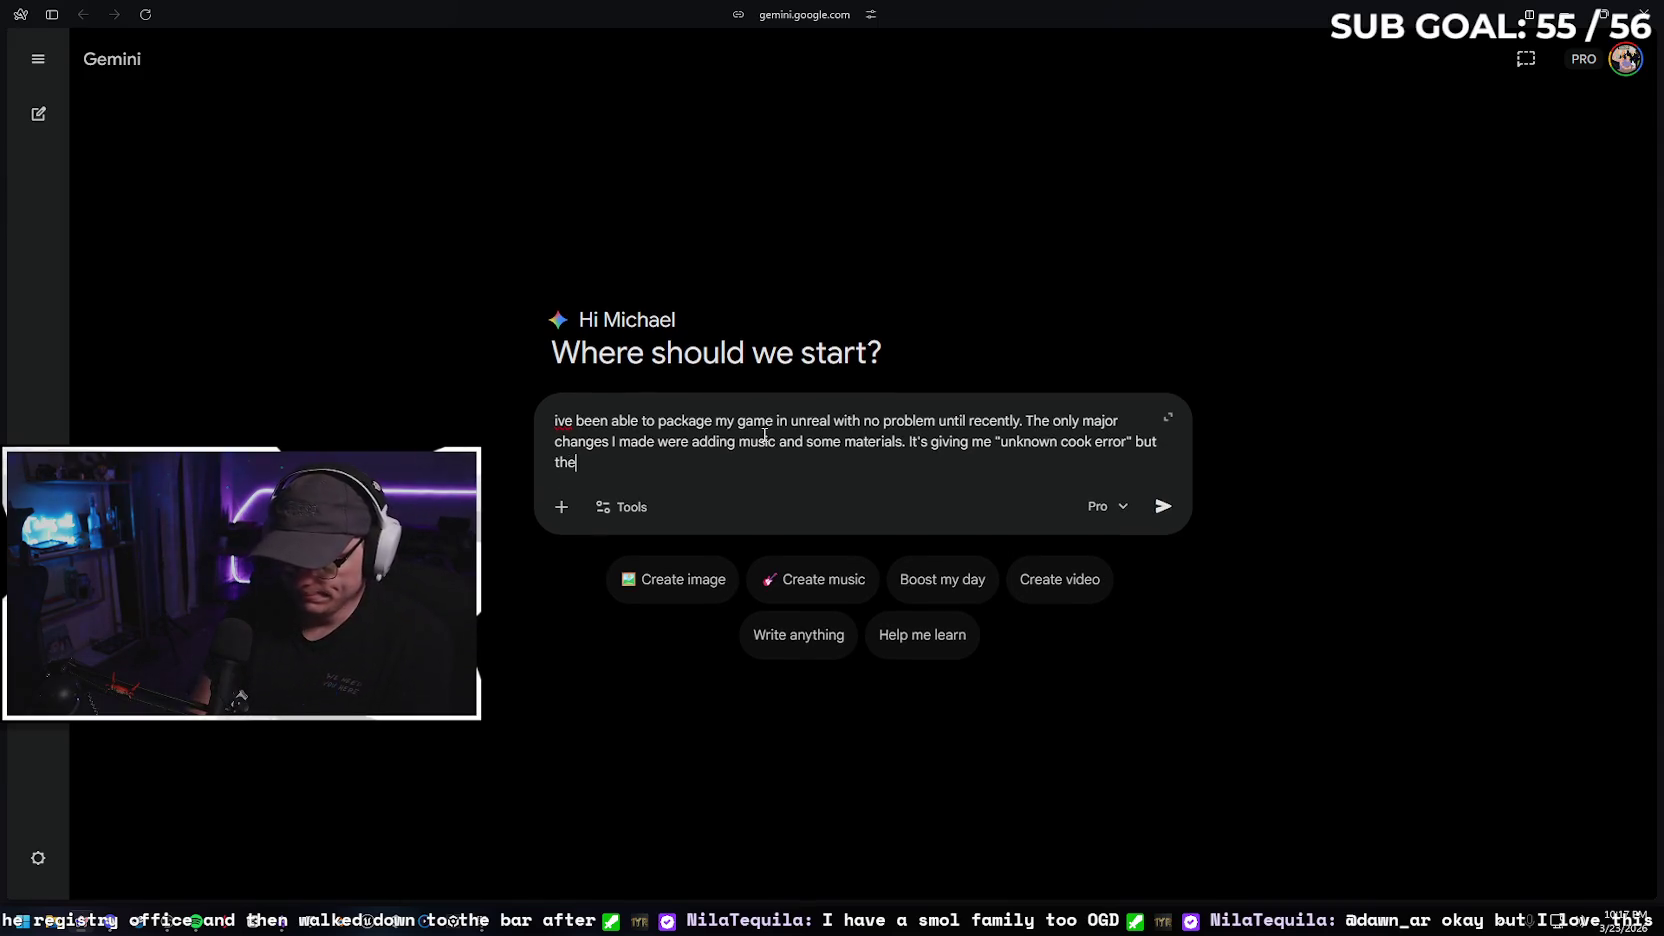
type(" game")
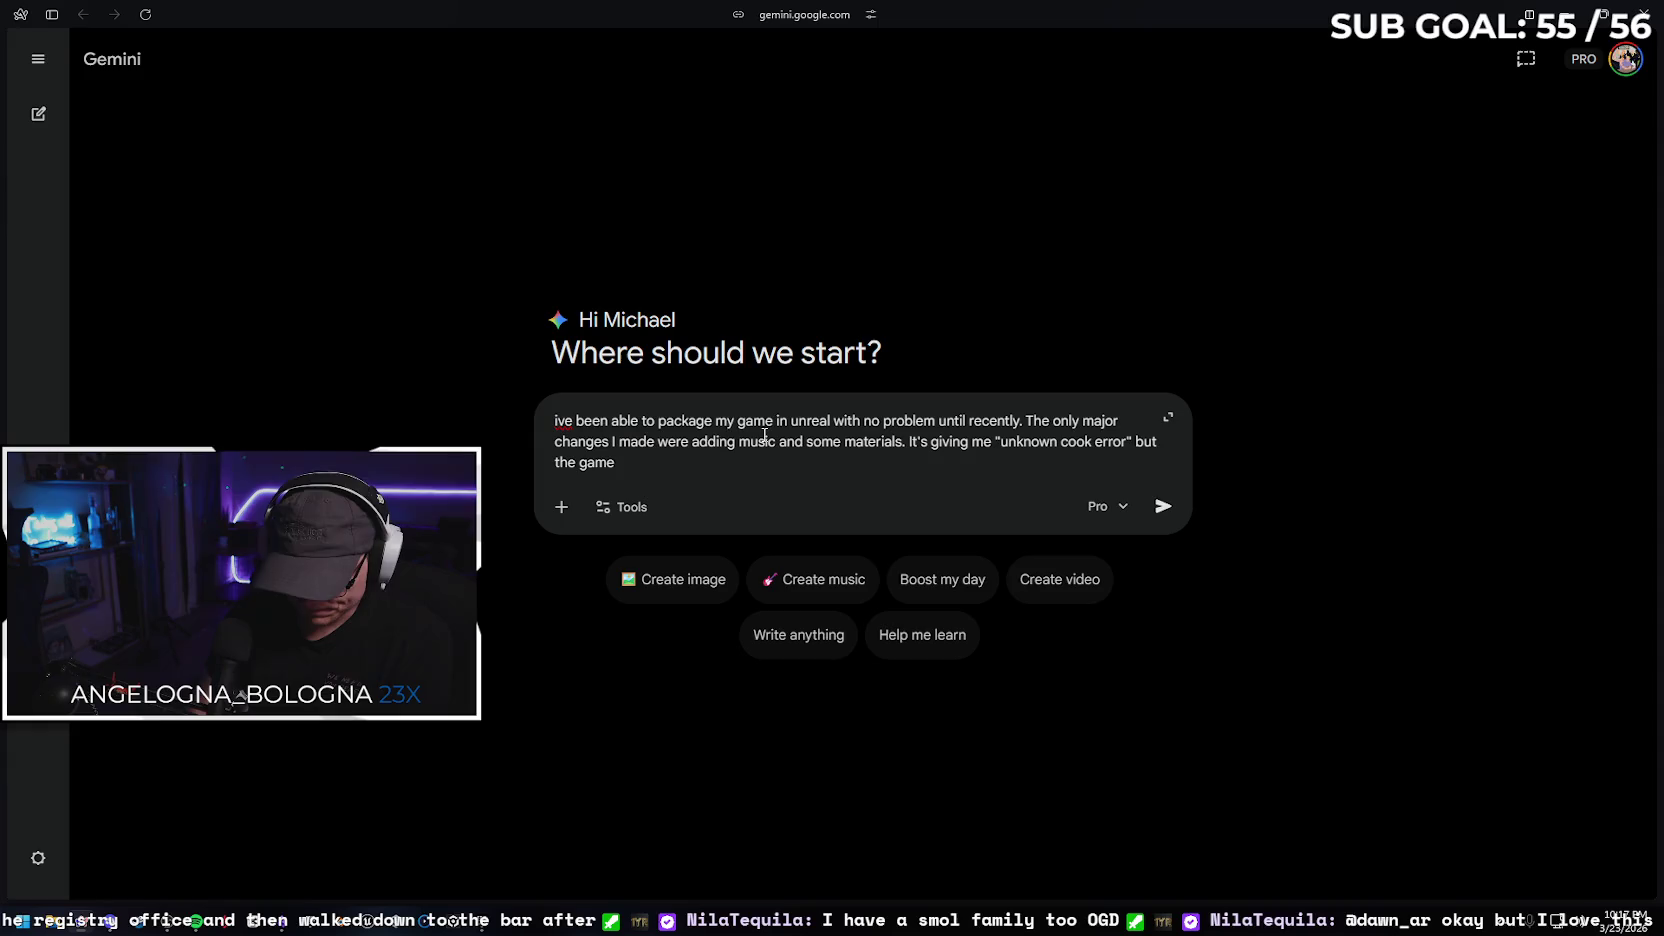
type(" builds and cooks fine f")
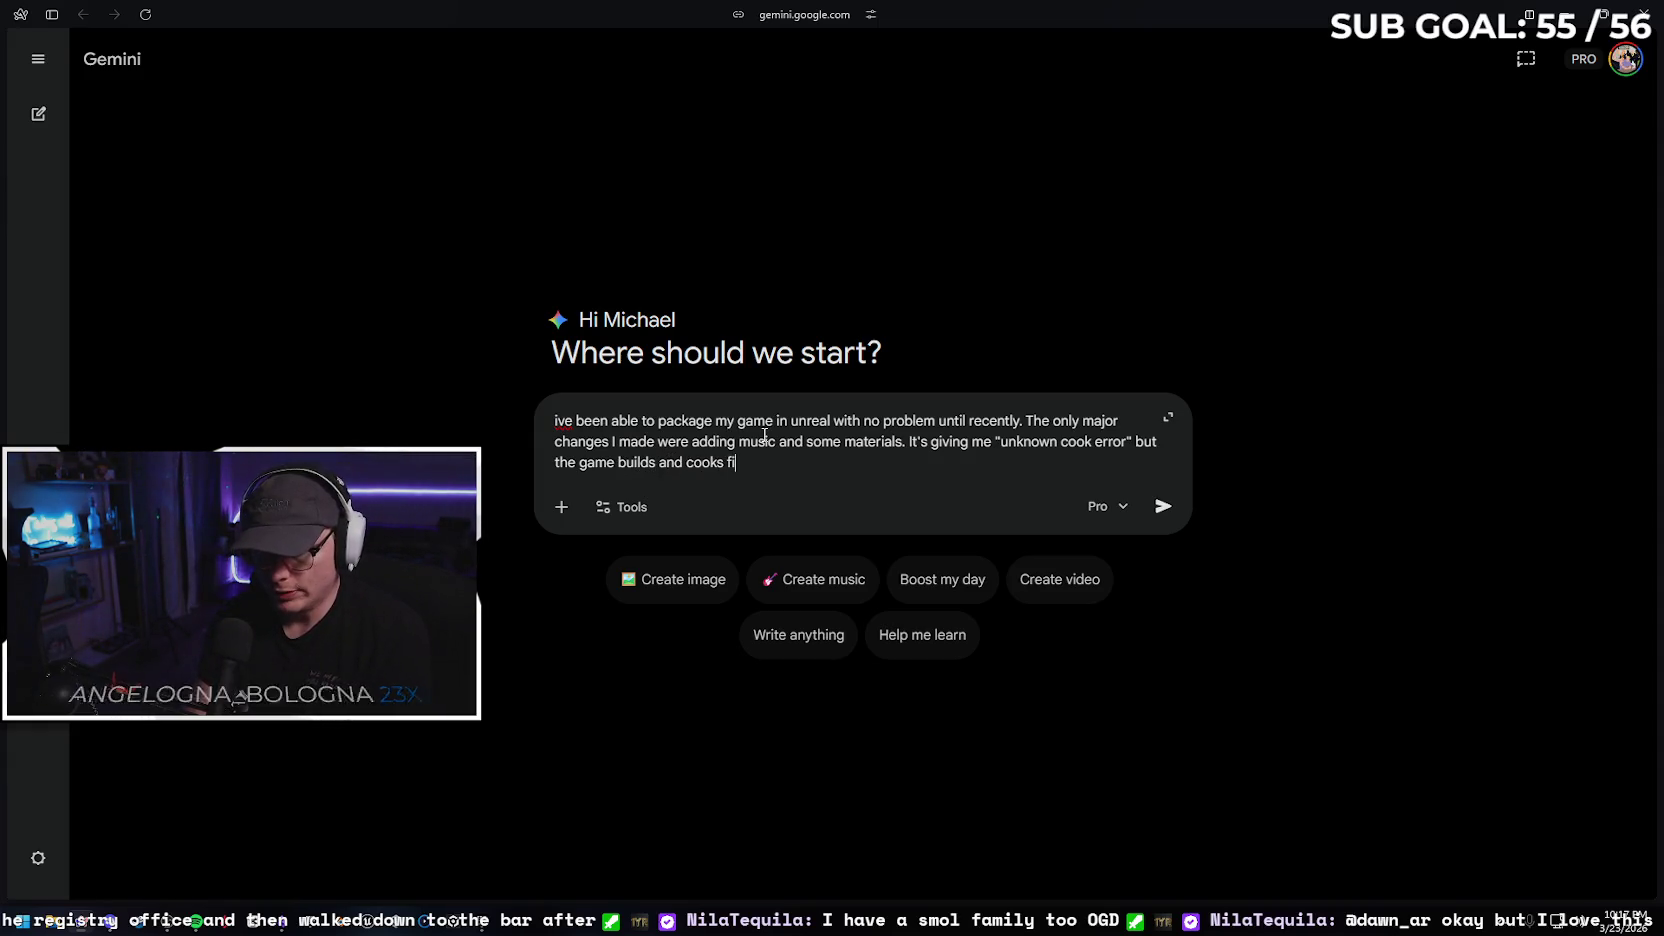
type("rom what I can see. ")
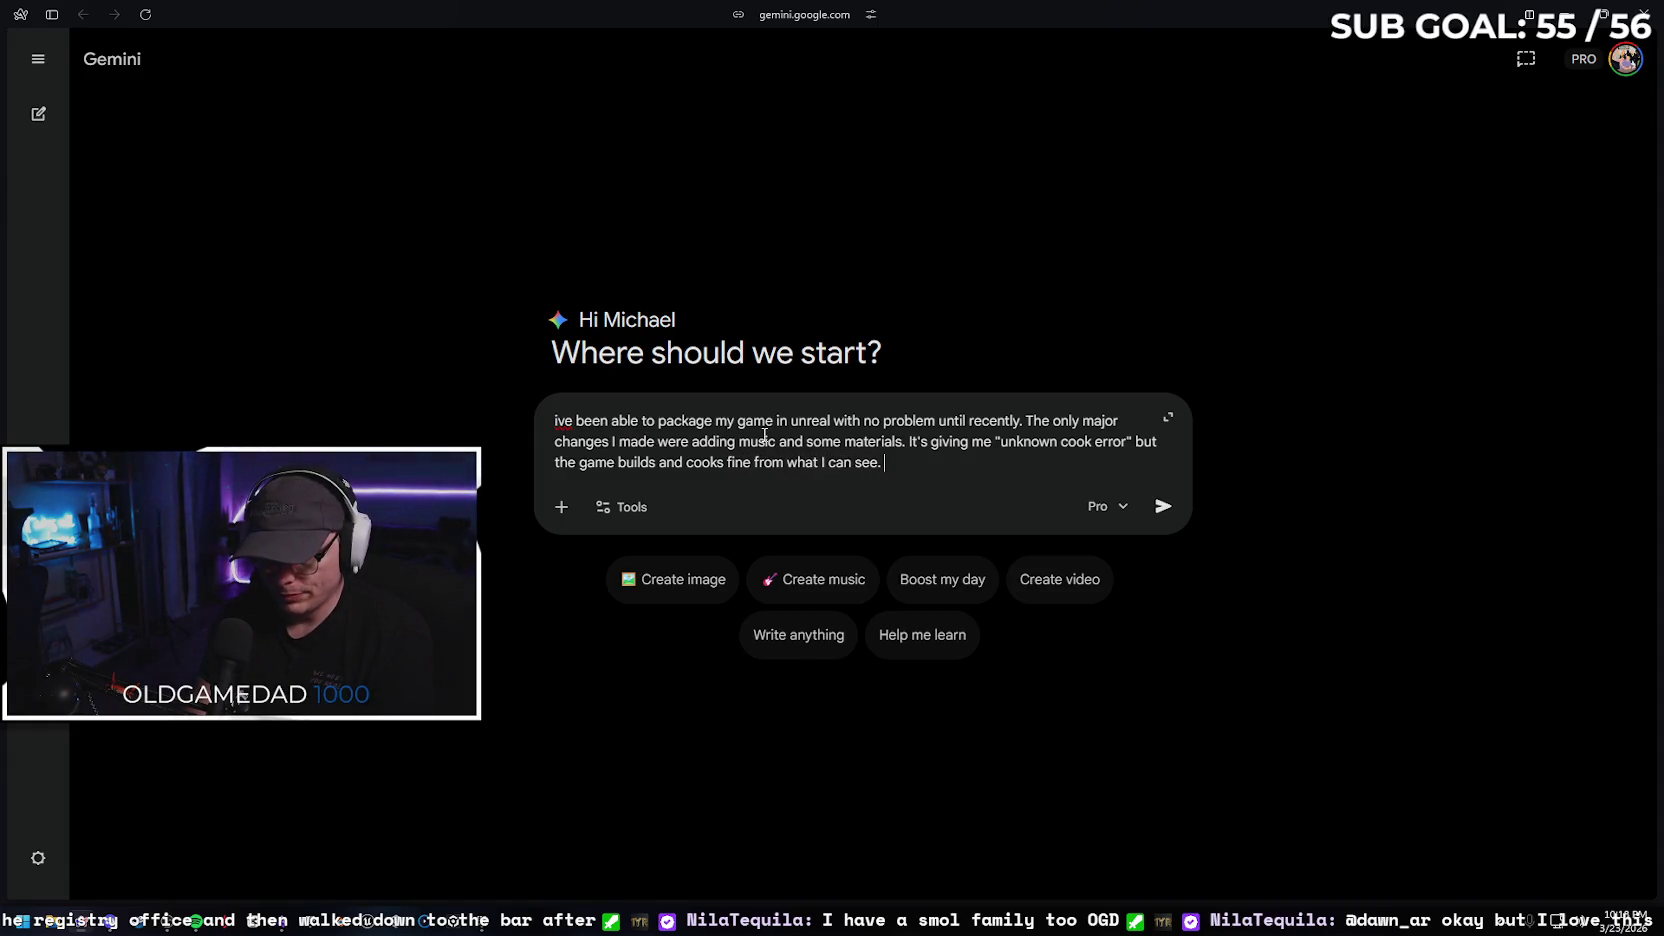
type("Help?")
key("Return")
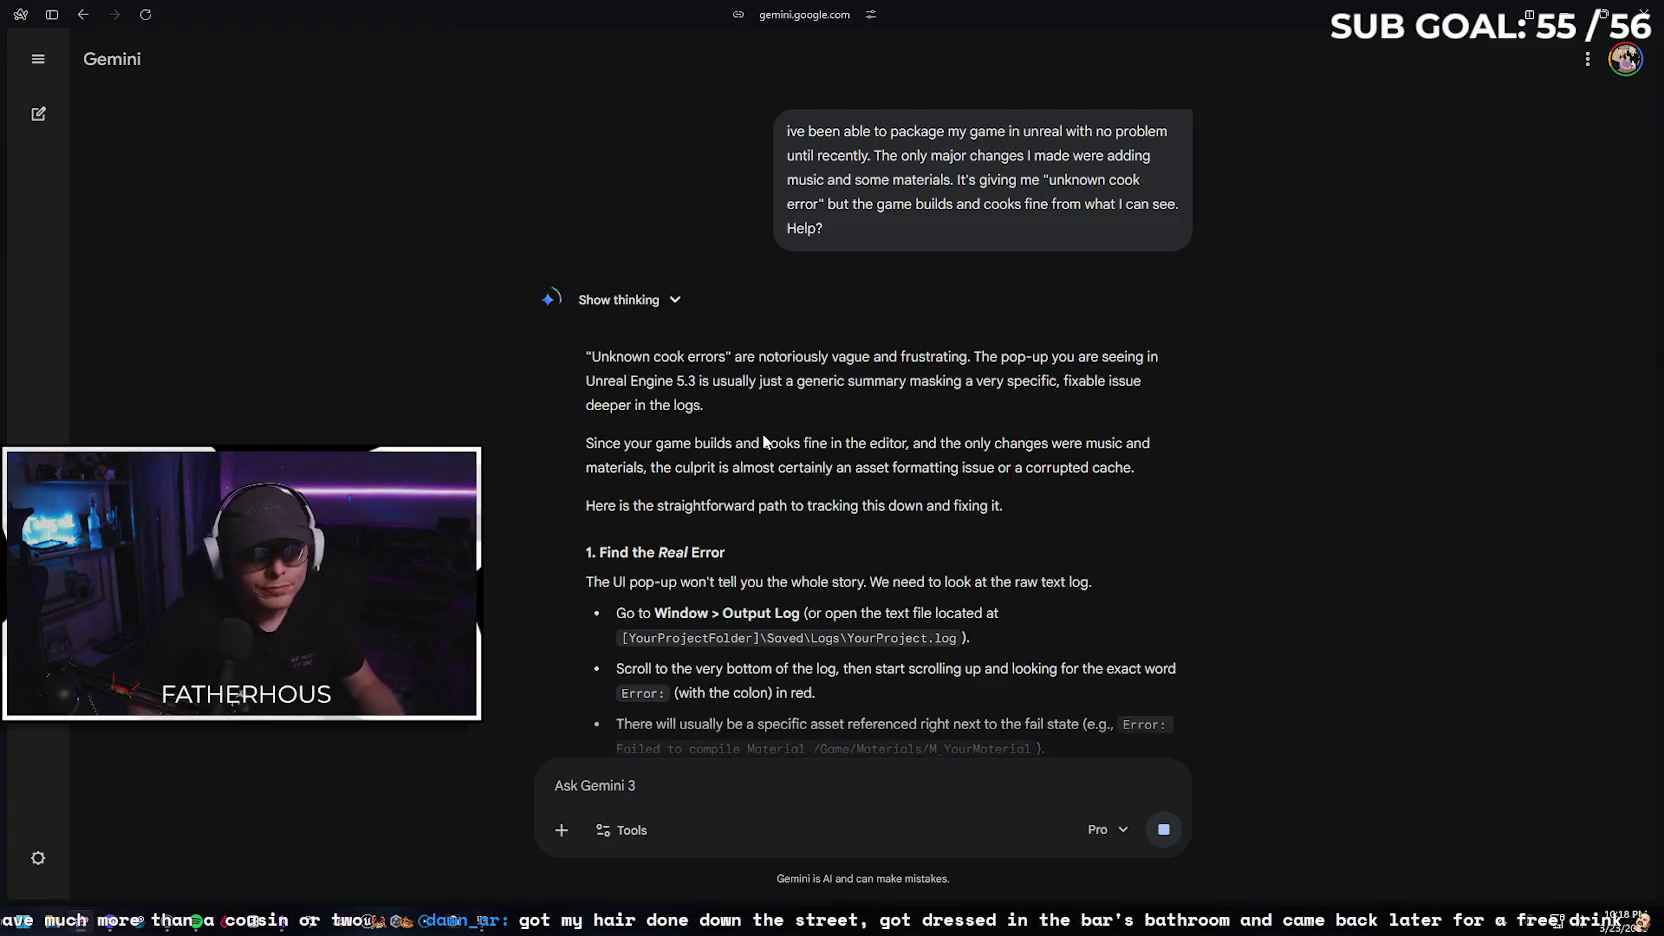
Wait for Gemini's answer blaming asset formatting or a corrupted cache, starting with finding the real error
key("ctrl+alt+s")
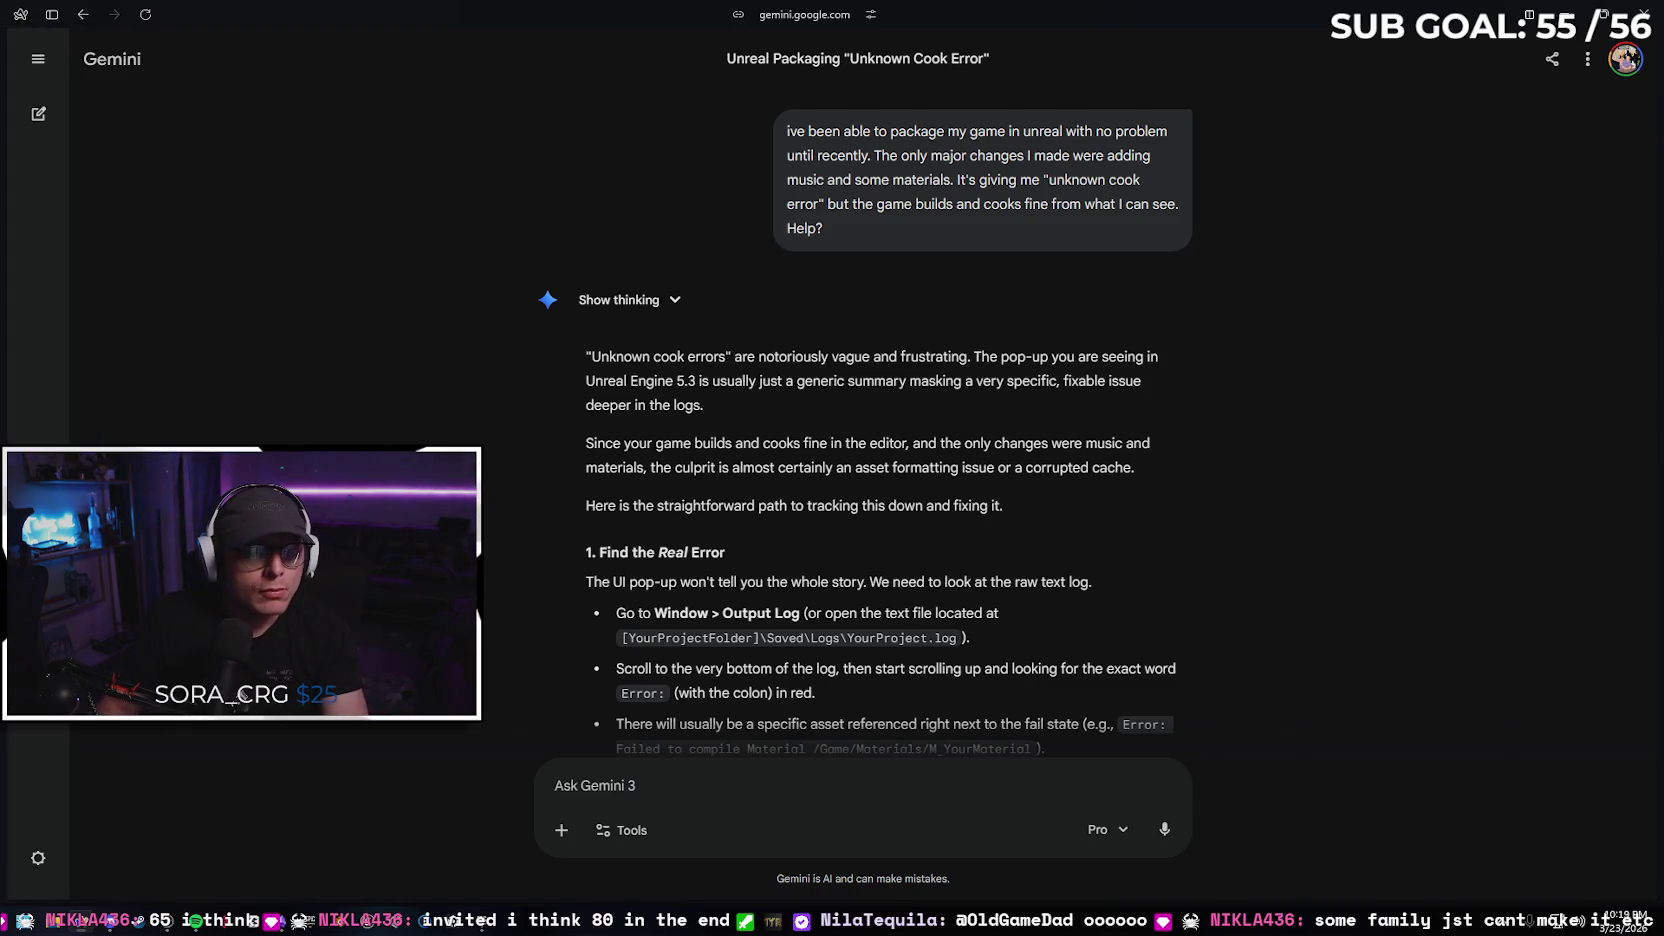
mouse_move(2, 400)
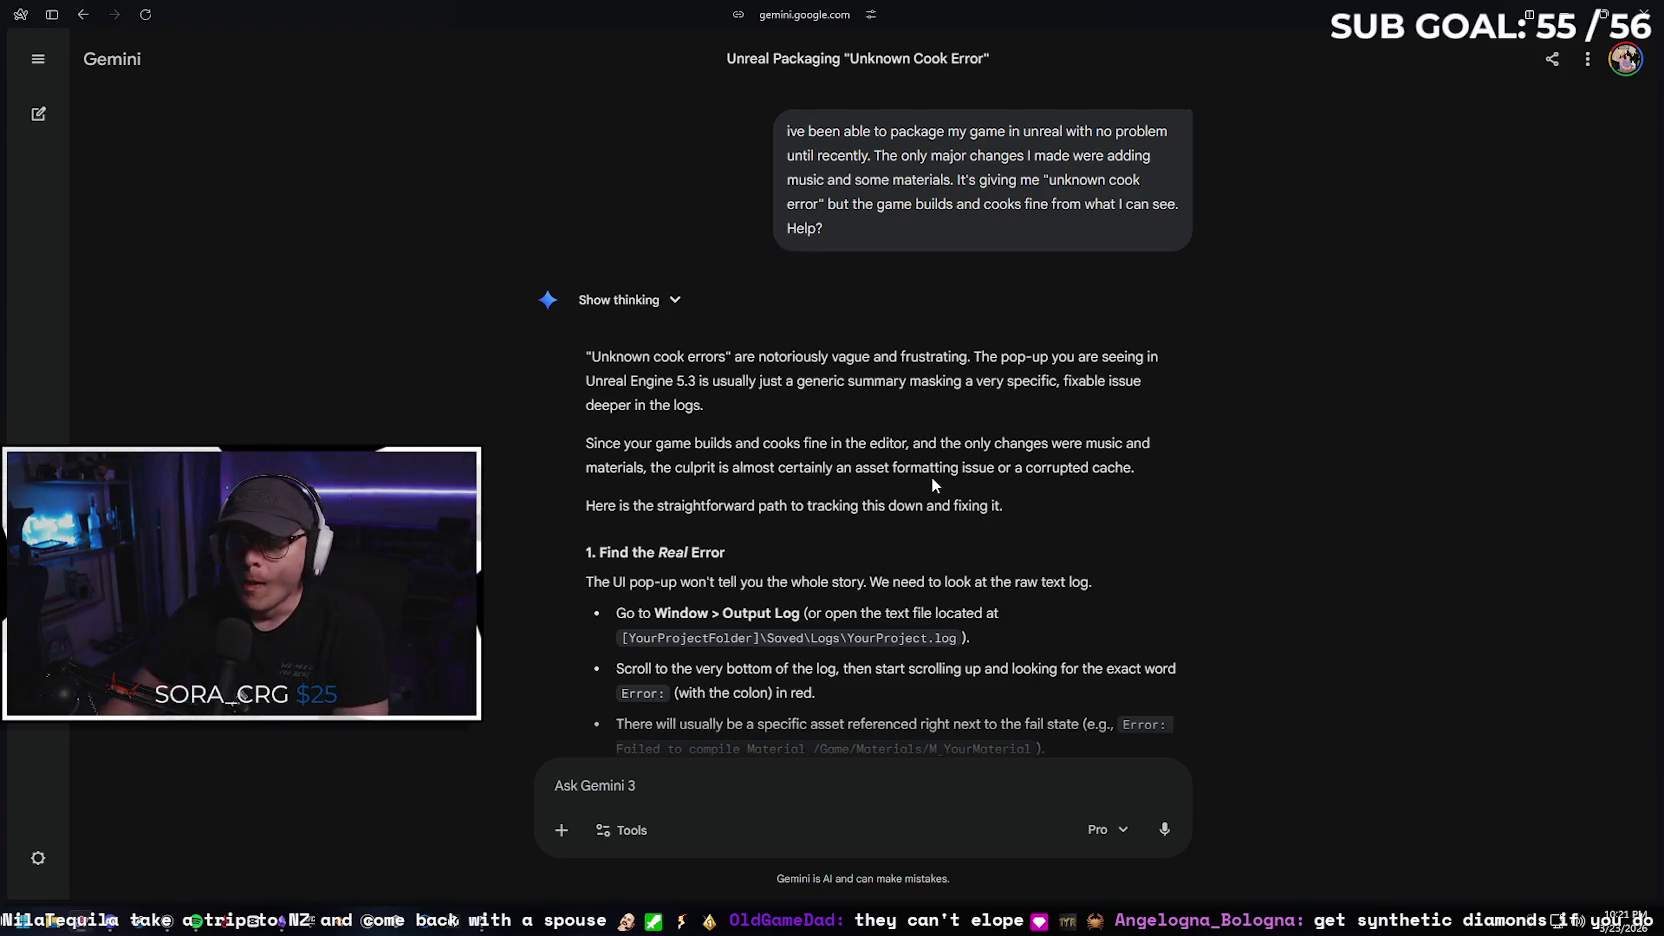
Read Gemini's 16-bit PCM 44.1kHz audio advice and materials step, then bring up File Explorer
scroll(1050, 411, "down", 1)
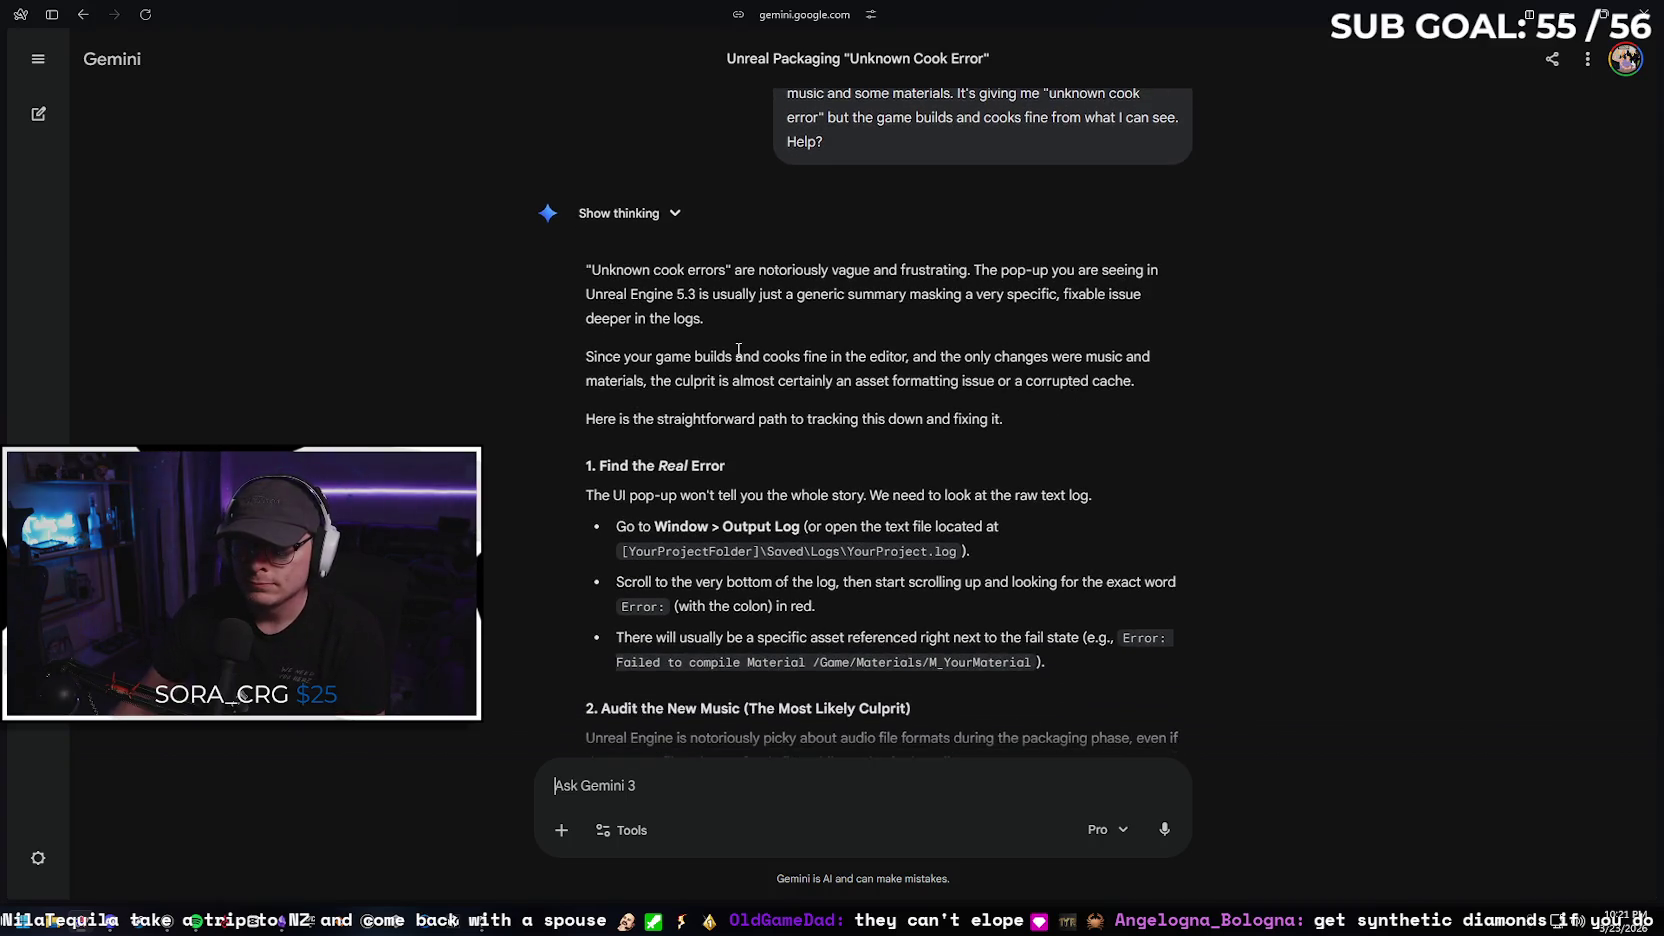
scroll(1066, 318, "down", 1)
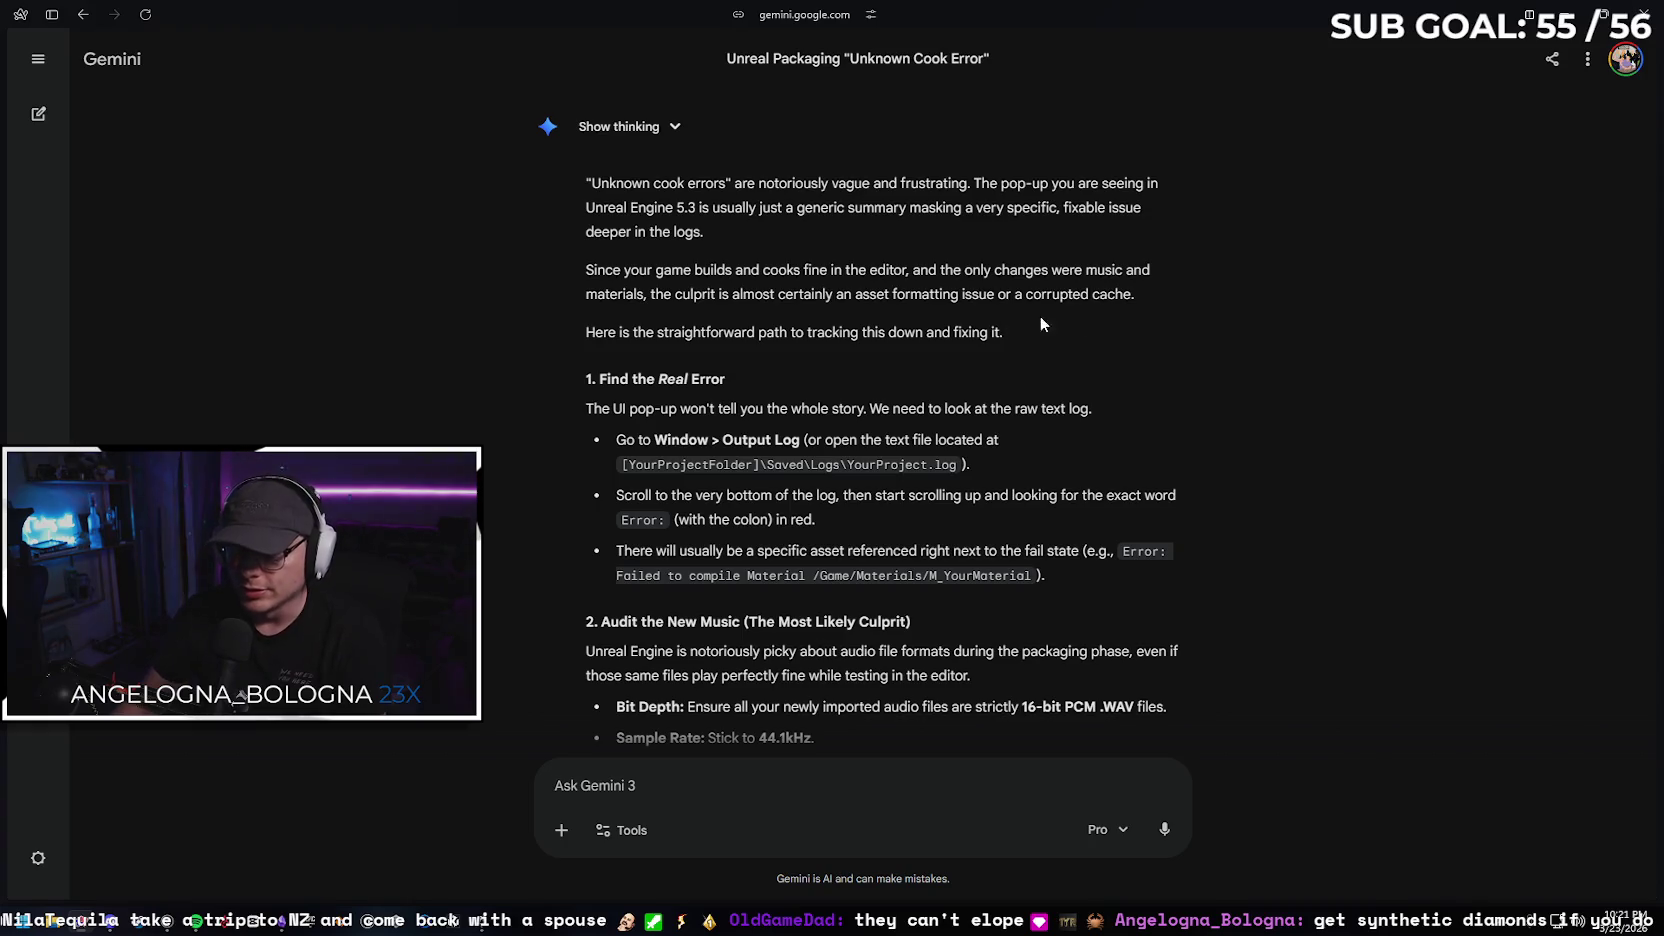
scroll(896, 356, "down", 1)
scroll(896, 358, "down", 2)
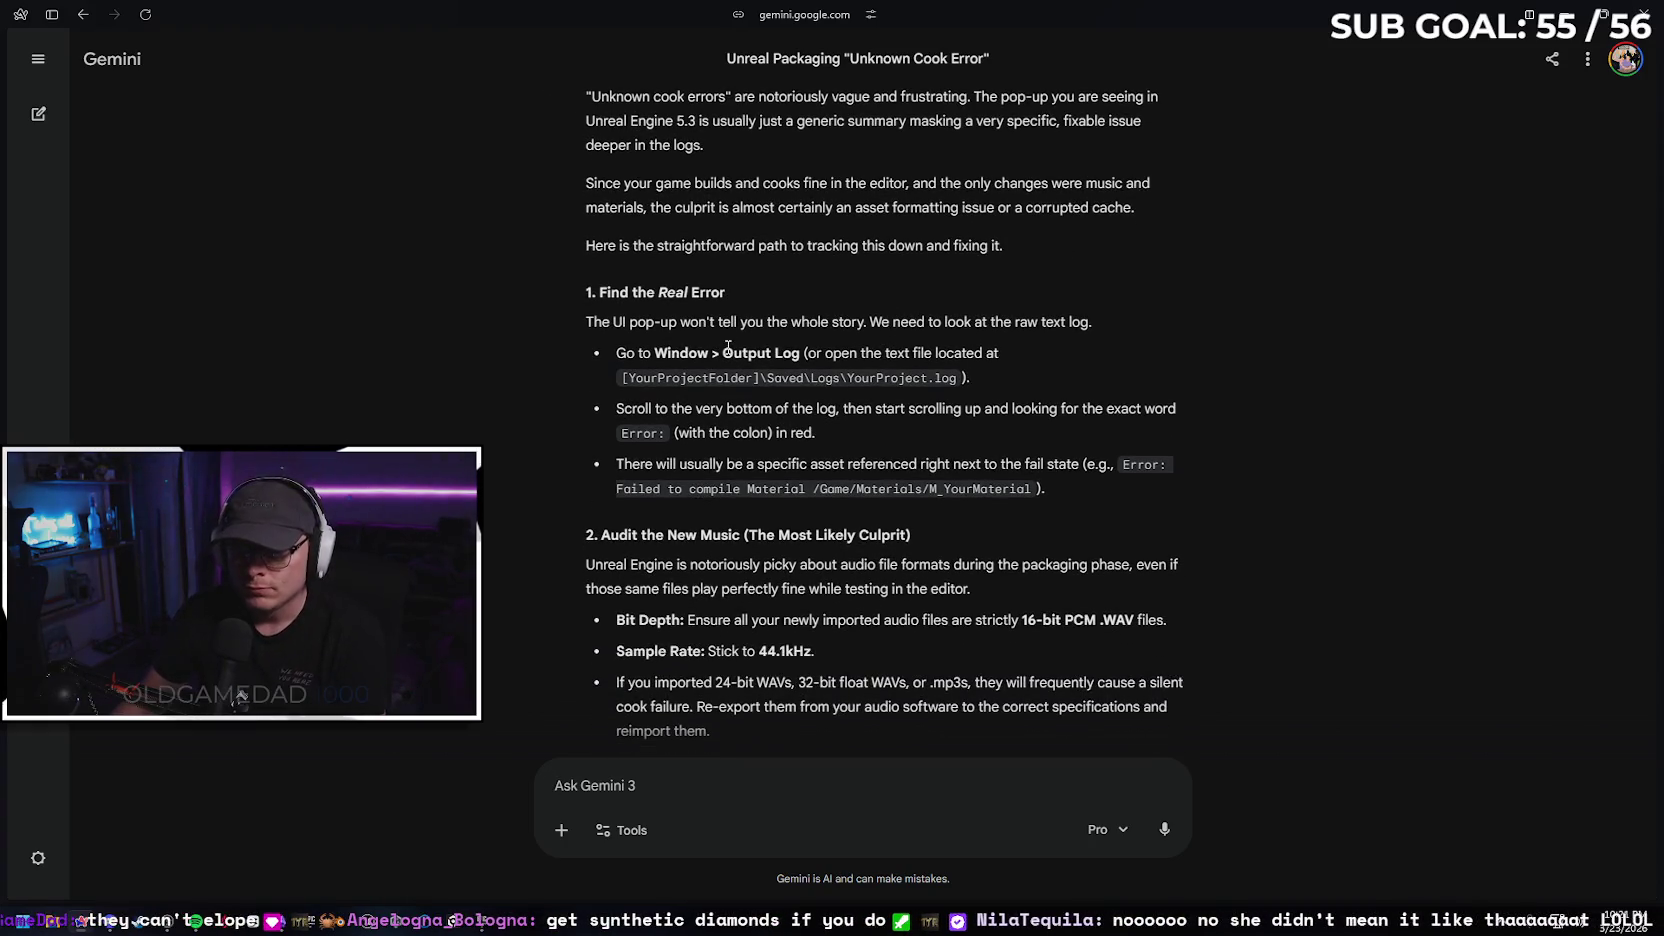
scroll(820, 285, "down", 1)
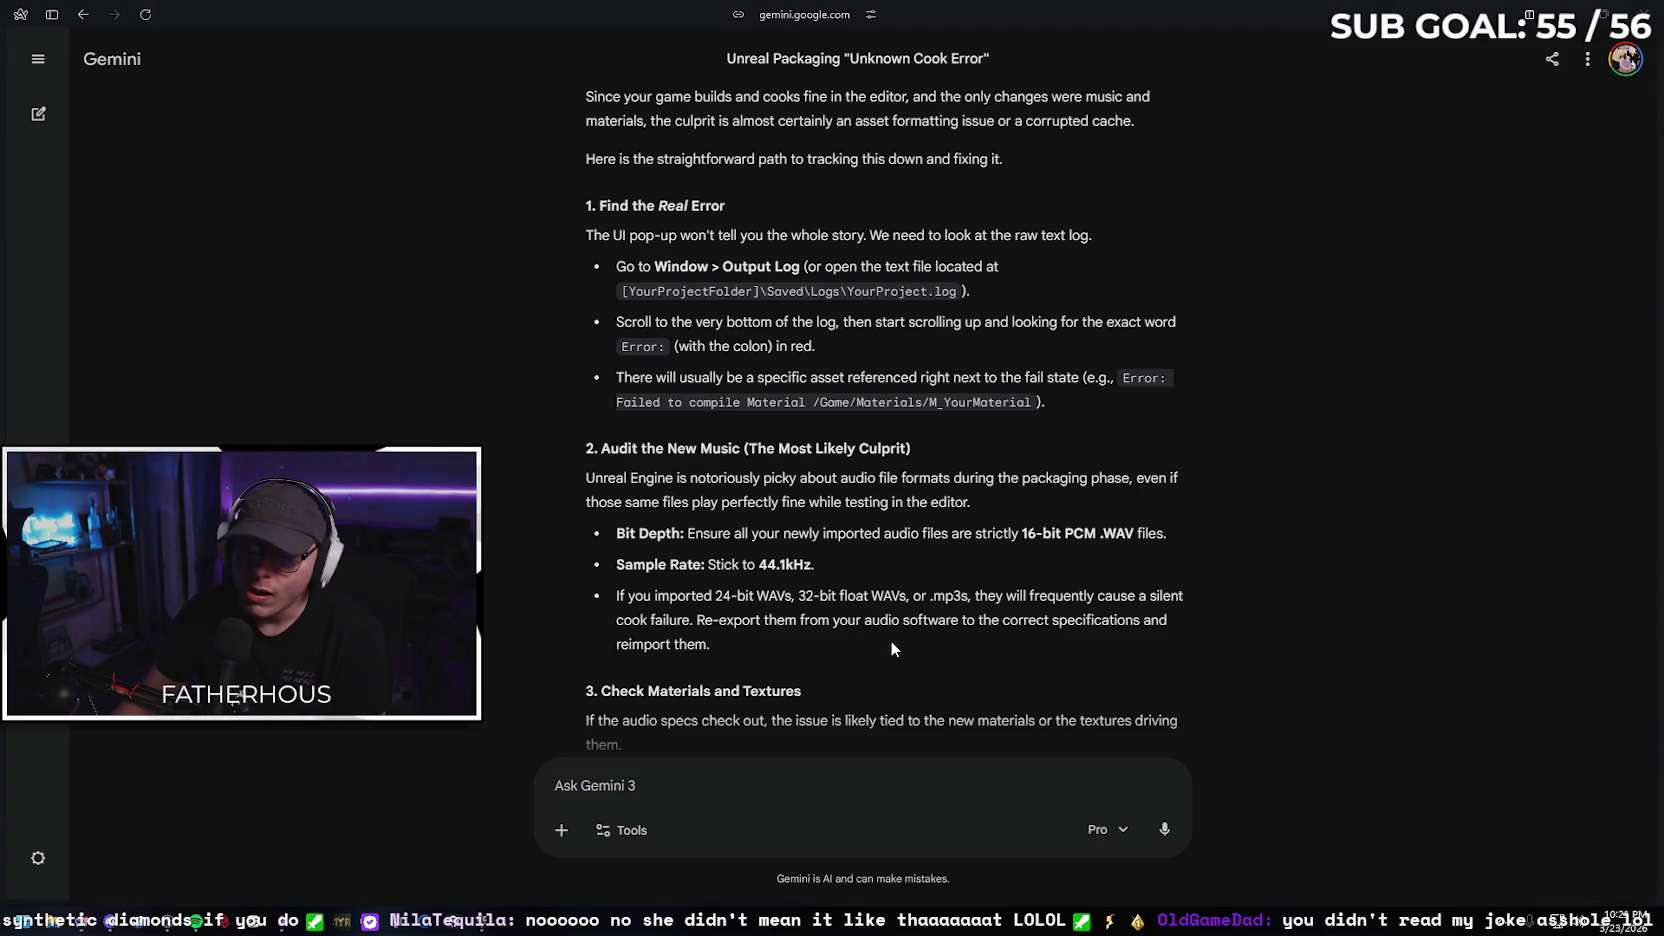
key("super+e")
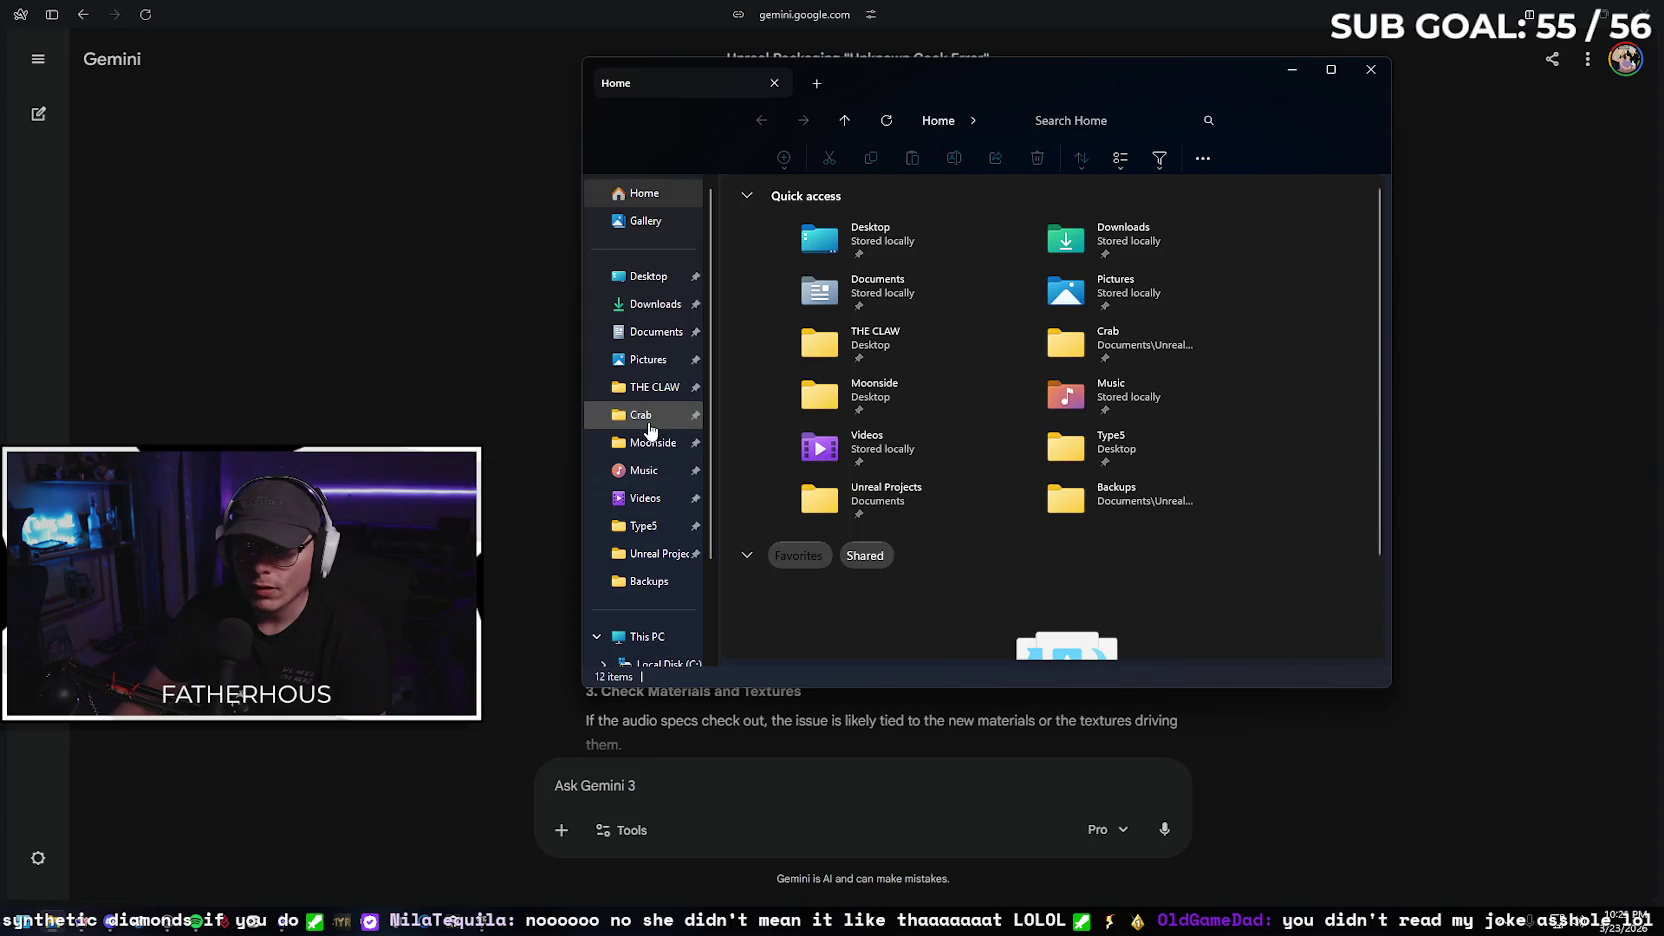
Open Crab.log from the Crab project's Saved\Logs folder in Notepad
left_click(649, 430)
double_click(994, 360)
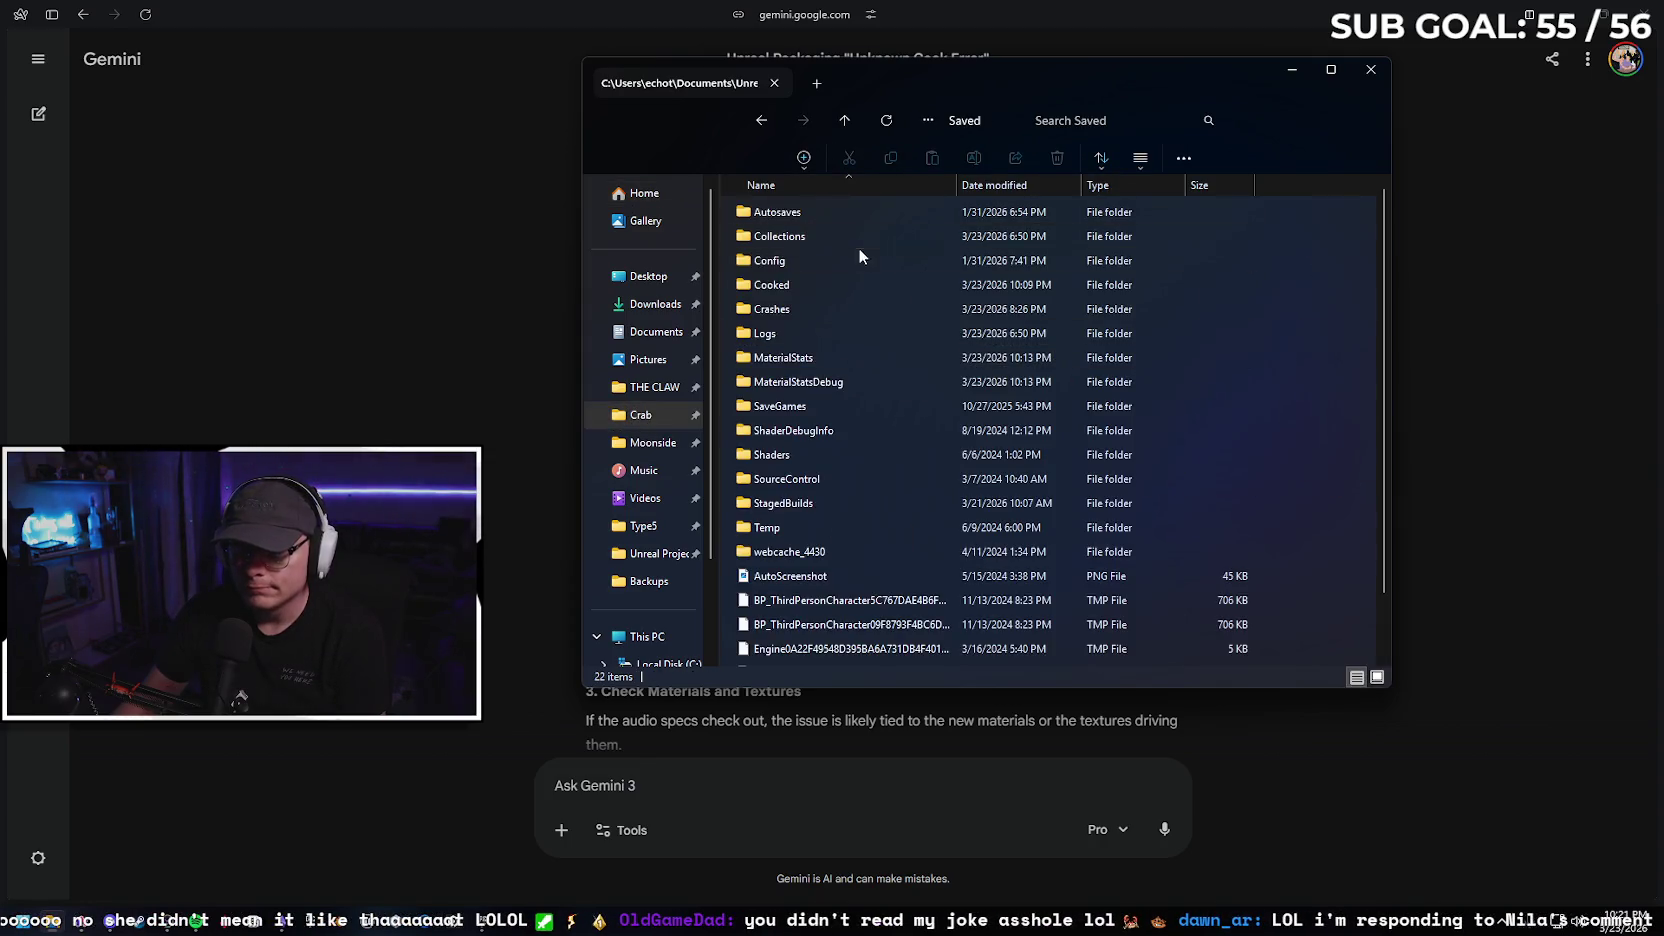
double_click(815, 335)
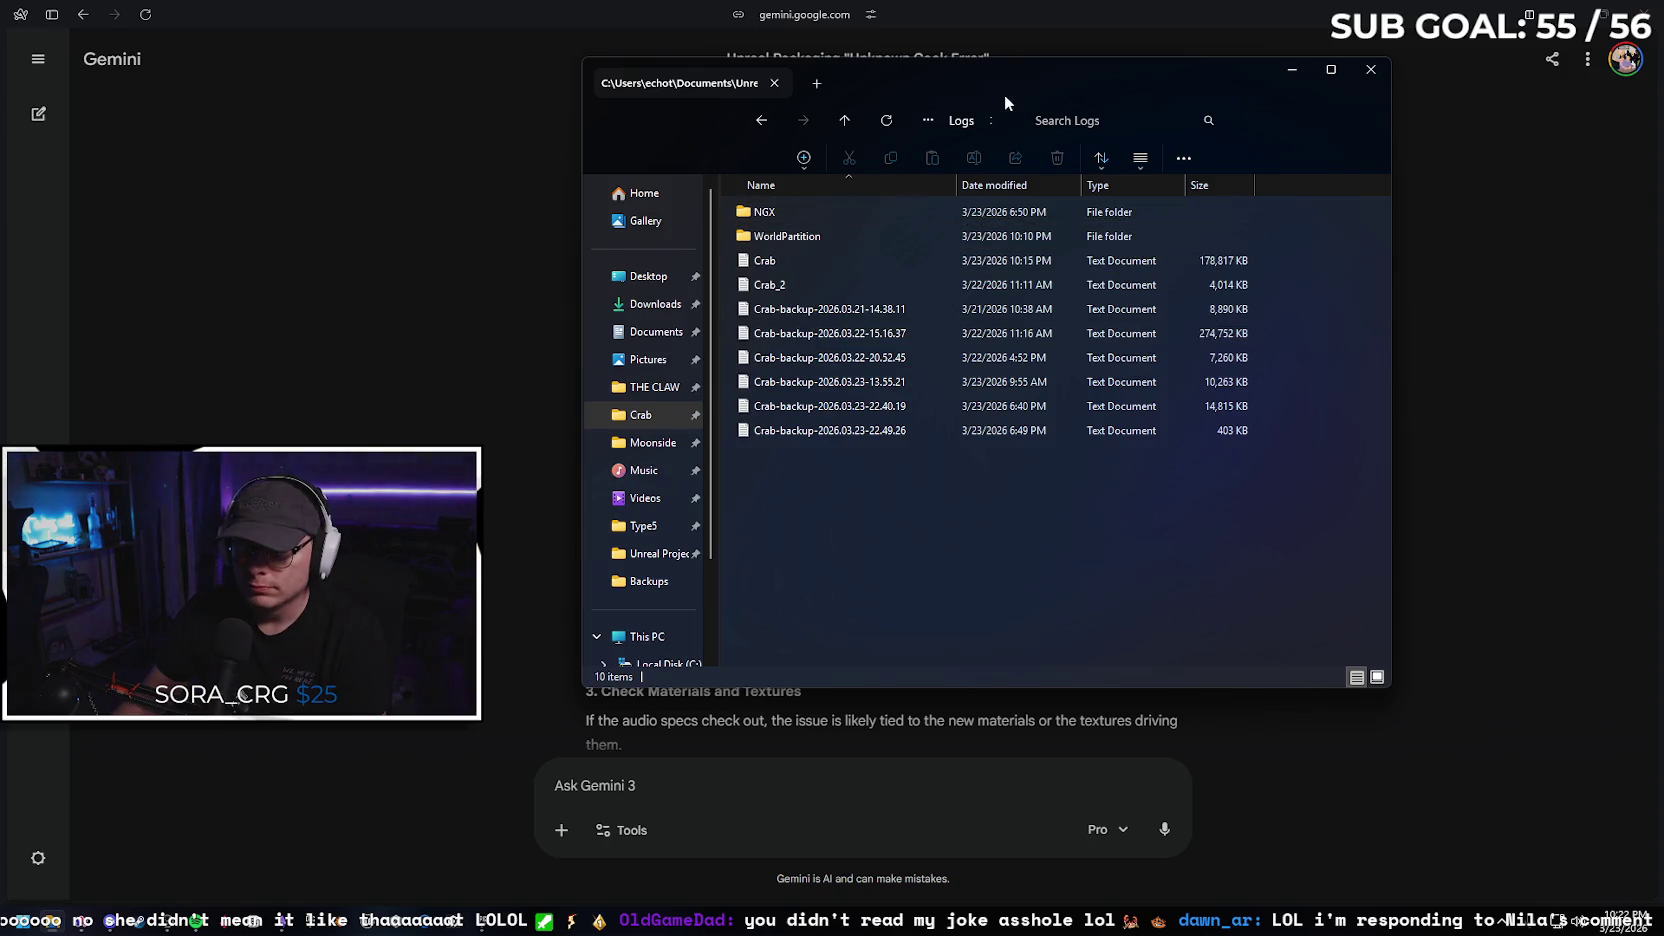
mouse_move(1011, 75)
left_mouse_down()
mouse_move(914, 390)
mouse_move(927, 499)
mouse_move(972, 449)
left_mouse_up()
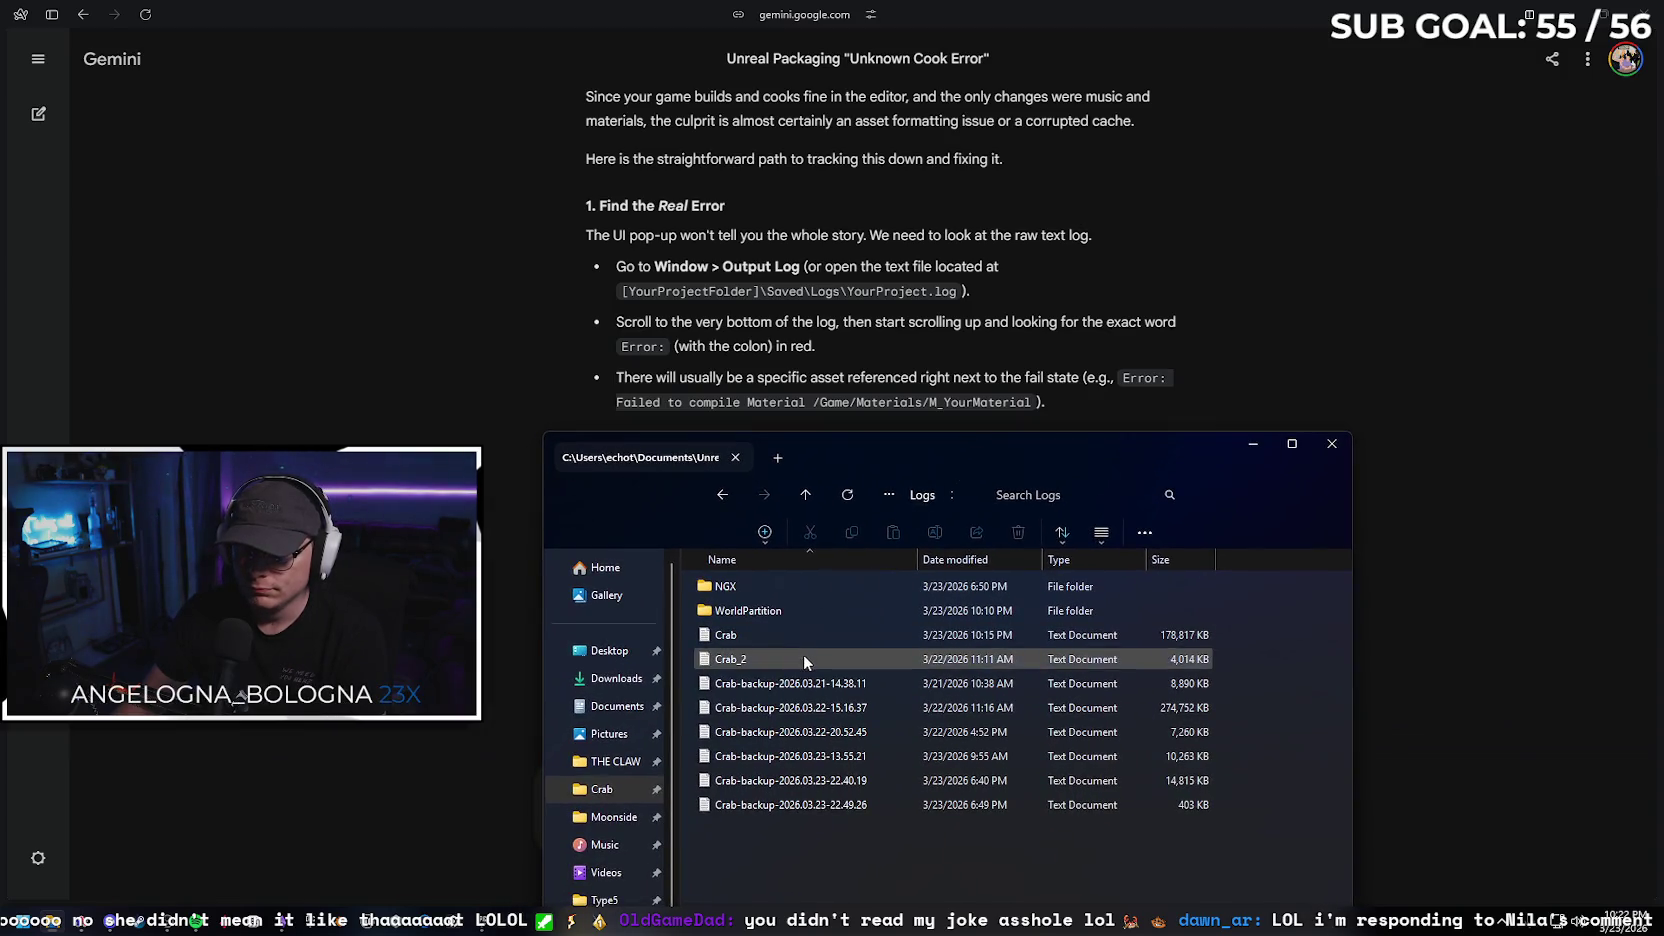
double_click(809, 634)
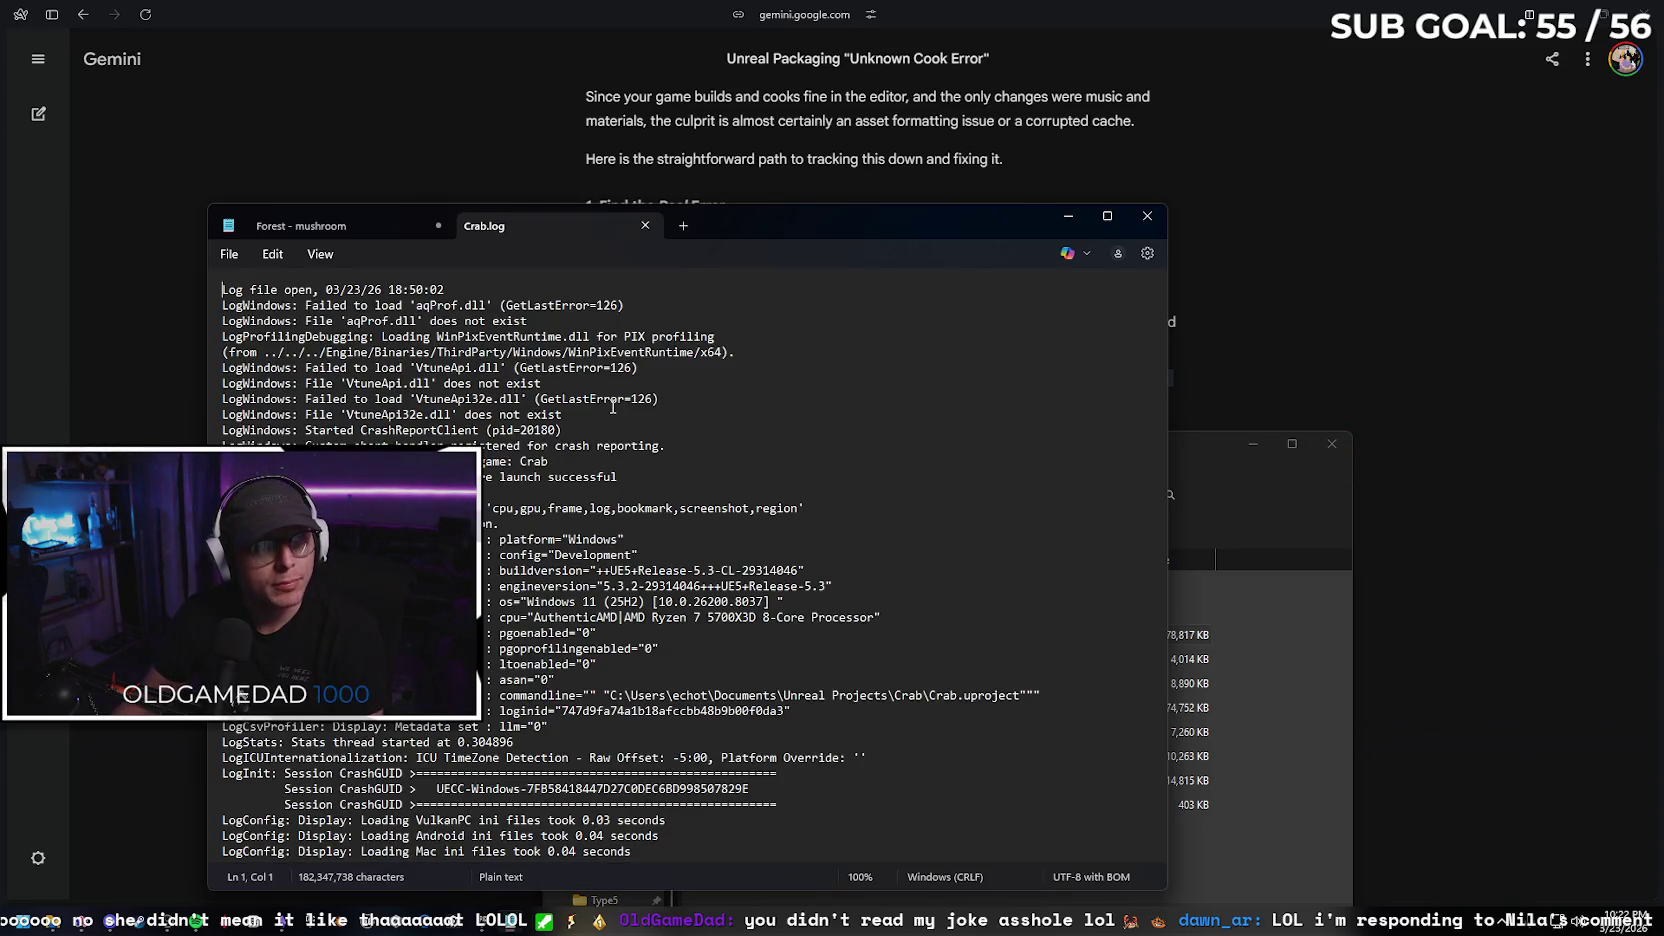
Close the Forest - mushroom notes tab in Notepad without saving
left_click_drag(782, 232, 834, 177)
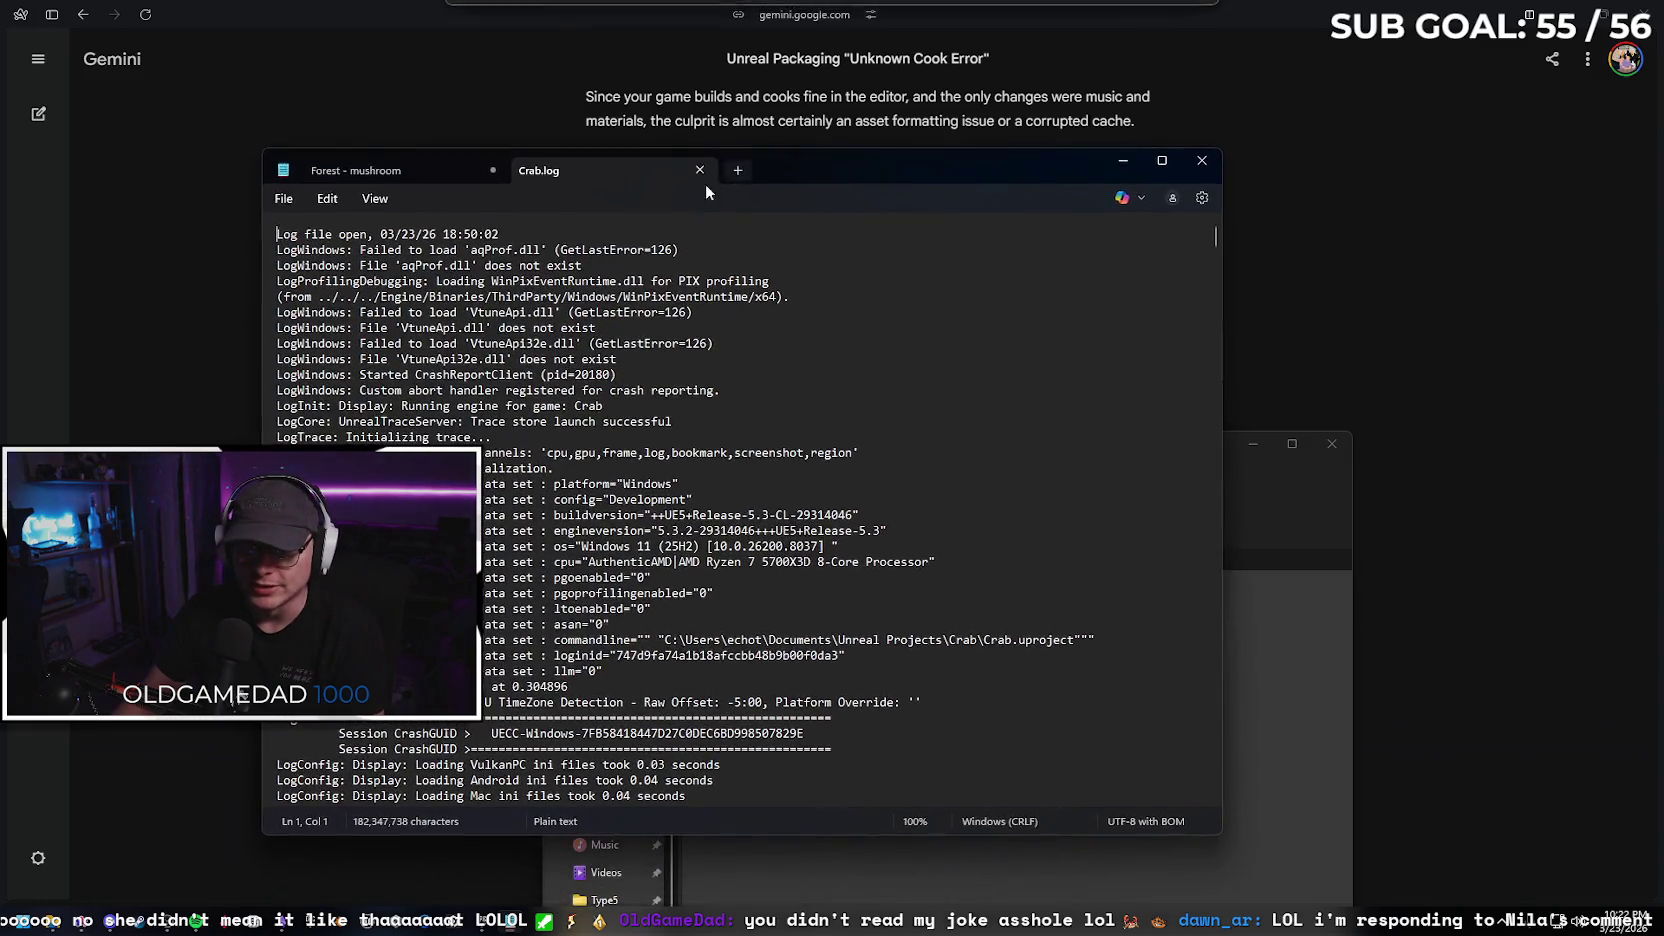
left_click(491, 172)
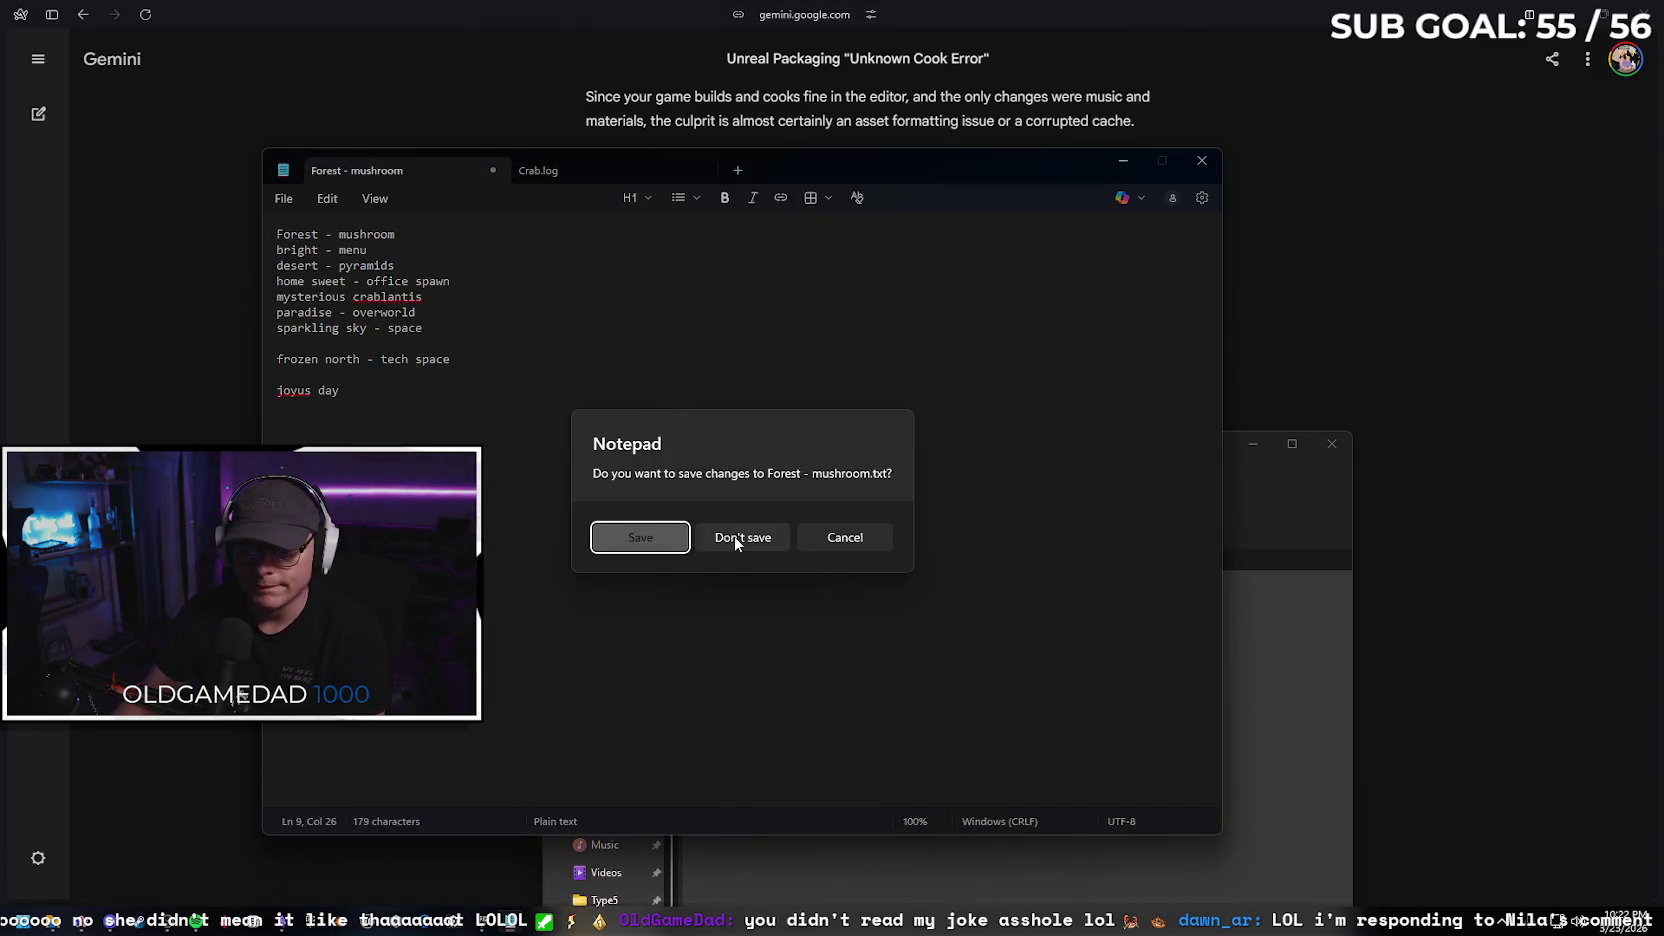
left_click(738, 538)
Show the end of Crab.log reporting BUILD FAILED with ExitCode=25 (Error_UnknownCookFailure)
scroll(783, 427, "down", 8)
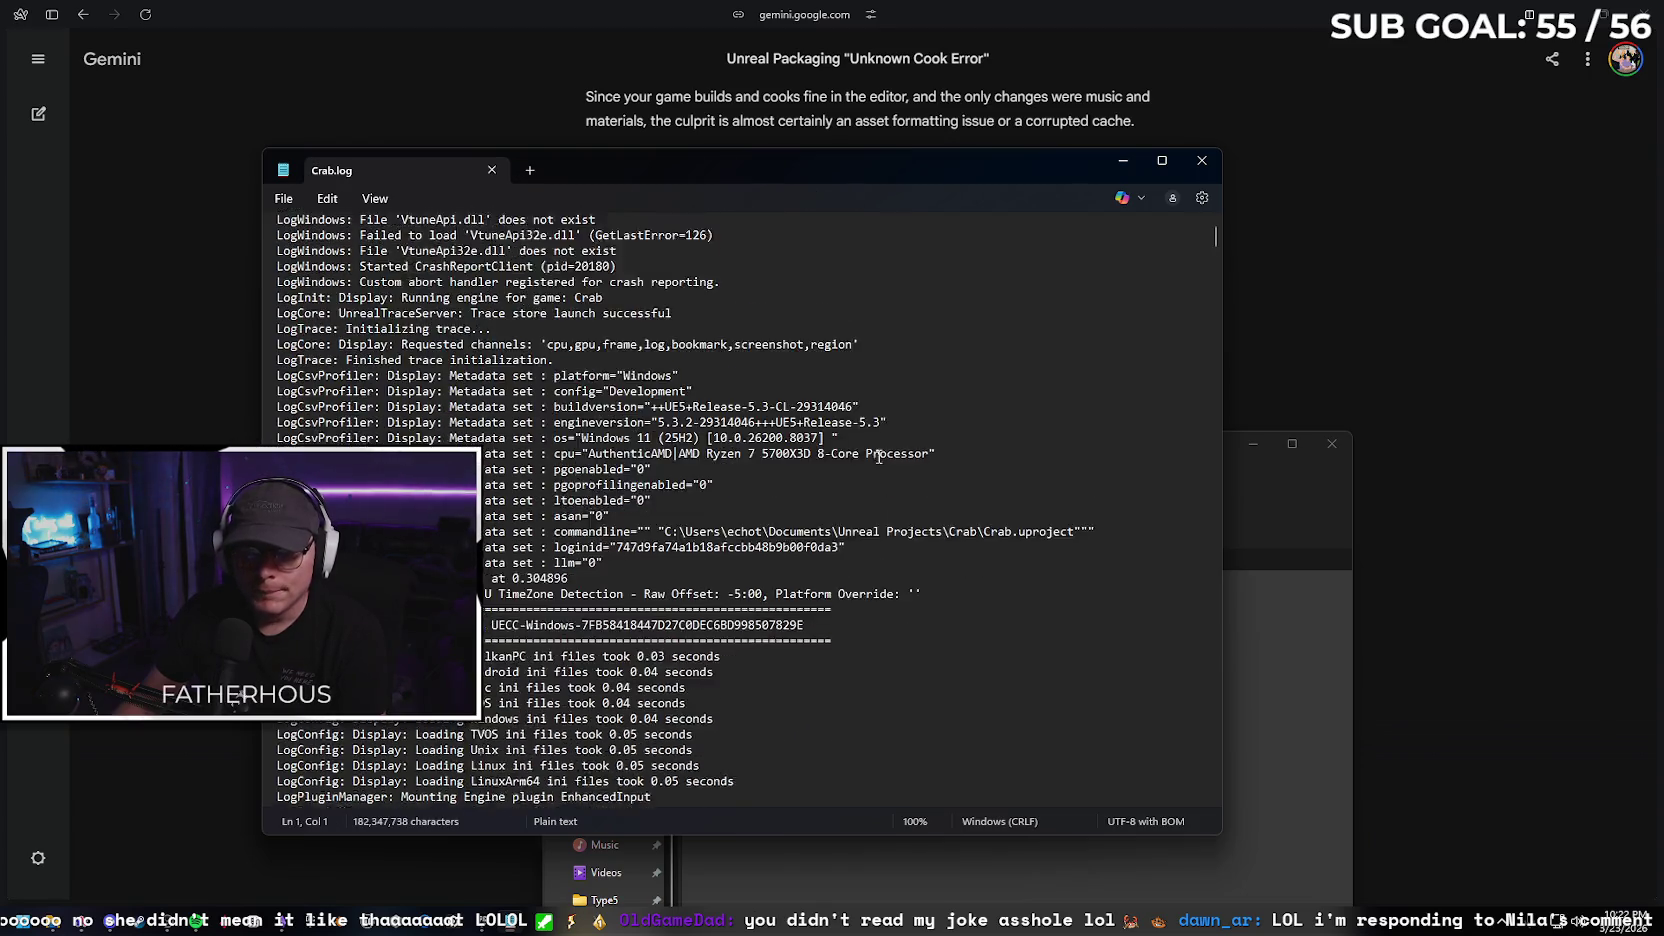
left_click(1460, 424)
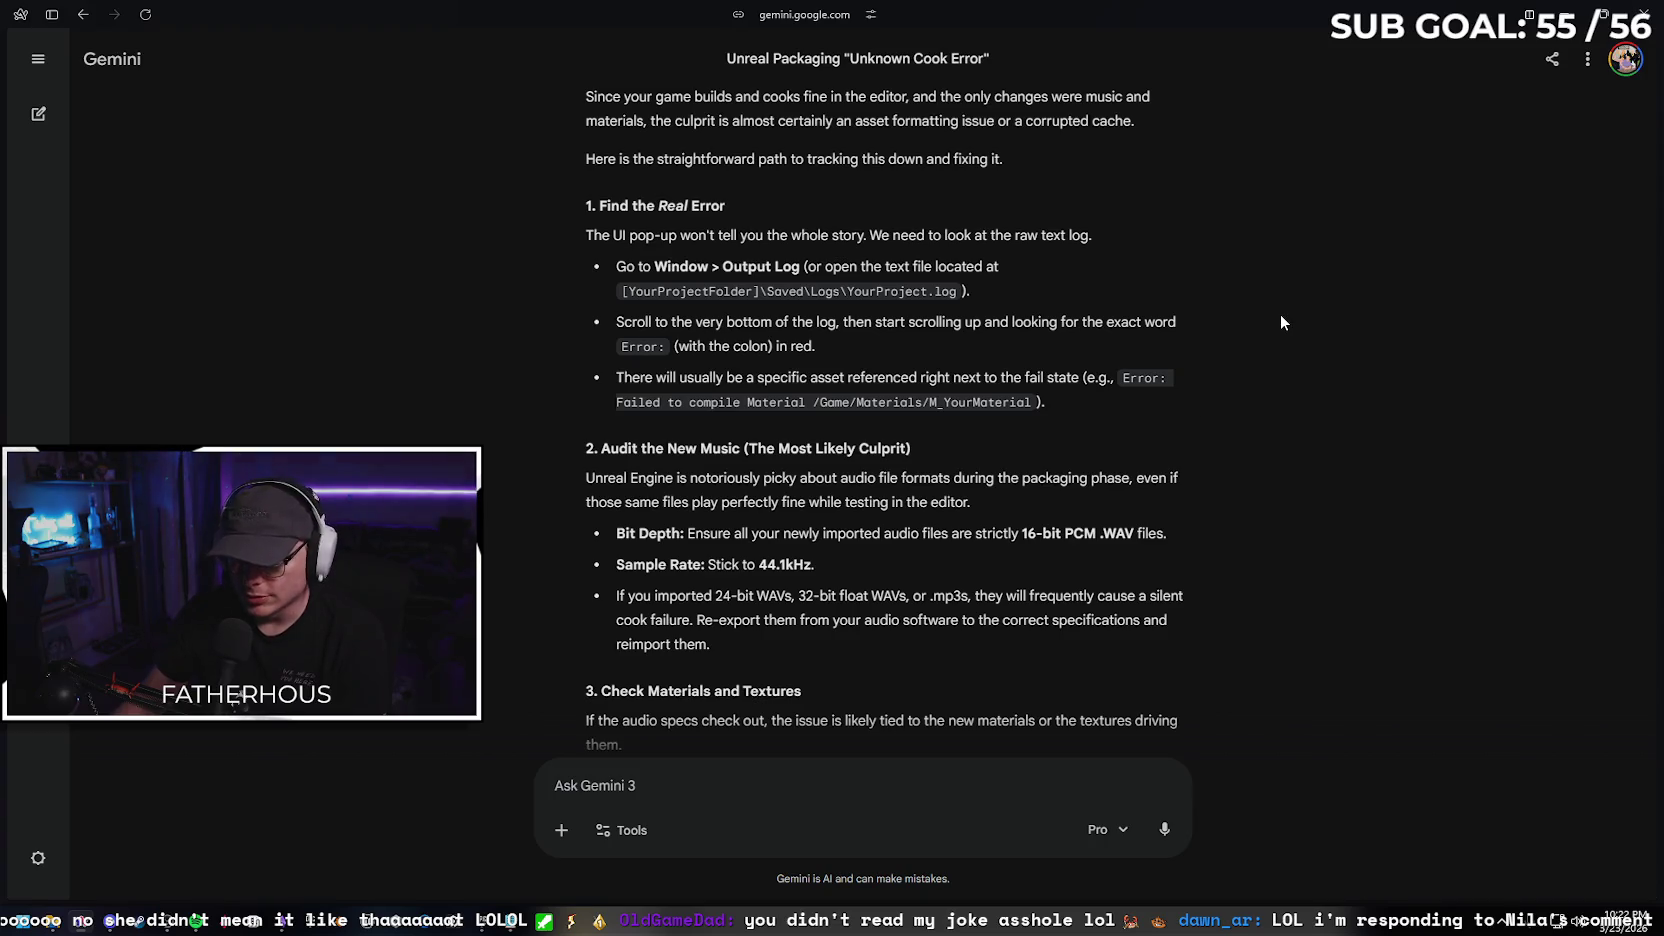
mouse_move(515, 920)
left_click(512, 805)
scroll(1217, 246, "down", 6)
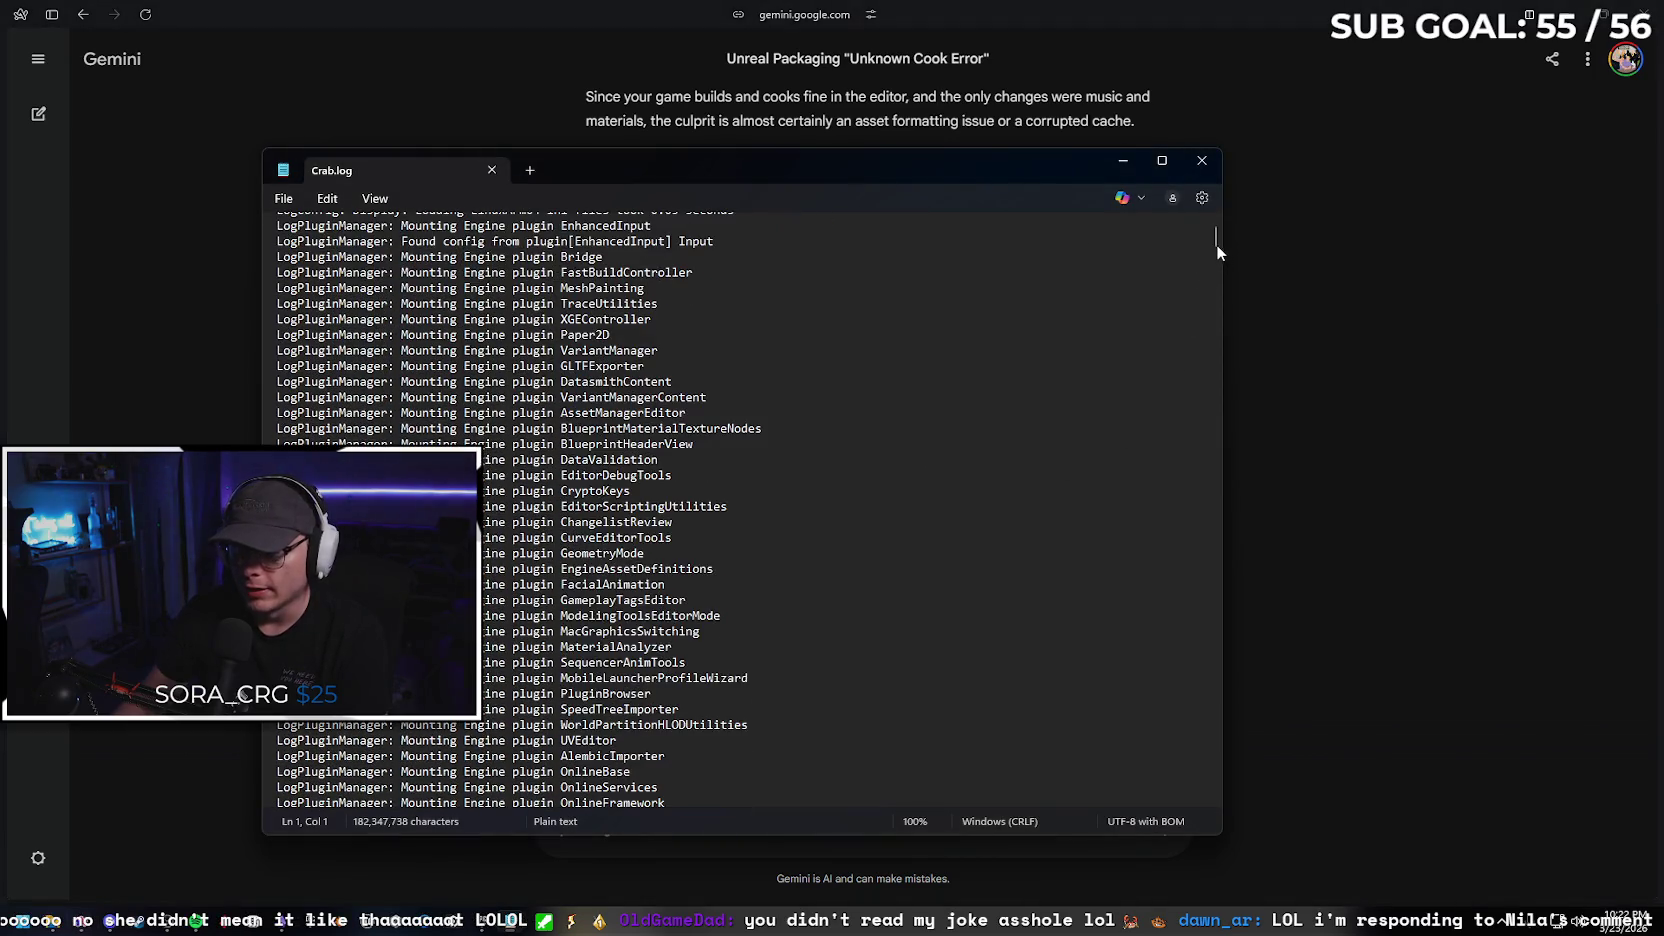
left_click_drag(1216, 243, 1210, 858)
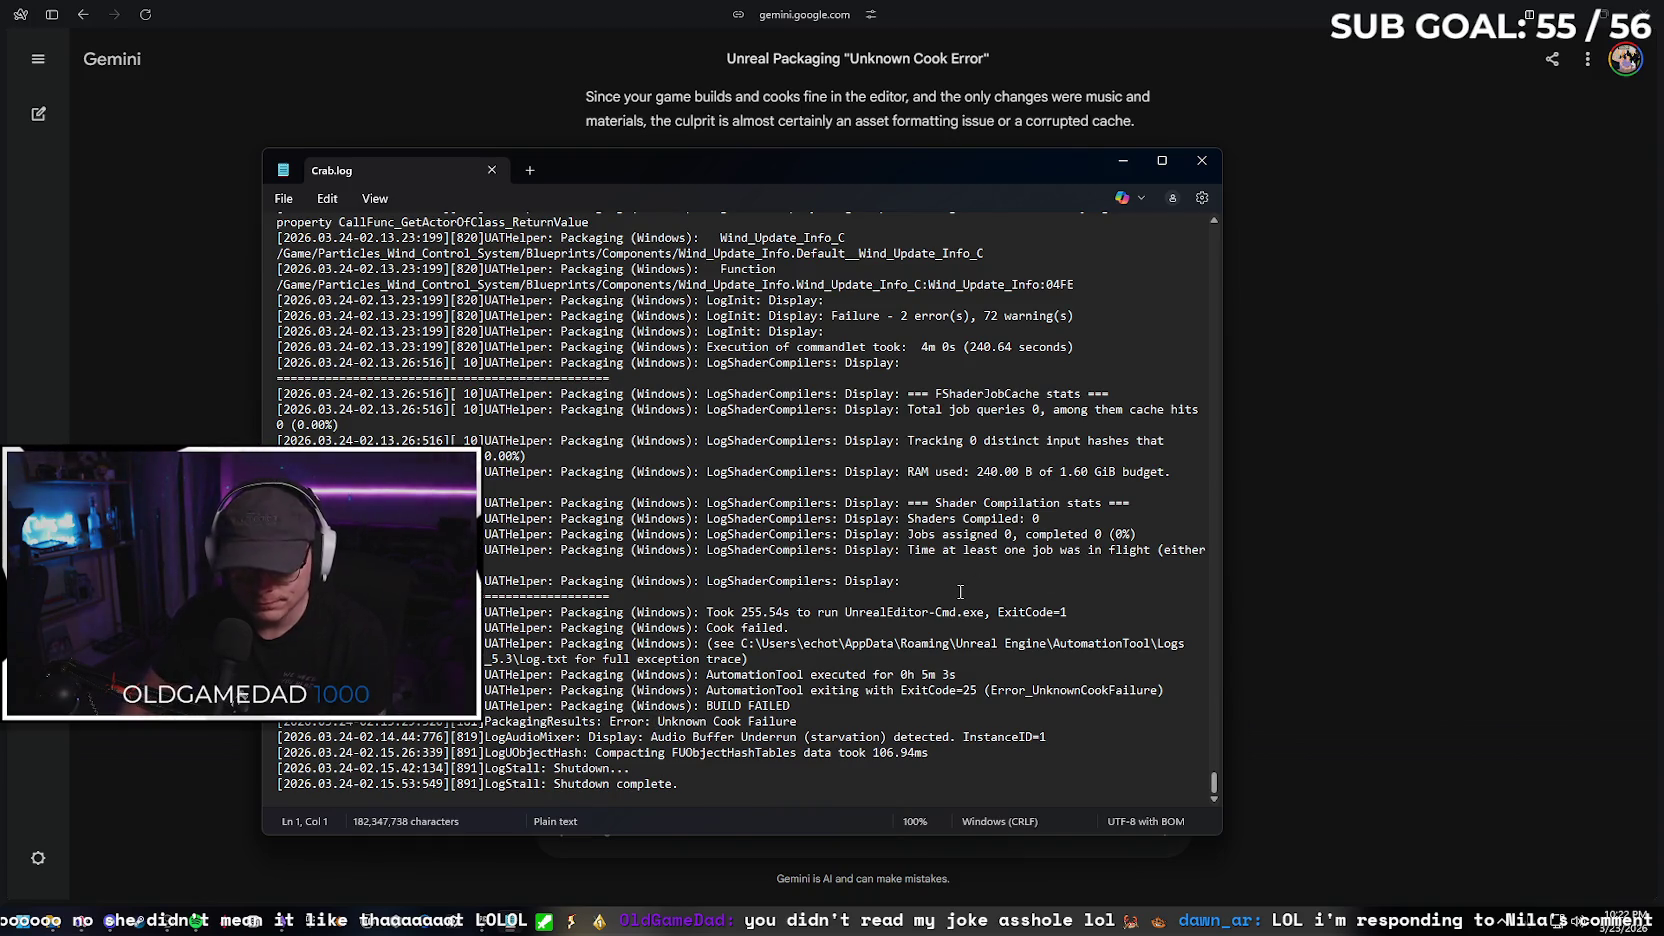
key("ctrl+f")
Search Crab.log for 'error' and step through the first error matches
type("error")
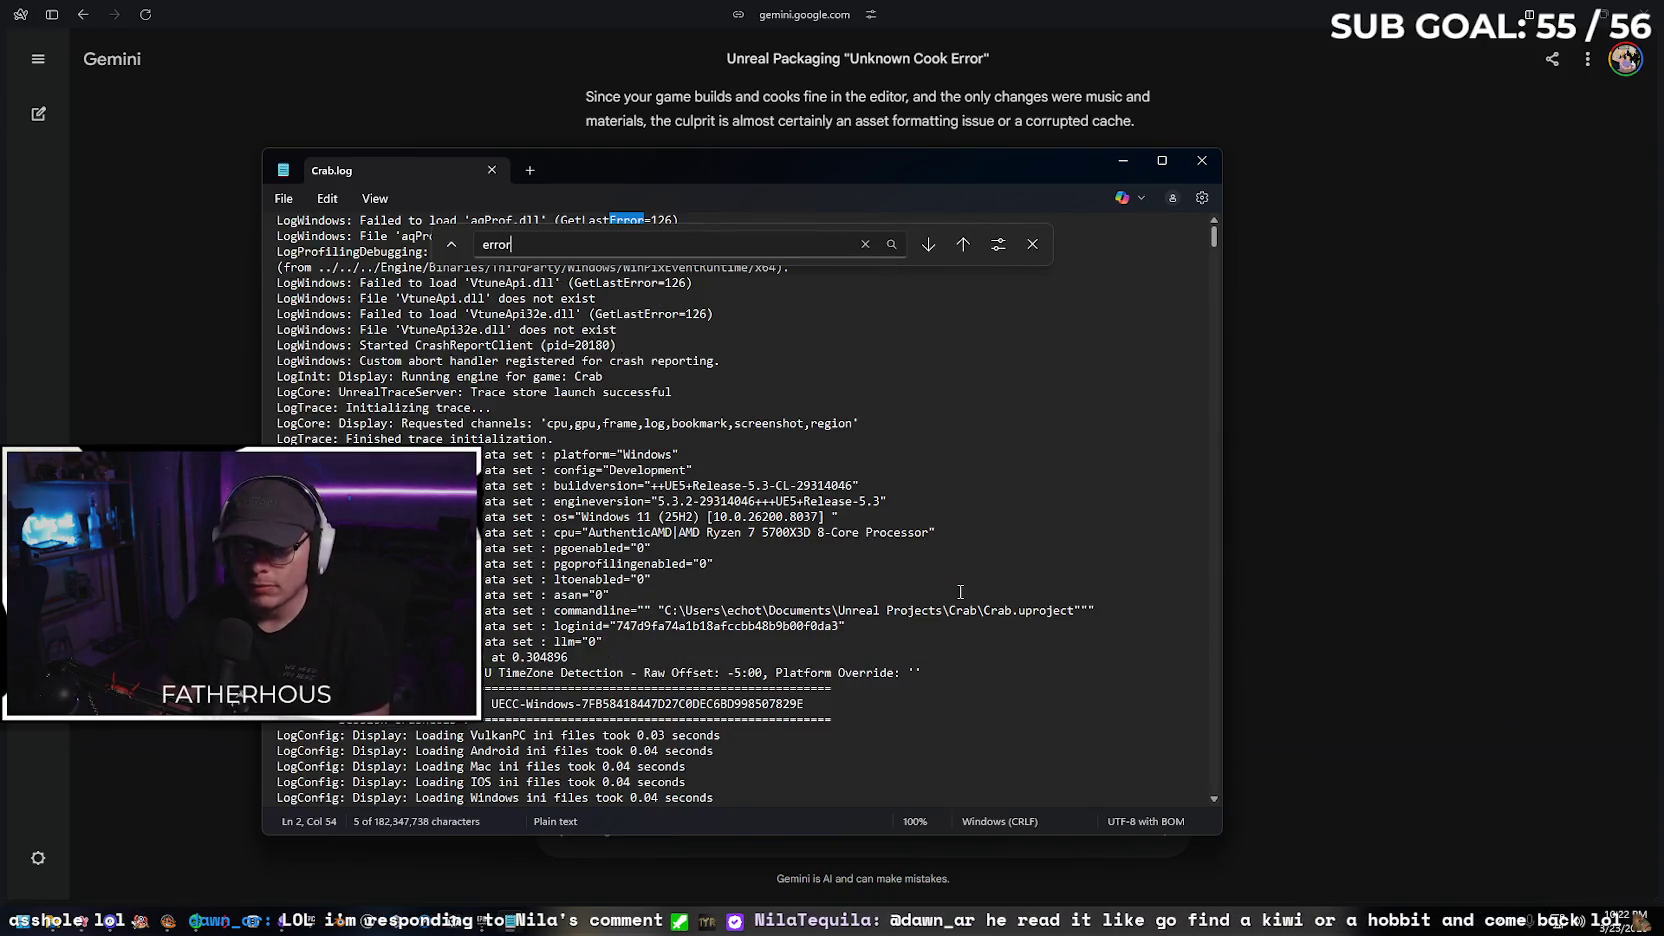
key("Return")
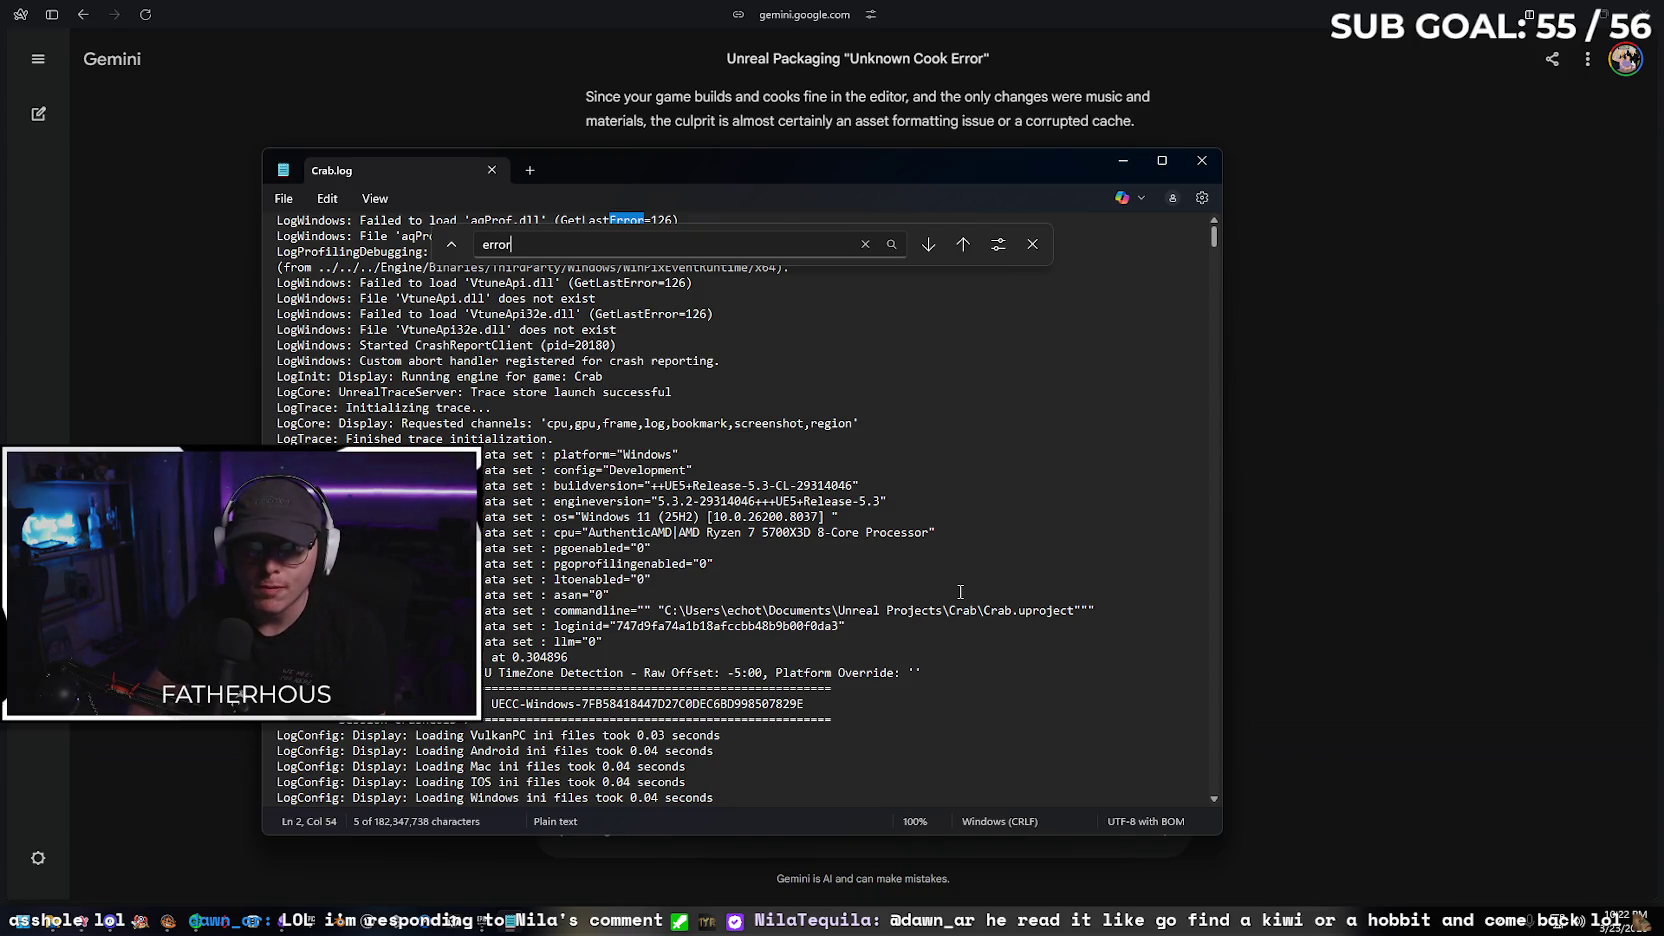
key("Return")
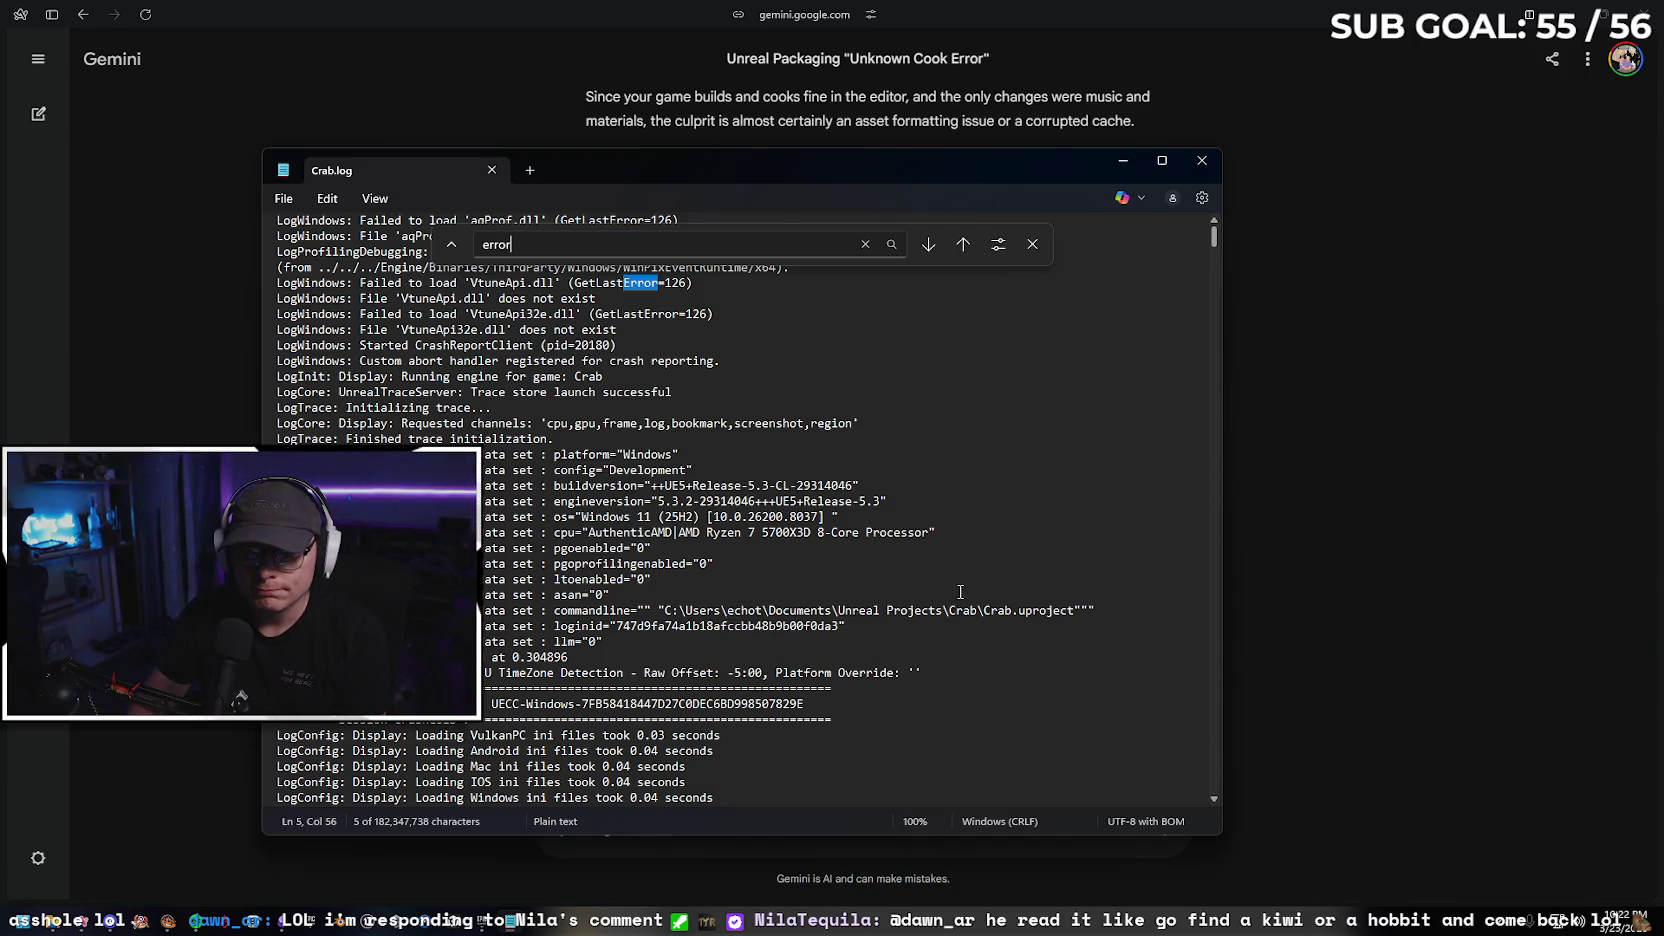
key("Return")
key("Return")
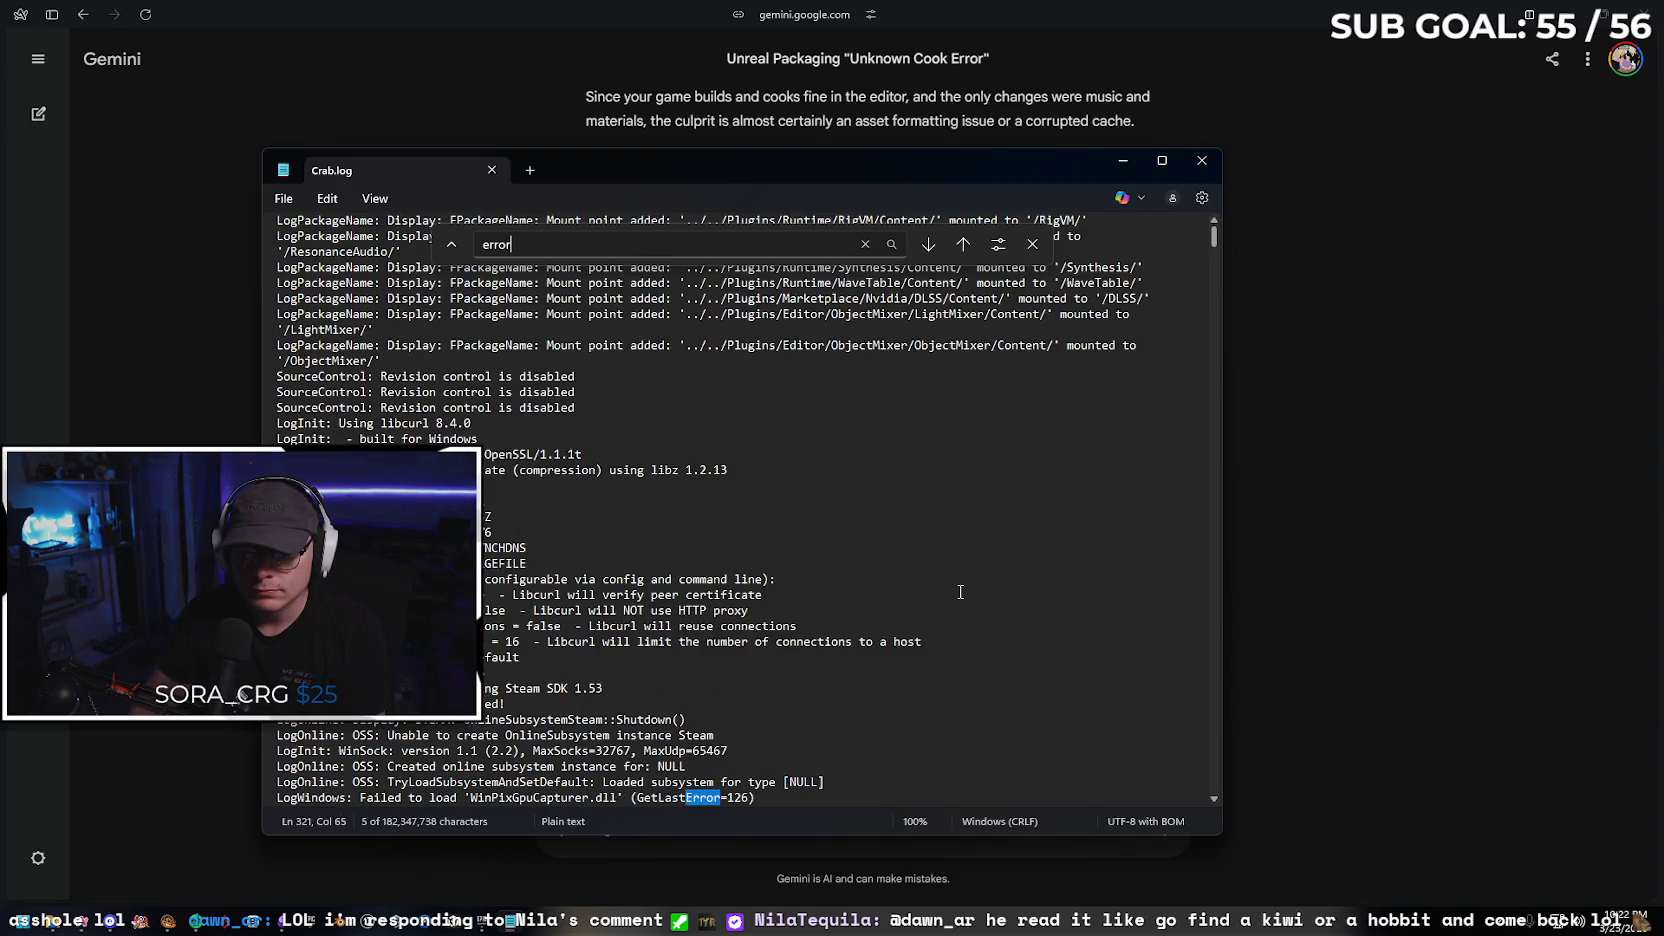
key("Return")
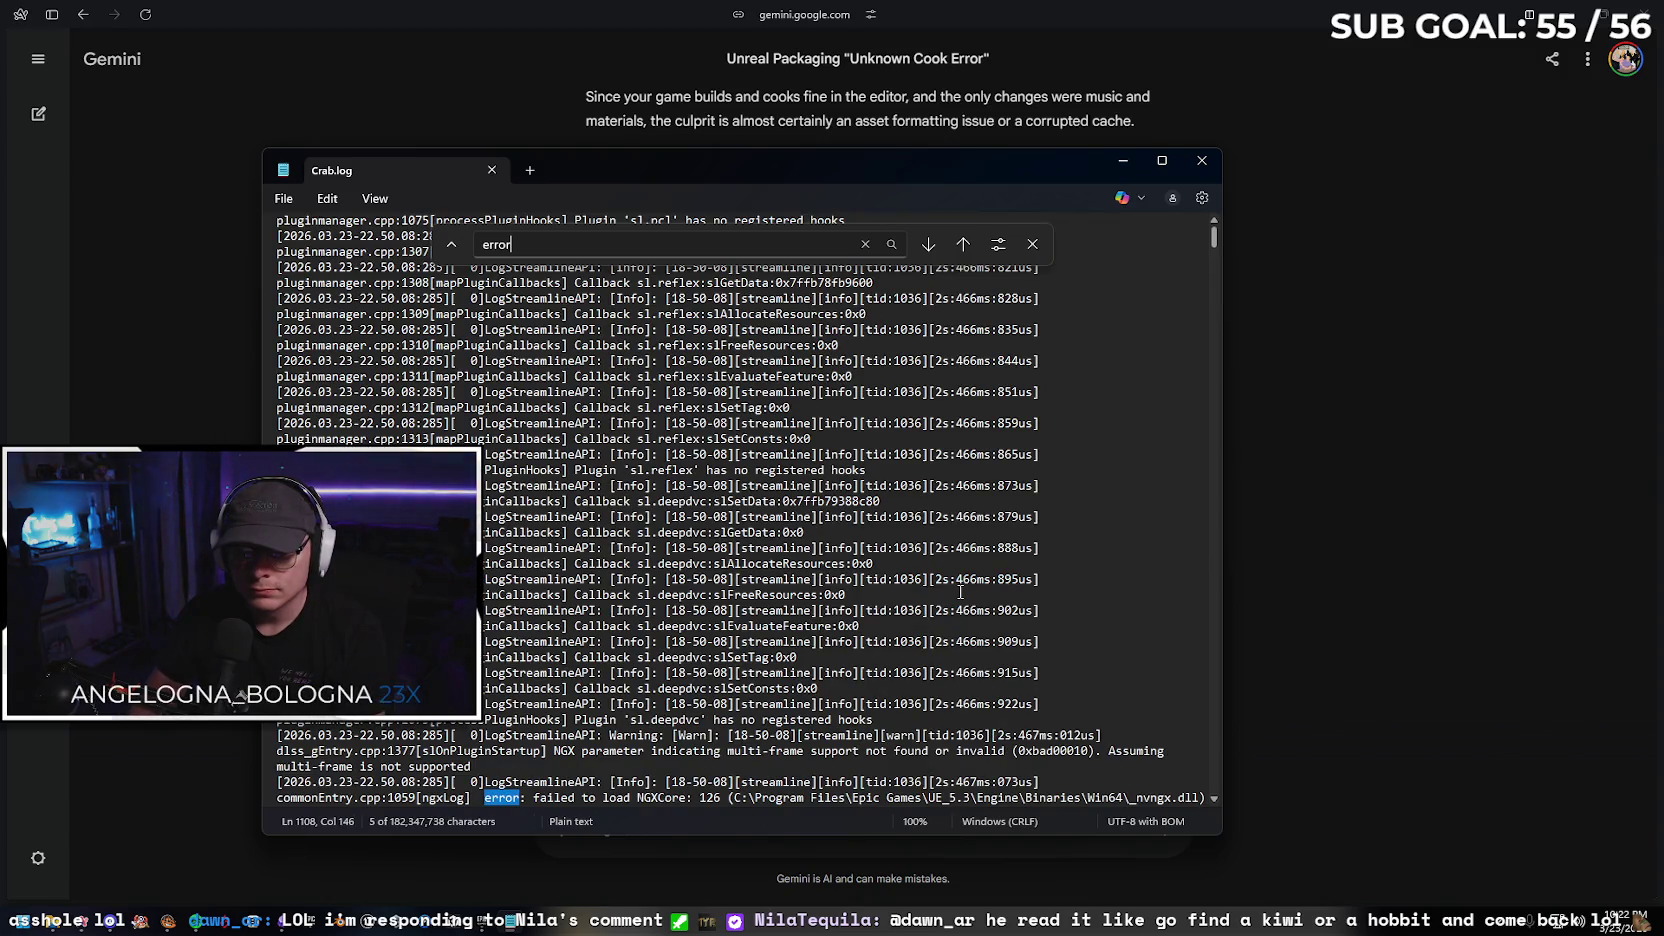
key("Return")
key("Return")
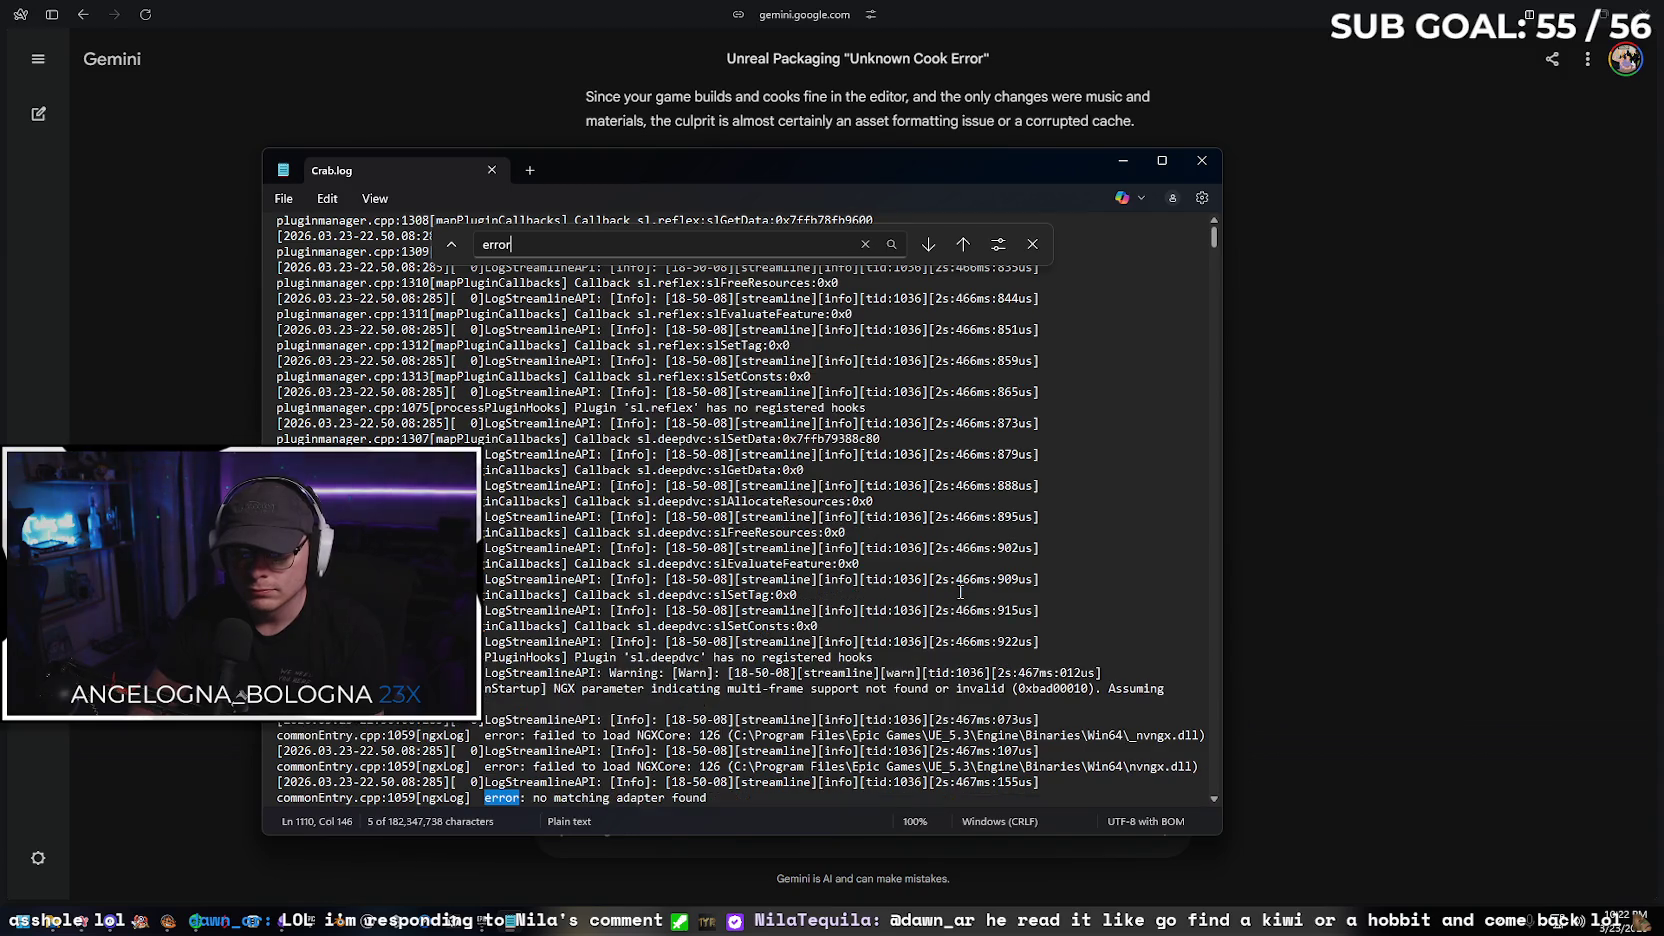
key("Return")
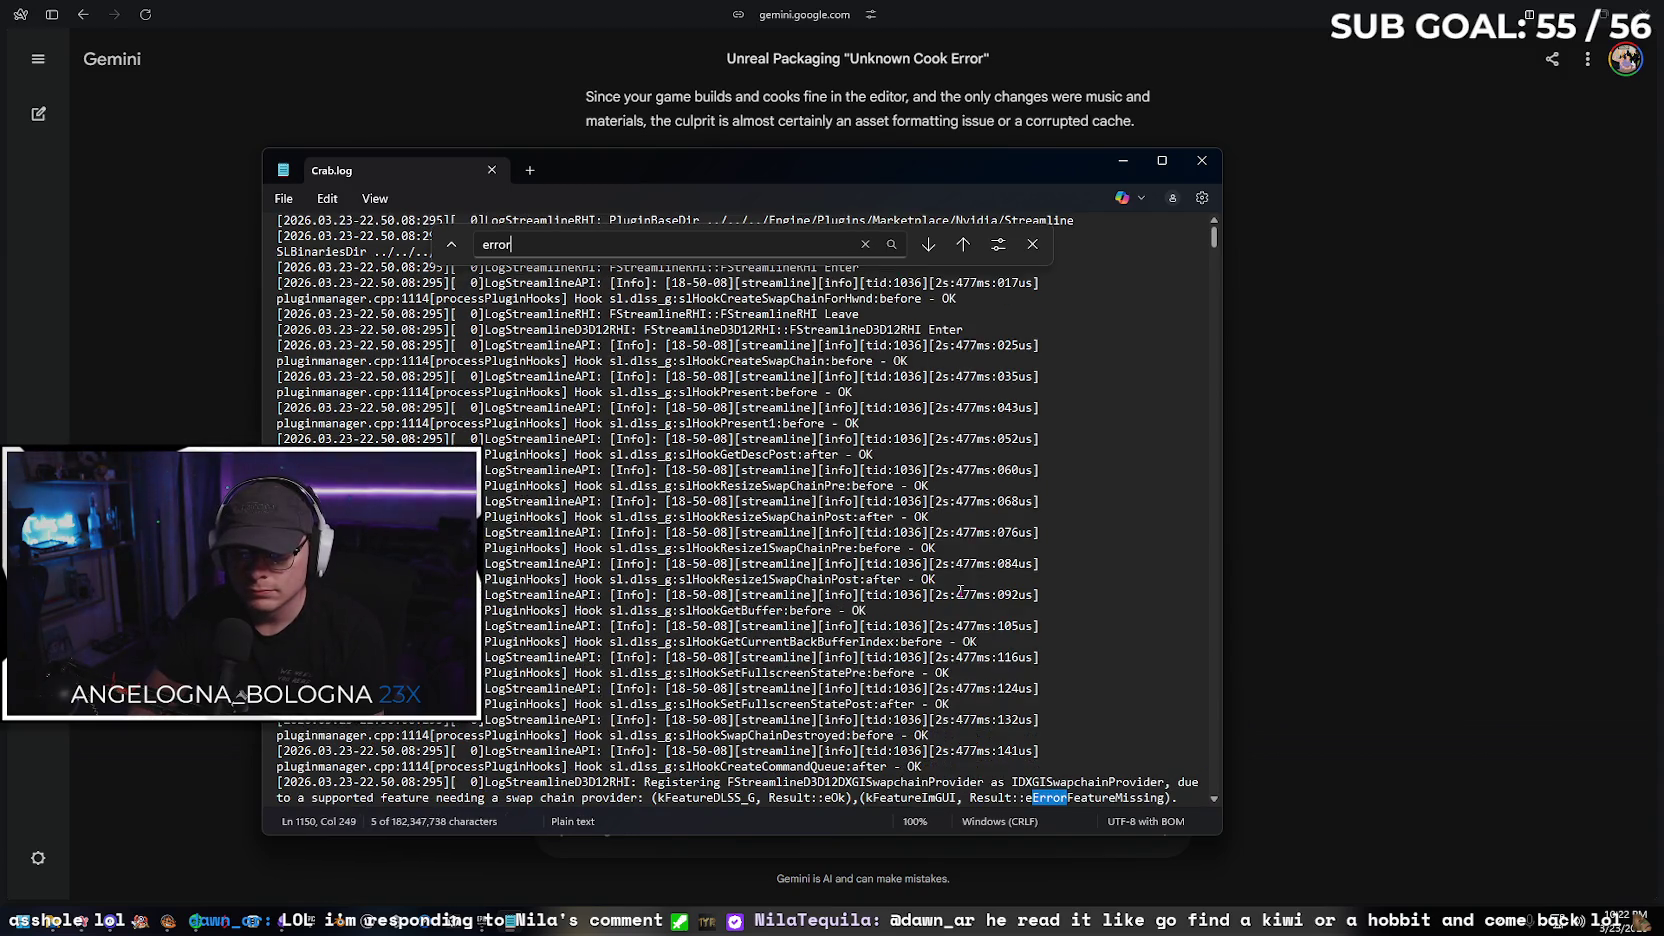
key("Return")
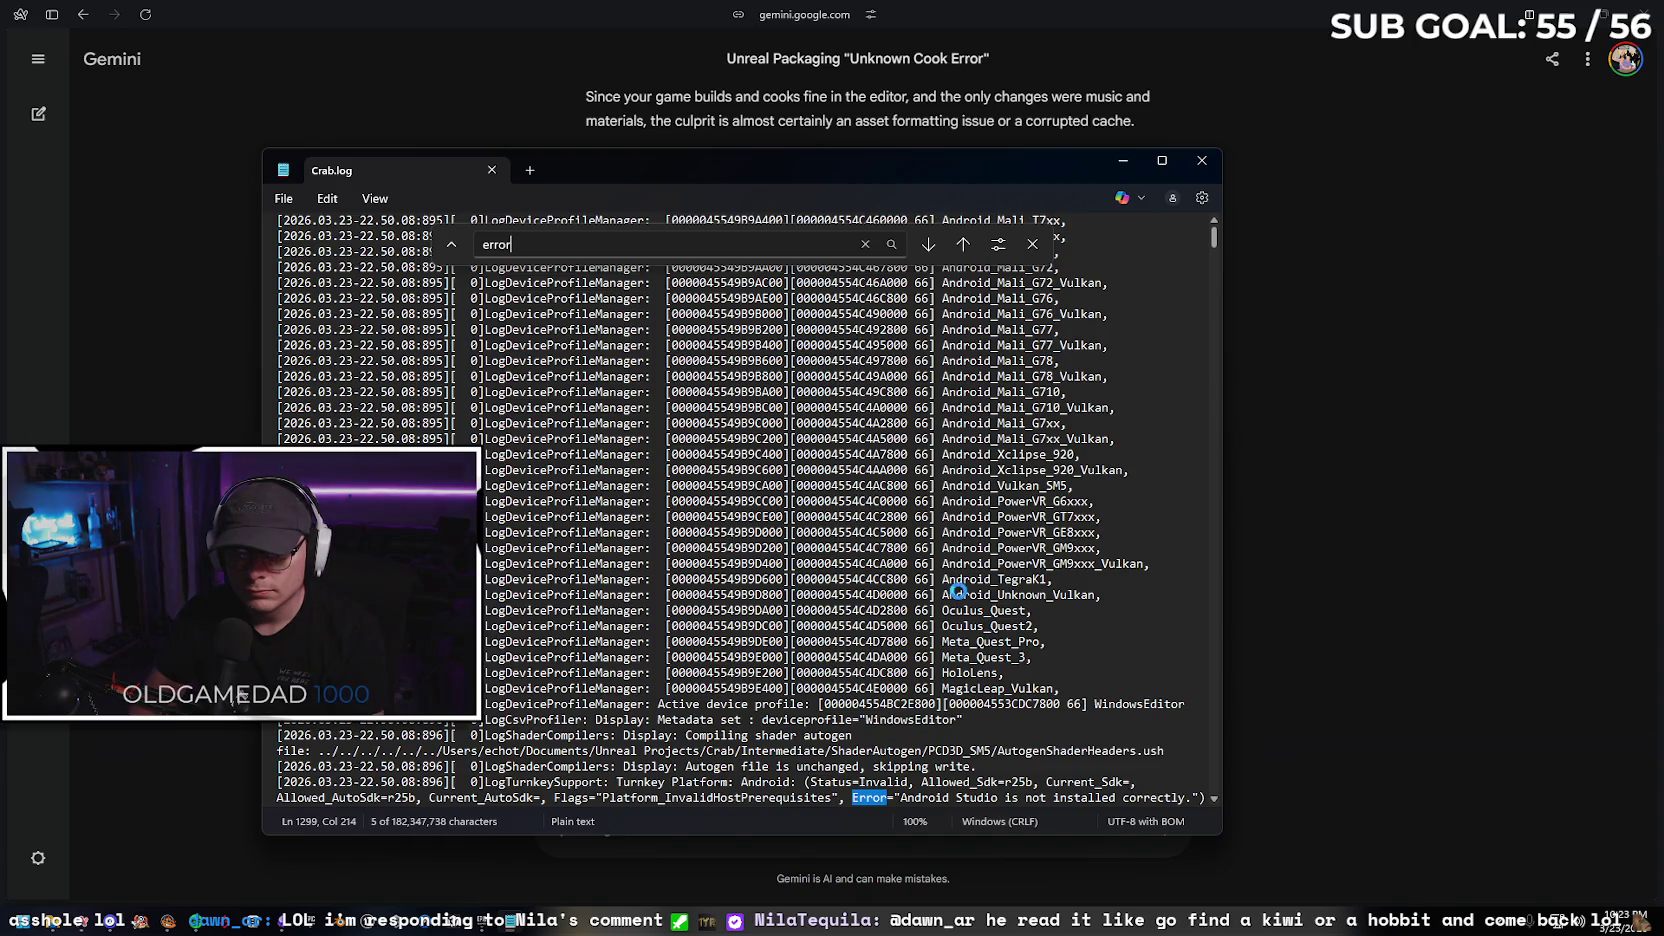
key("Return")
Continue to the MaterialInstance 'Normal' parameter error near line 11465, then close Crab.log
key("Return")
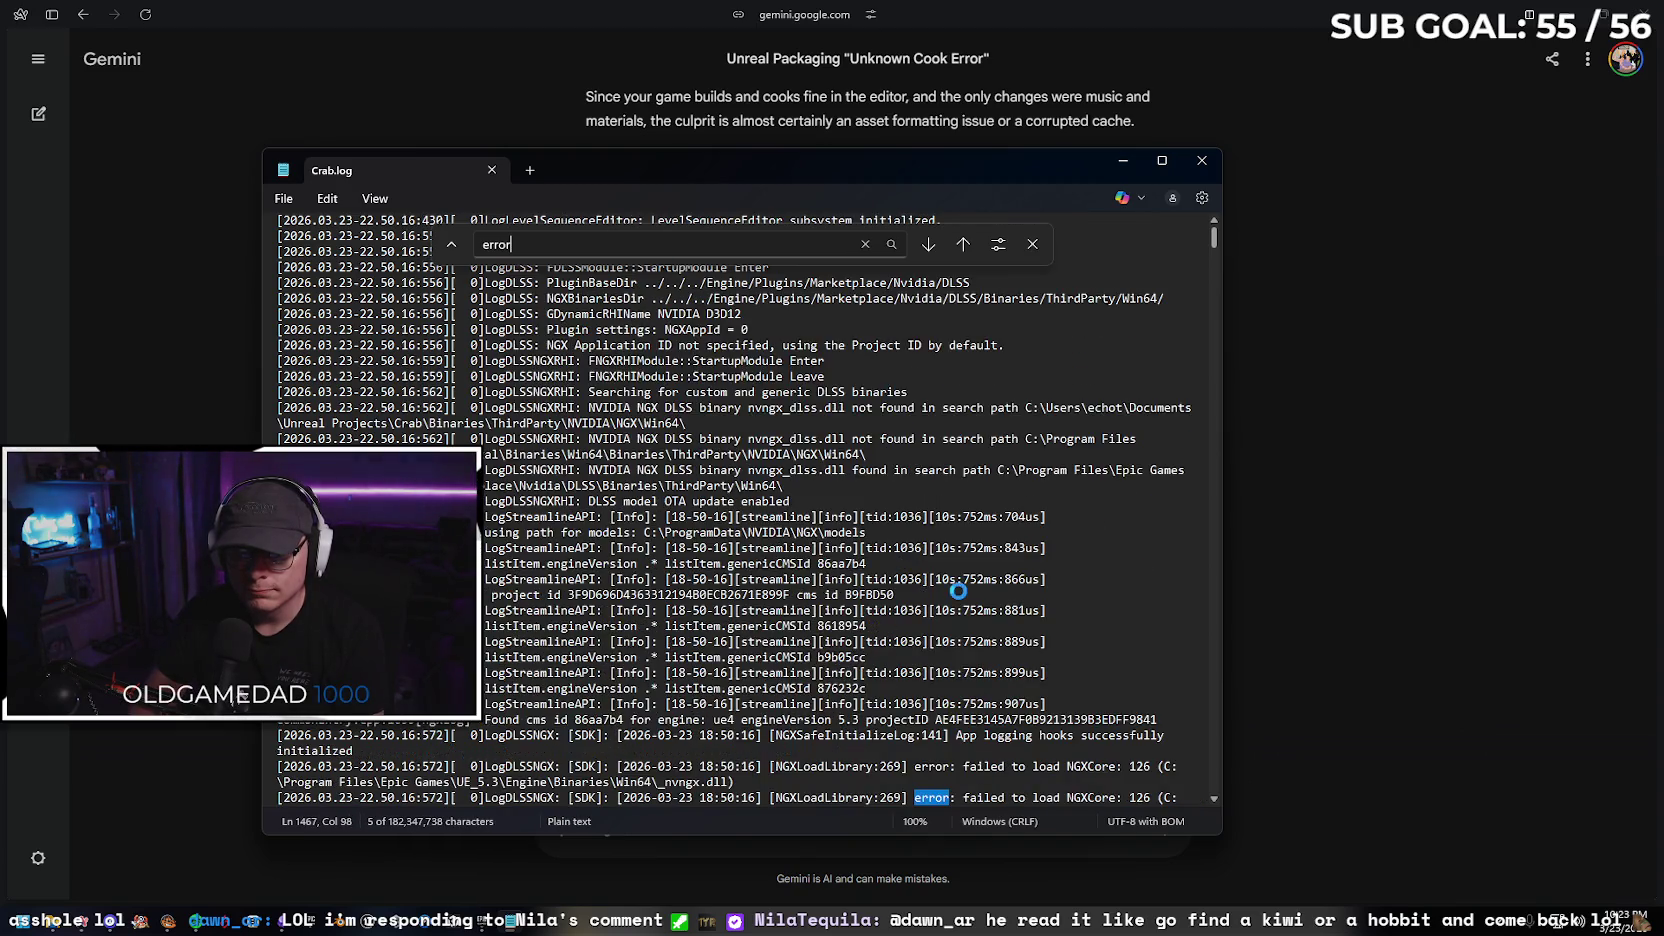
key("Return")
key("Return")
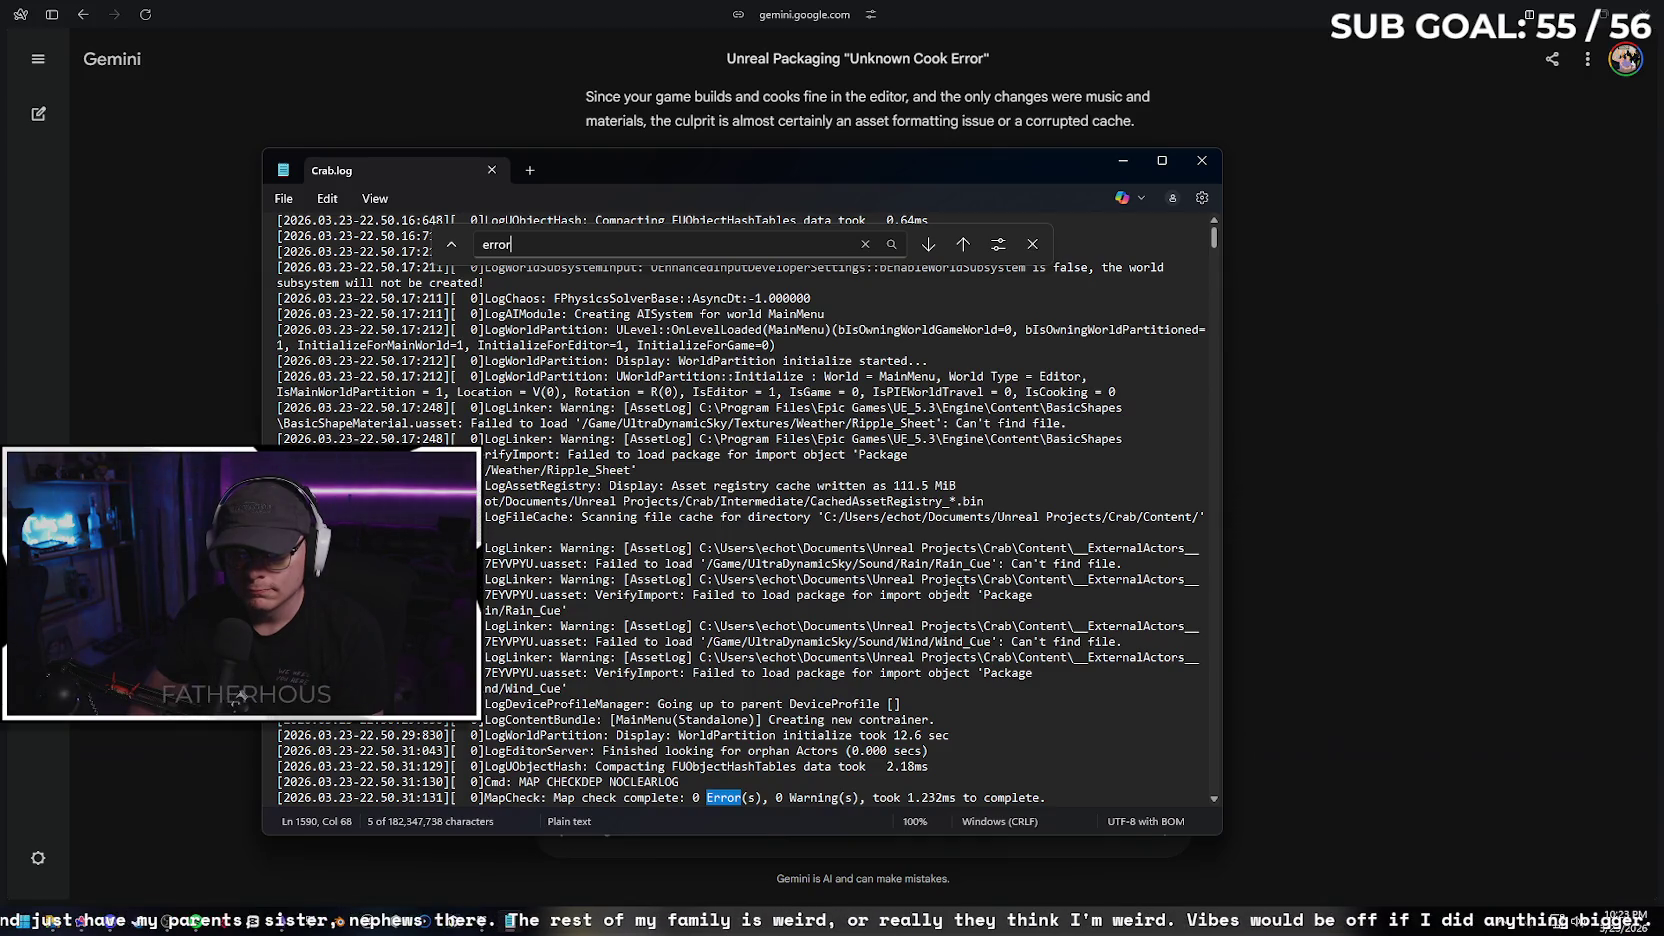
key("Return")
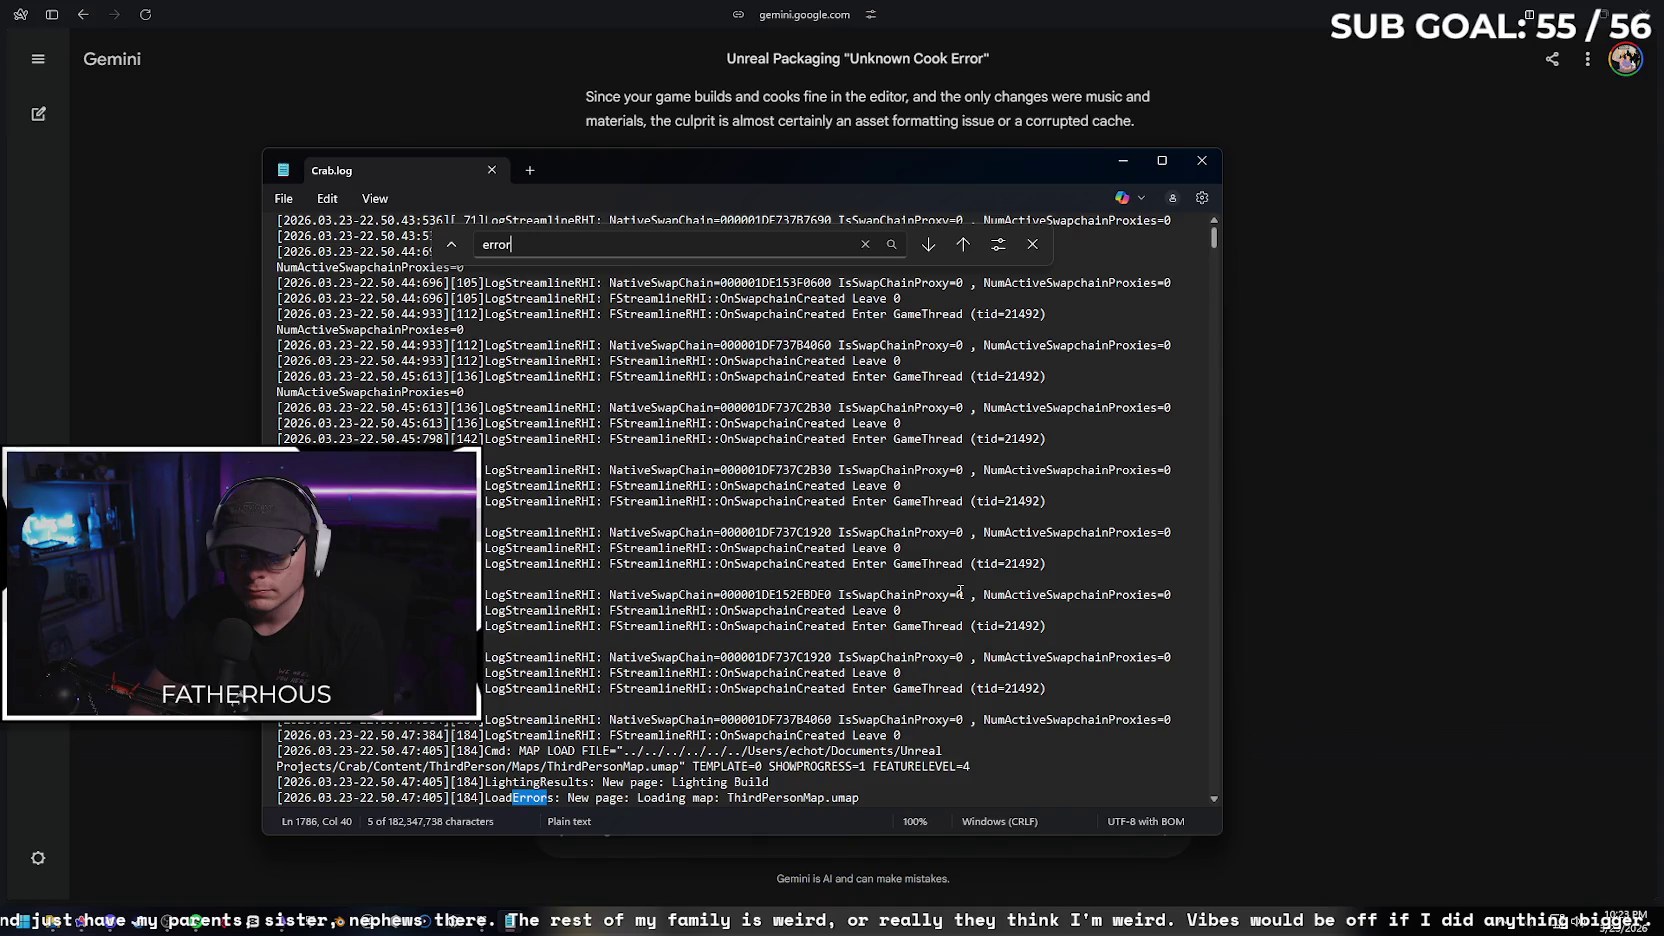
key("Return")
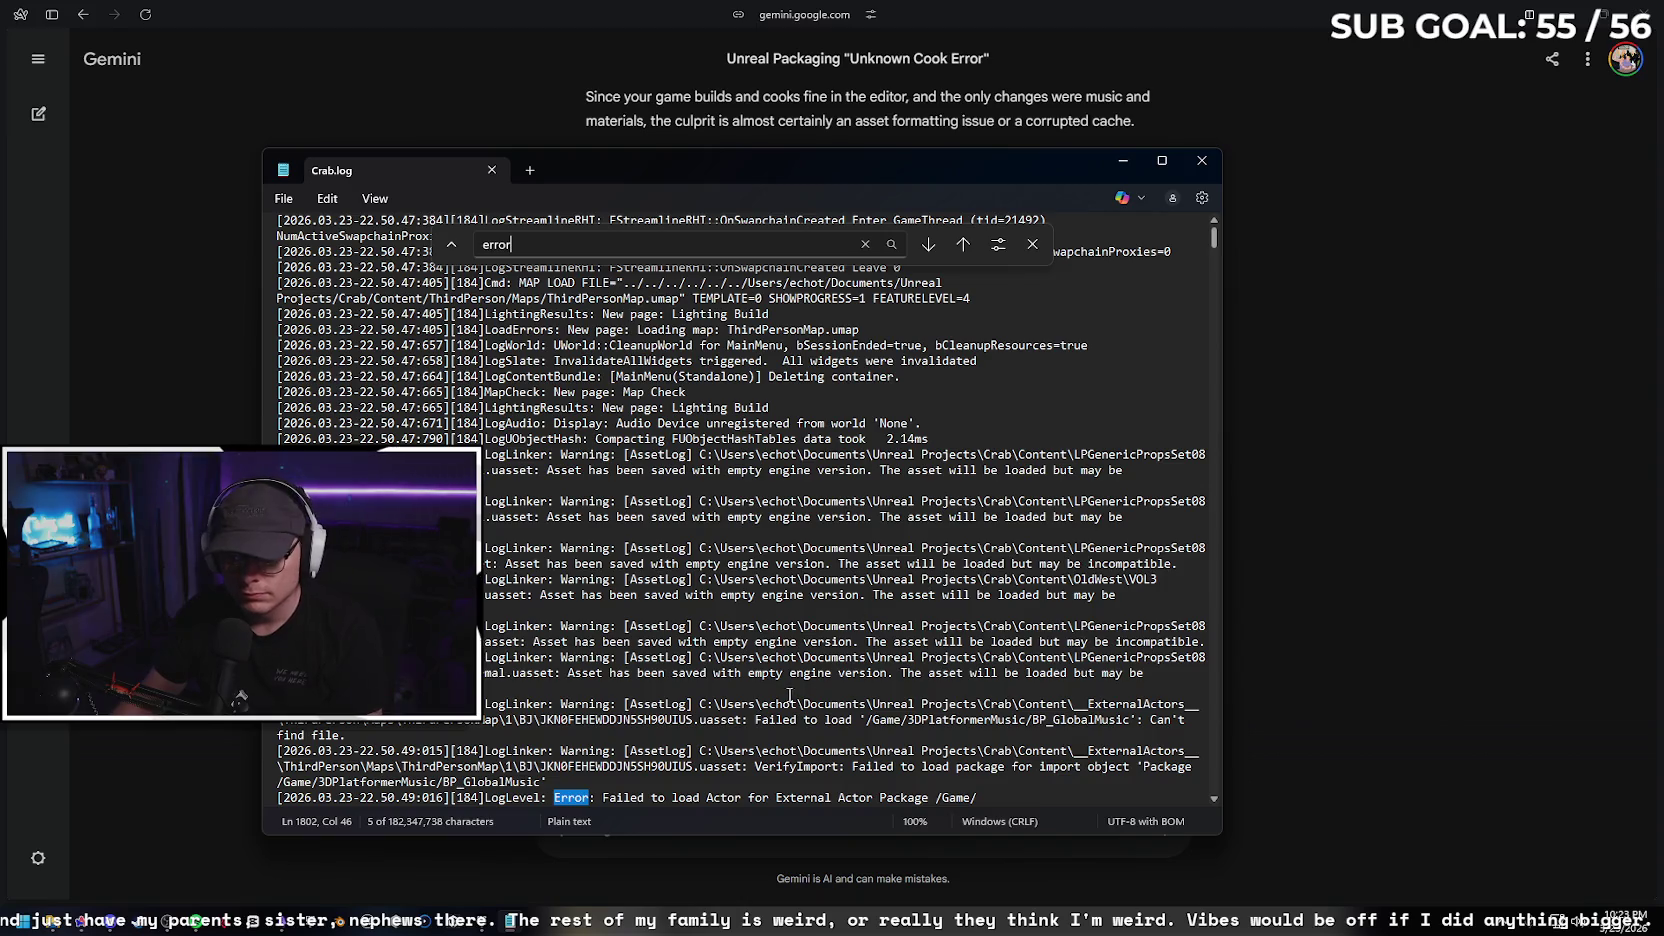
scroll(793, 695, "down", 1)
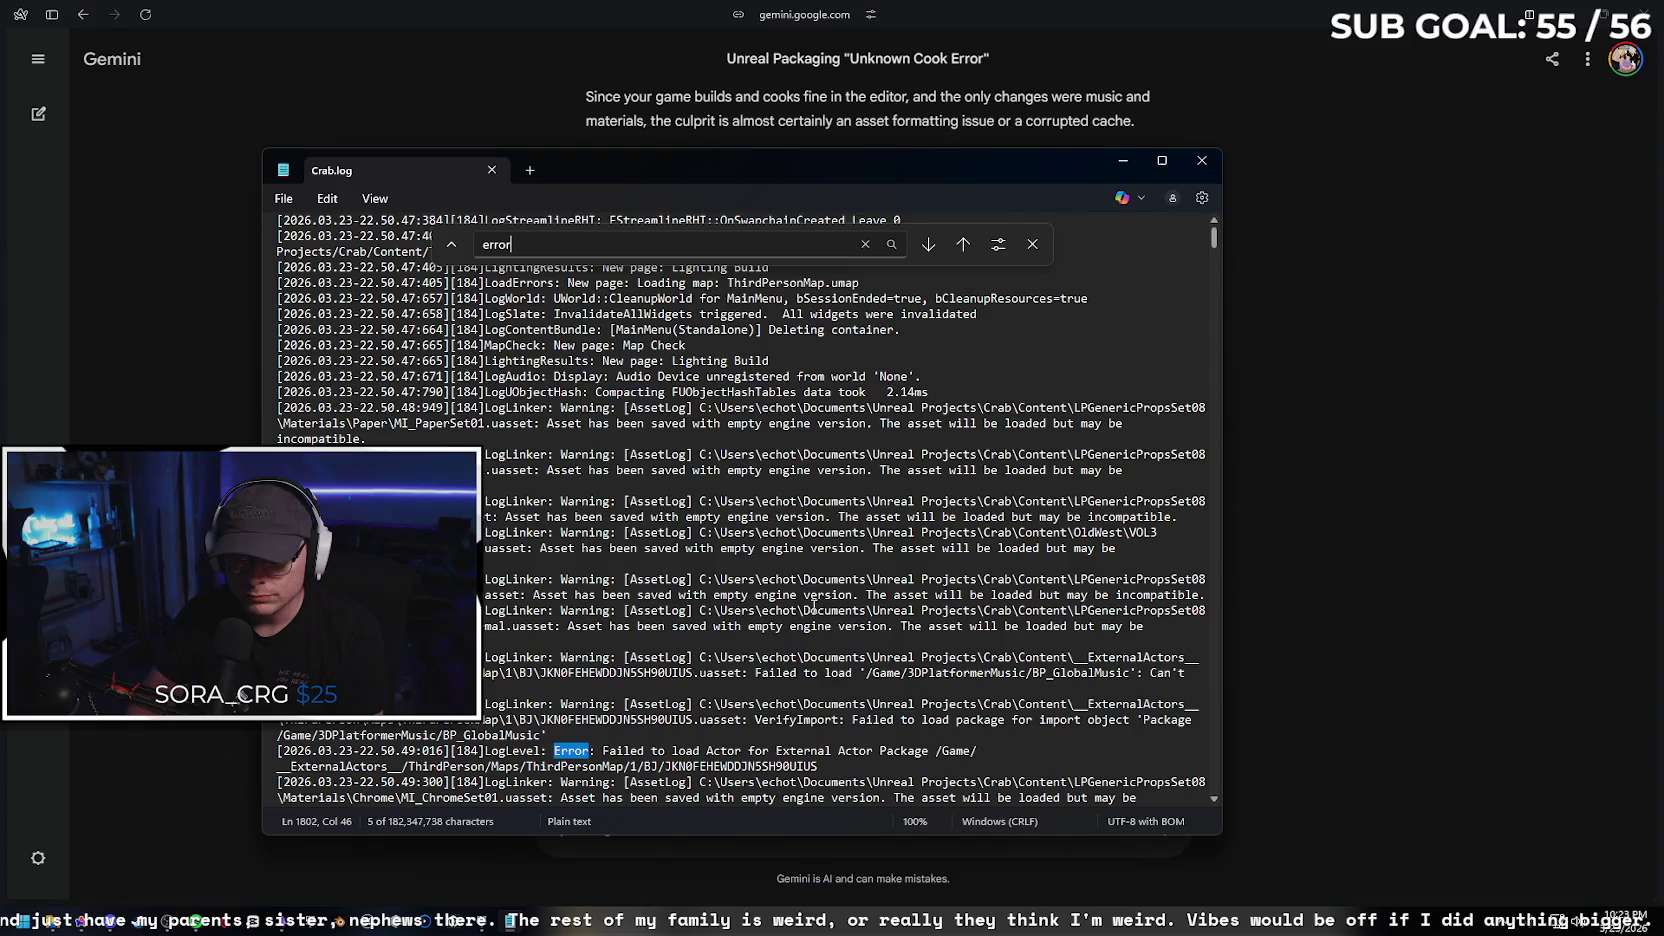
key("Return")
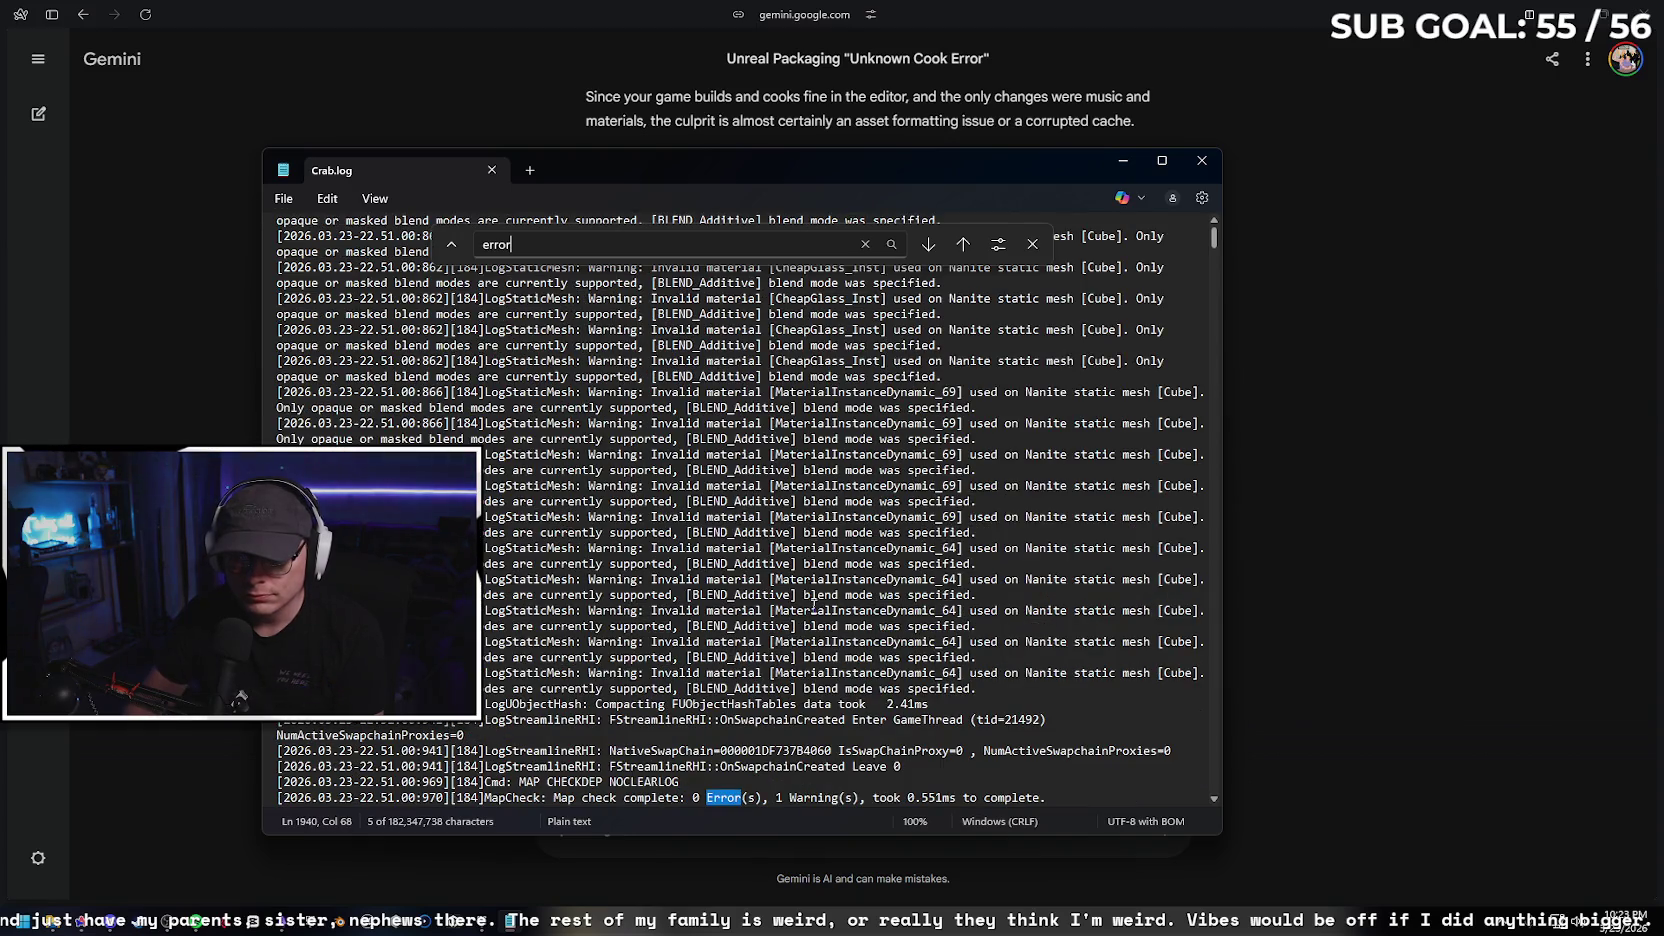
scroll(856, 610, "down", 3)
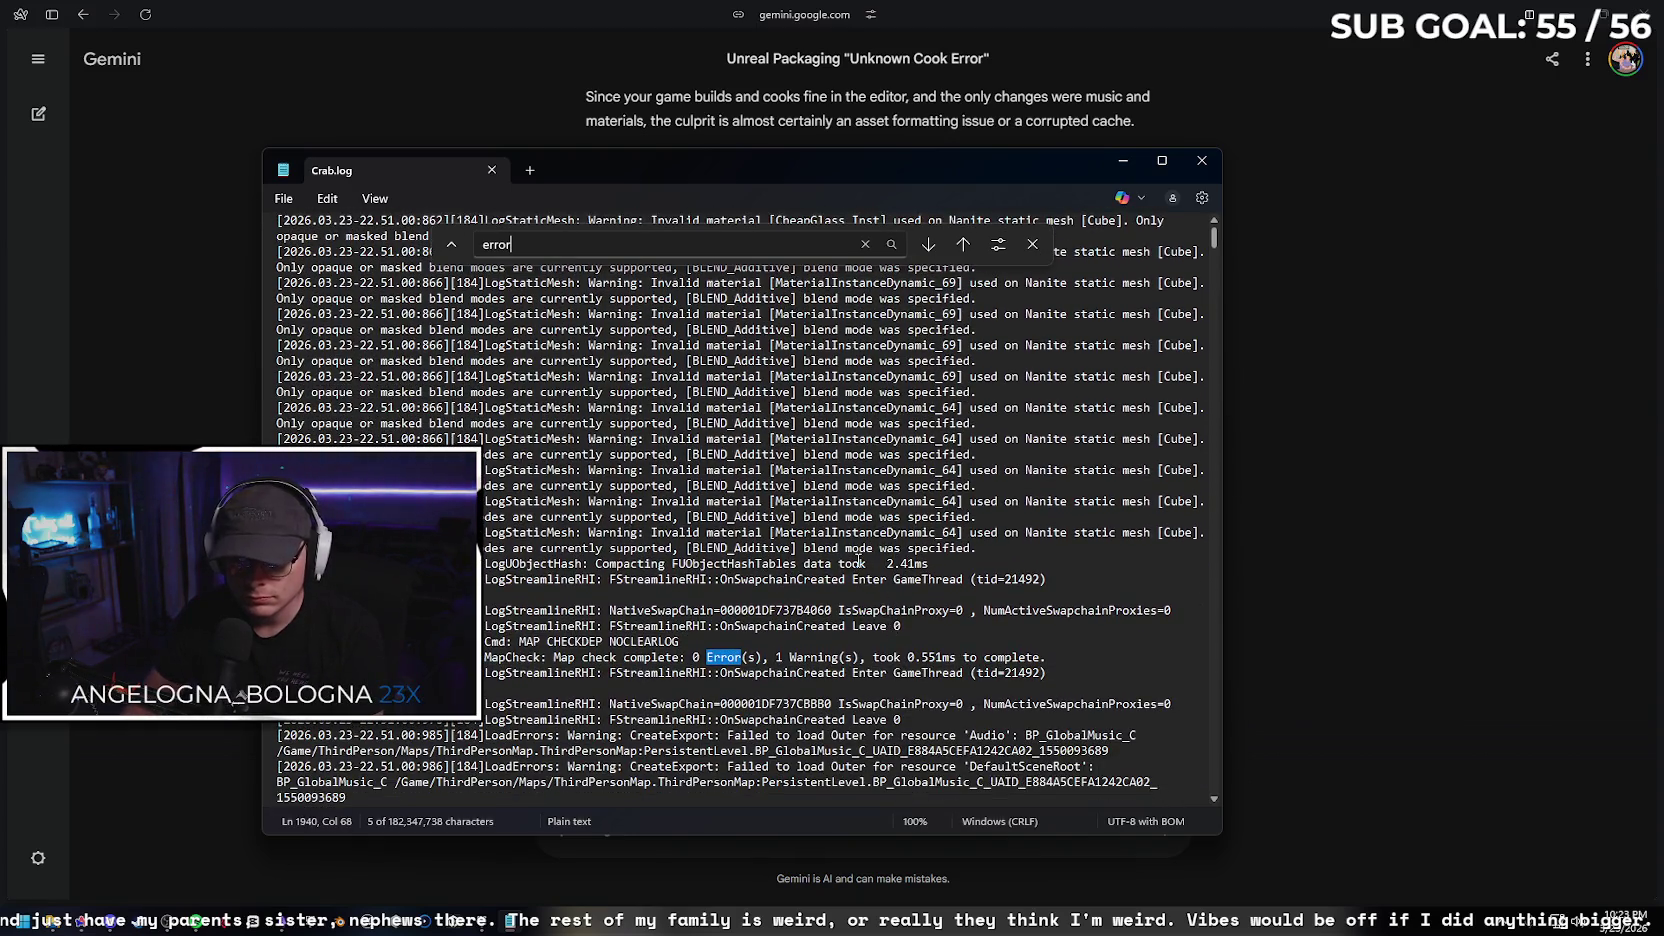
key("Return")
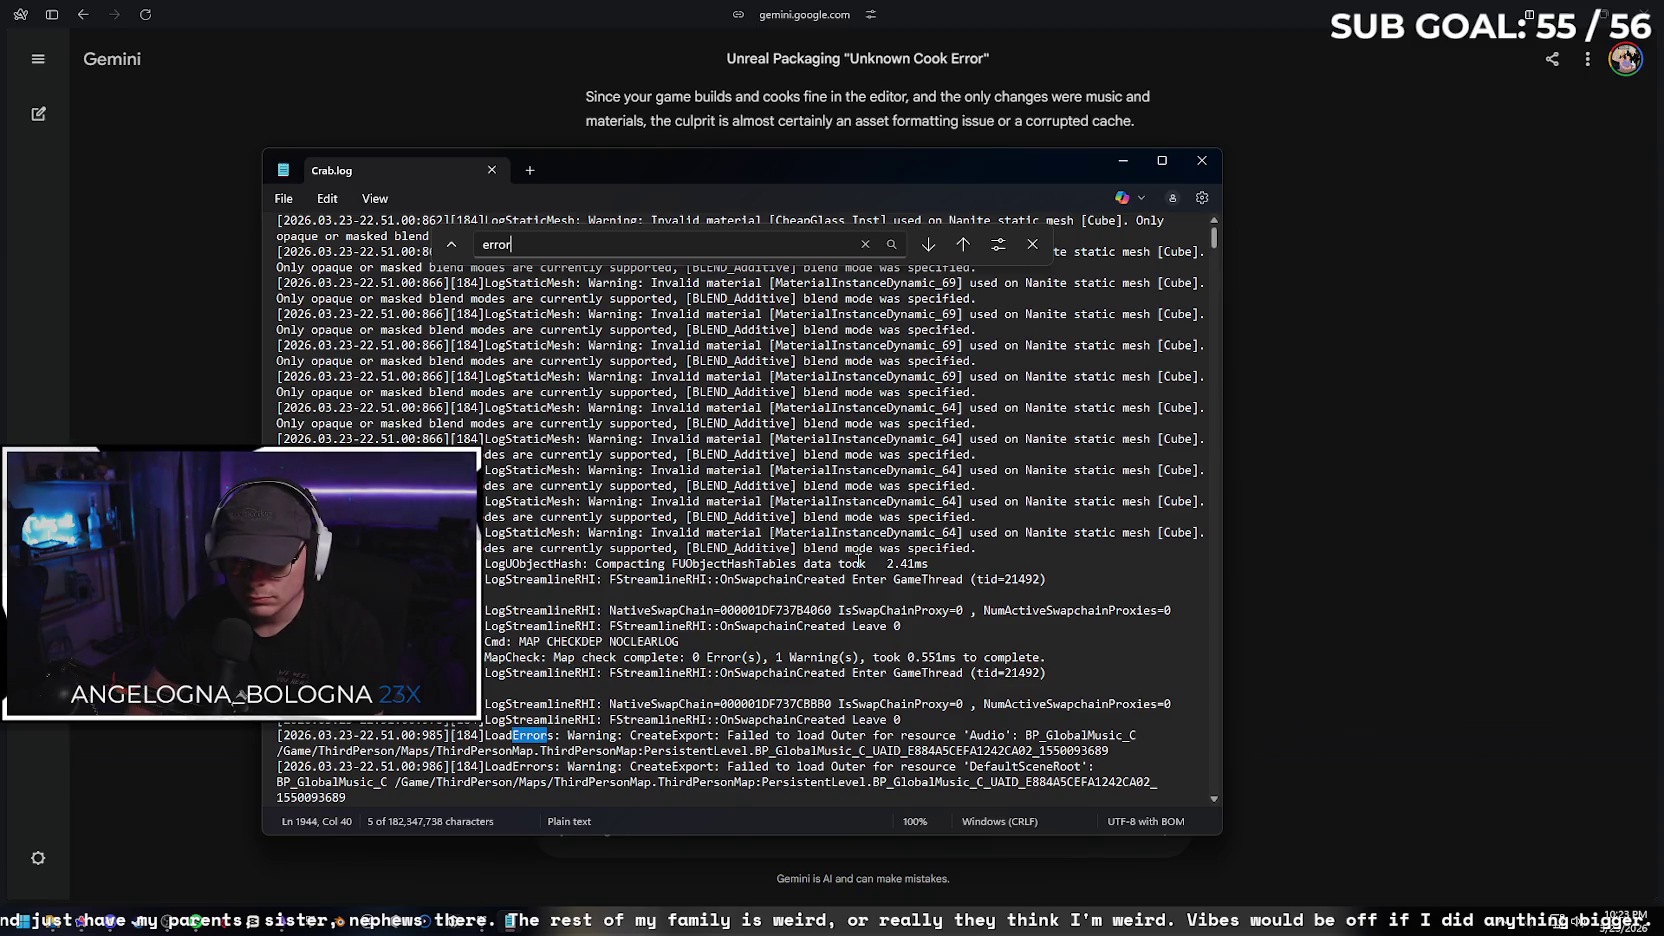
key("Return")
key("Return")
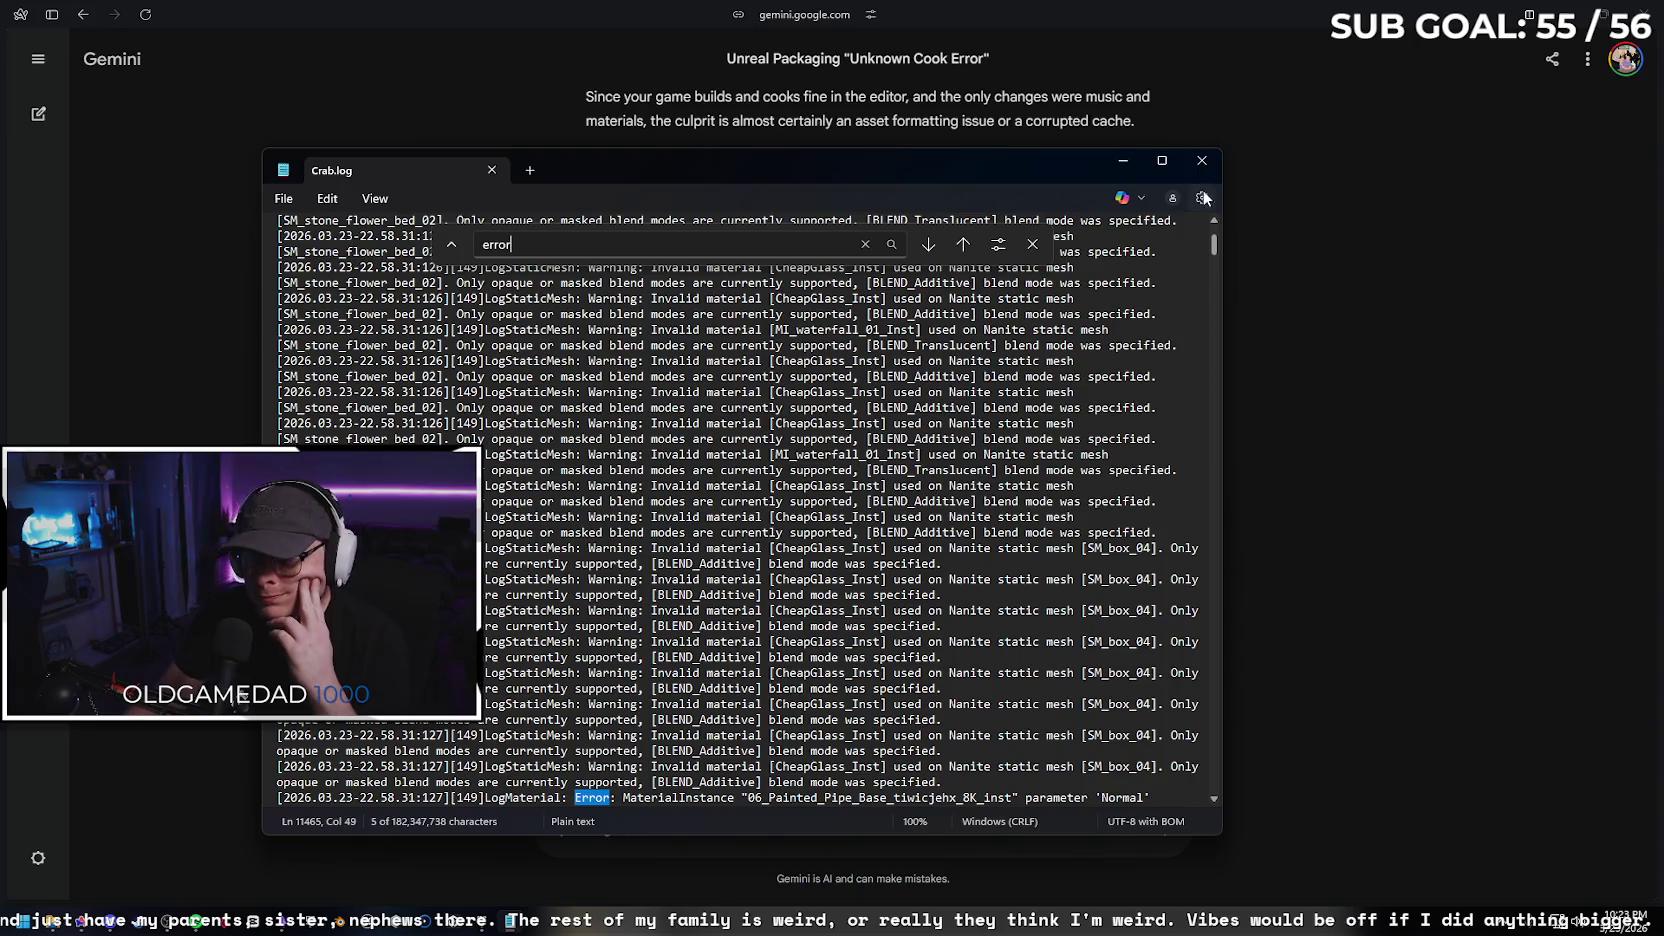
left_click(1202, 160)
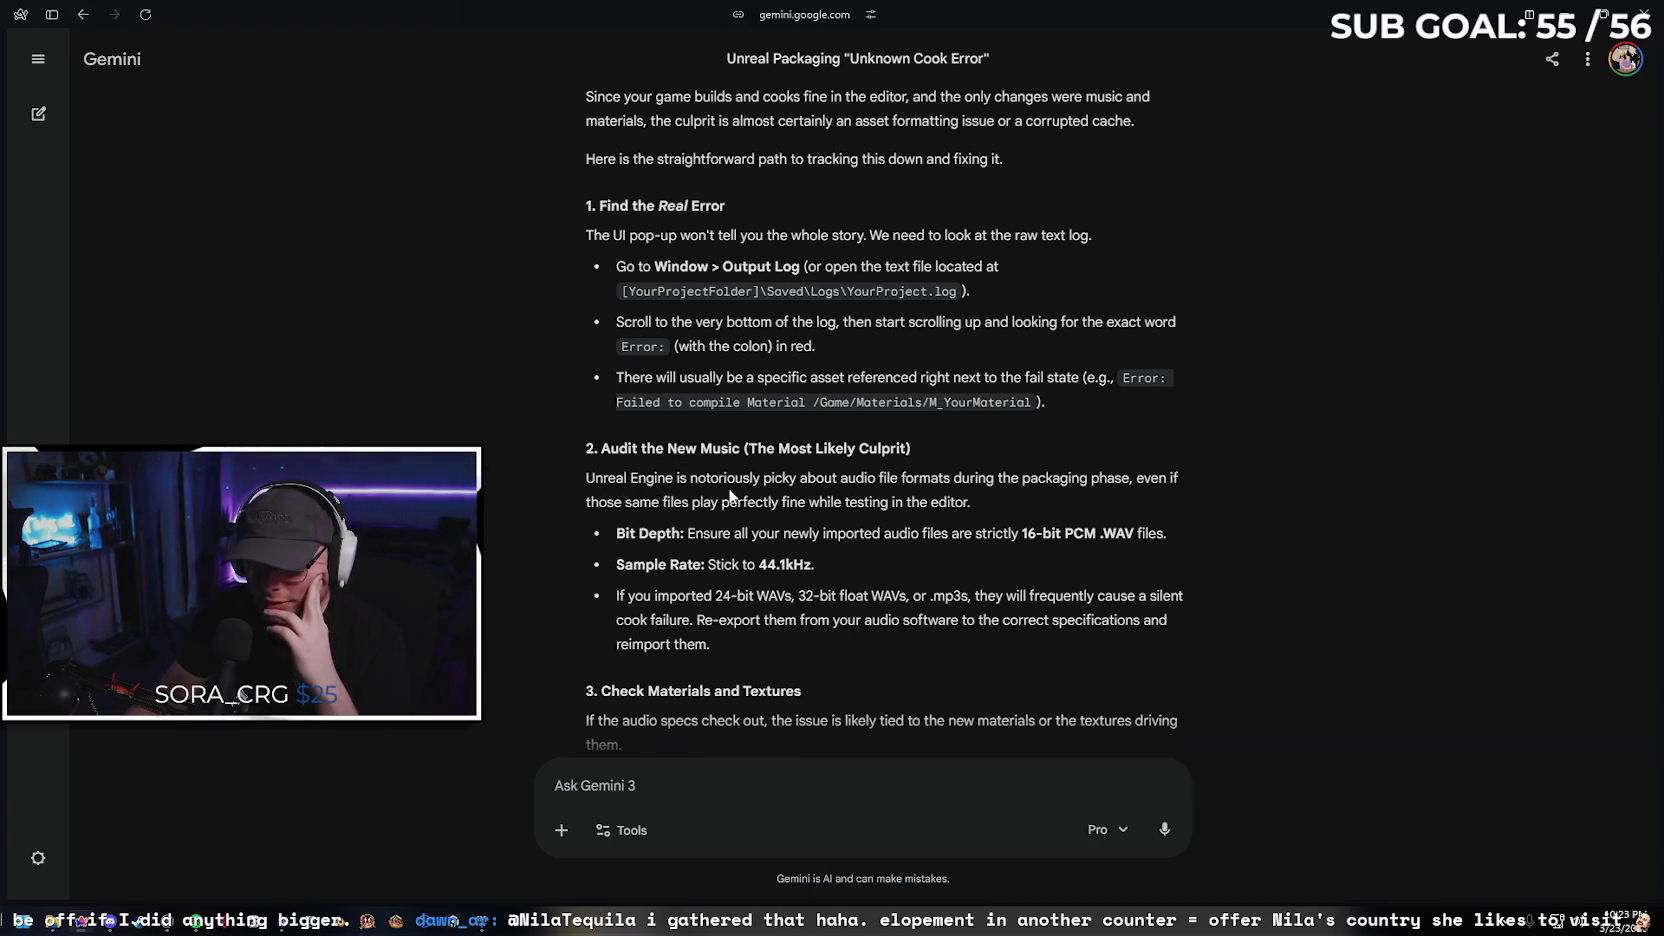
Read Gemini's Power of Two texture size advice, then switch to the Epic Games Launcher
scroll(786, 474, "down", 1)
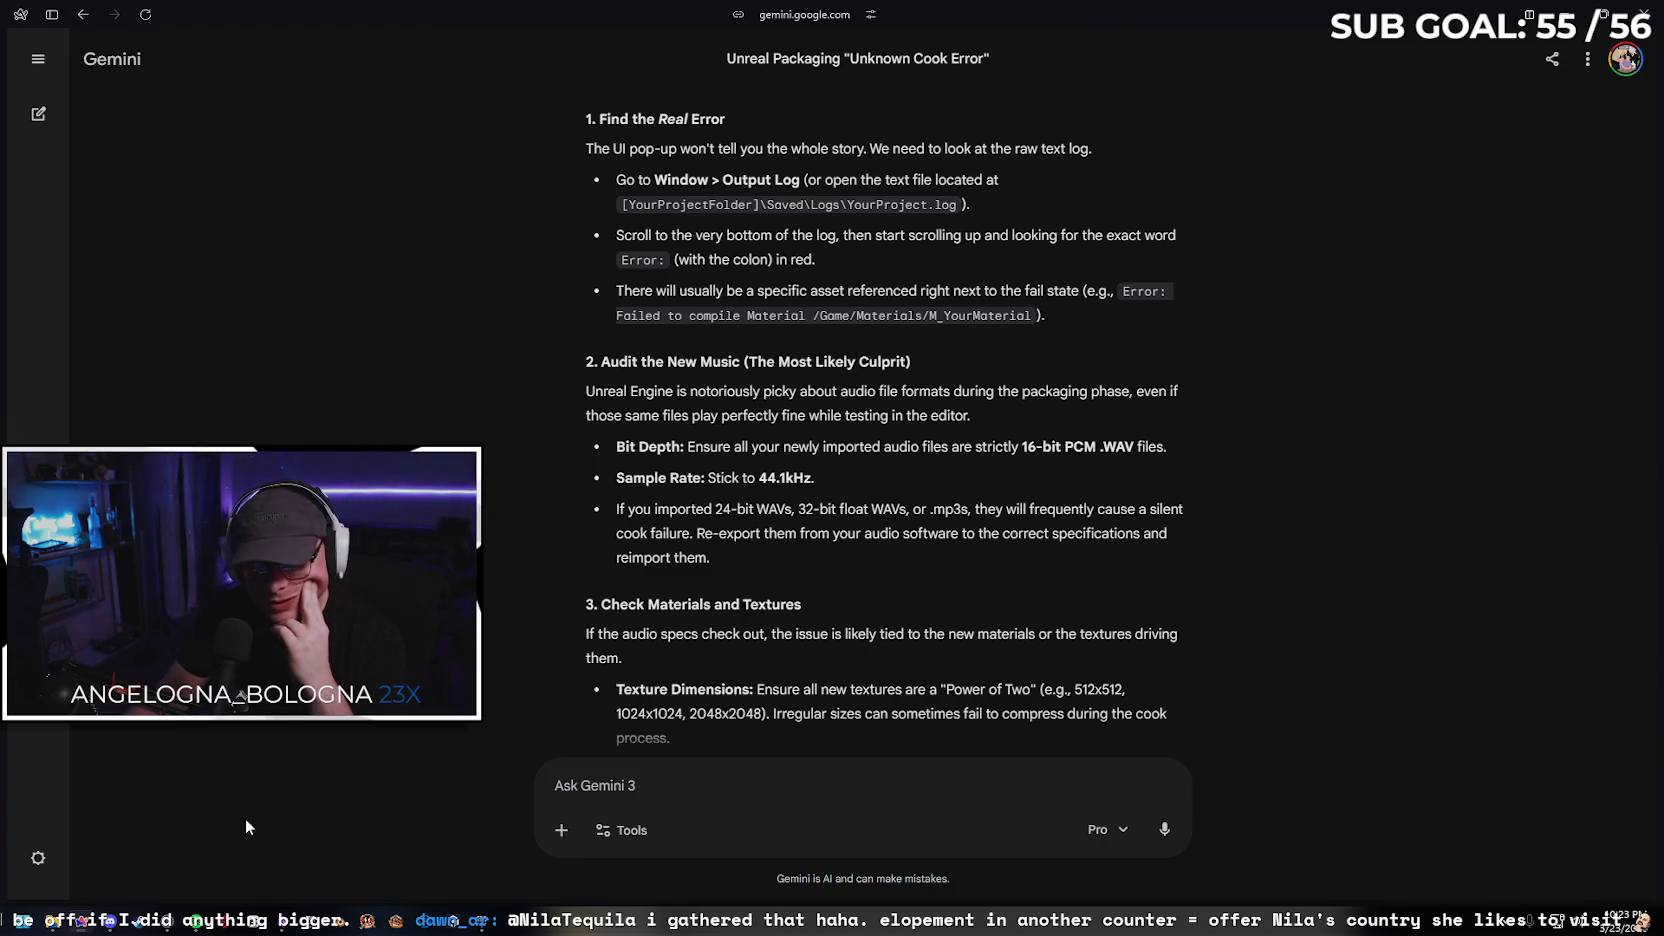
mouse_move(168, 922)
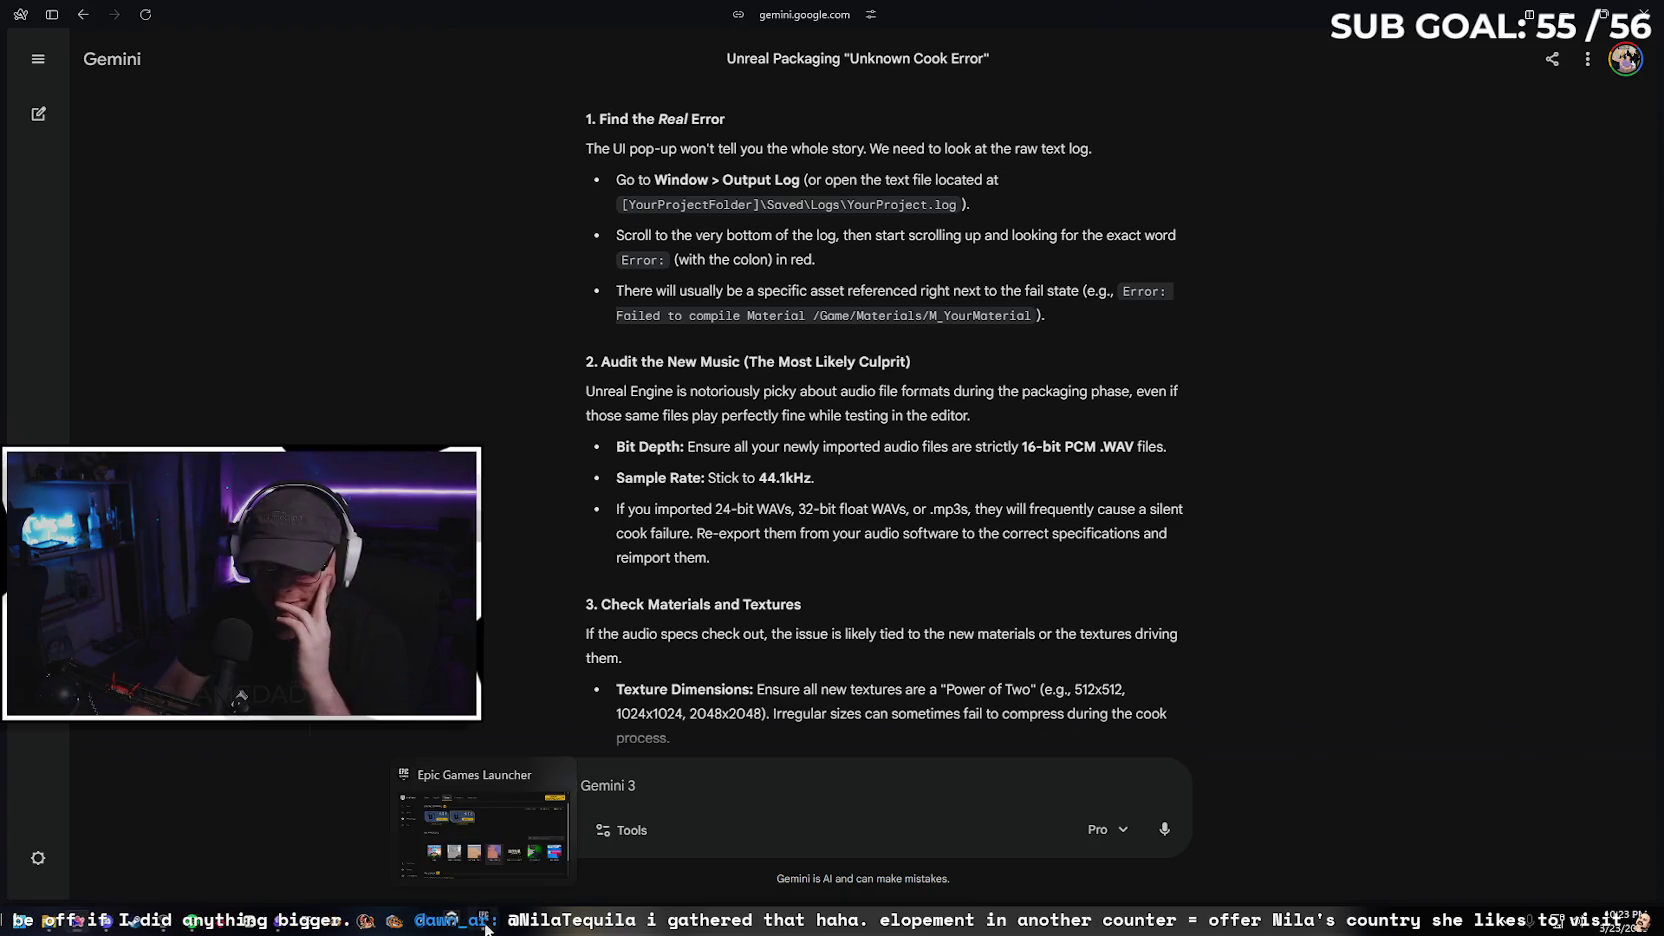
left_click(550, 922)
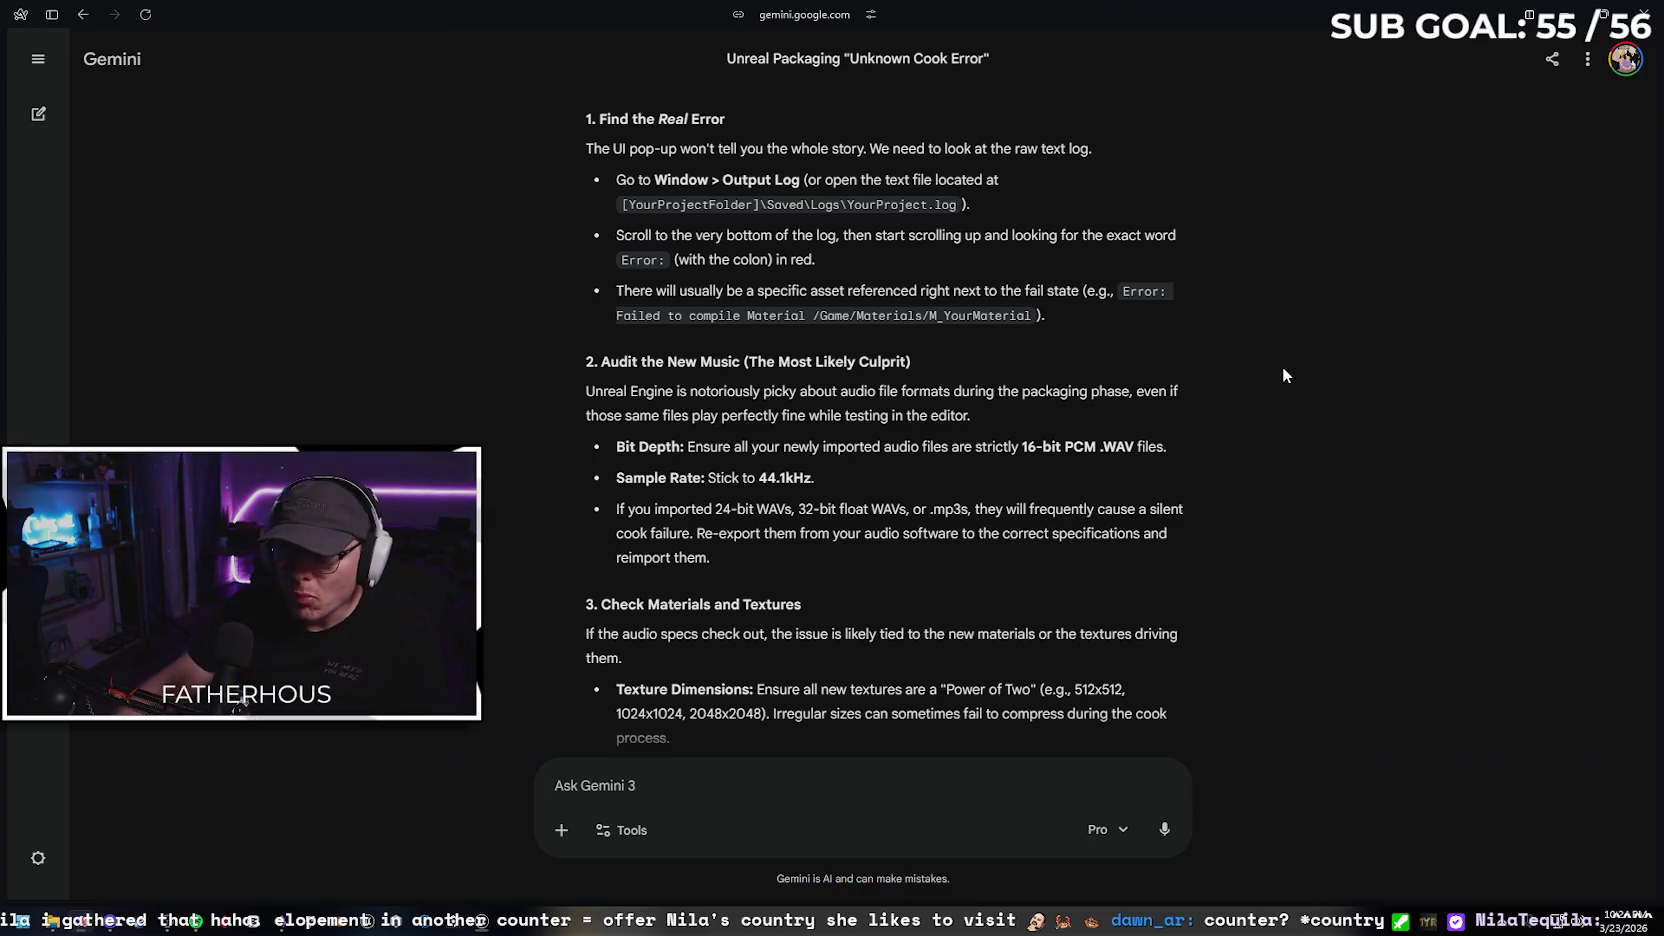
Read down to Gemini's '4. Clear the Cache' step and bring up the Crab project in Unreal Editor
scroll(1252, 448, "down", 1)
scroll(1164, 393, "down", 6)
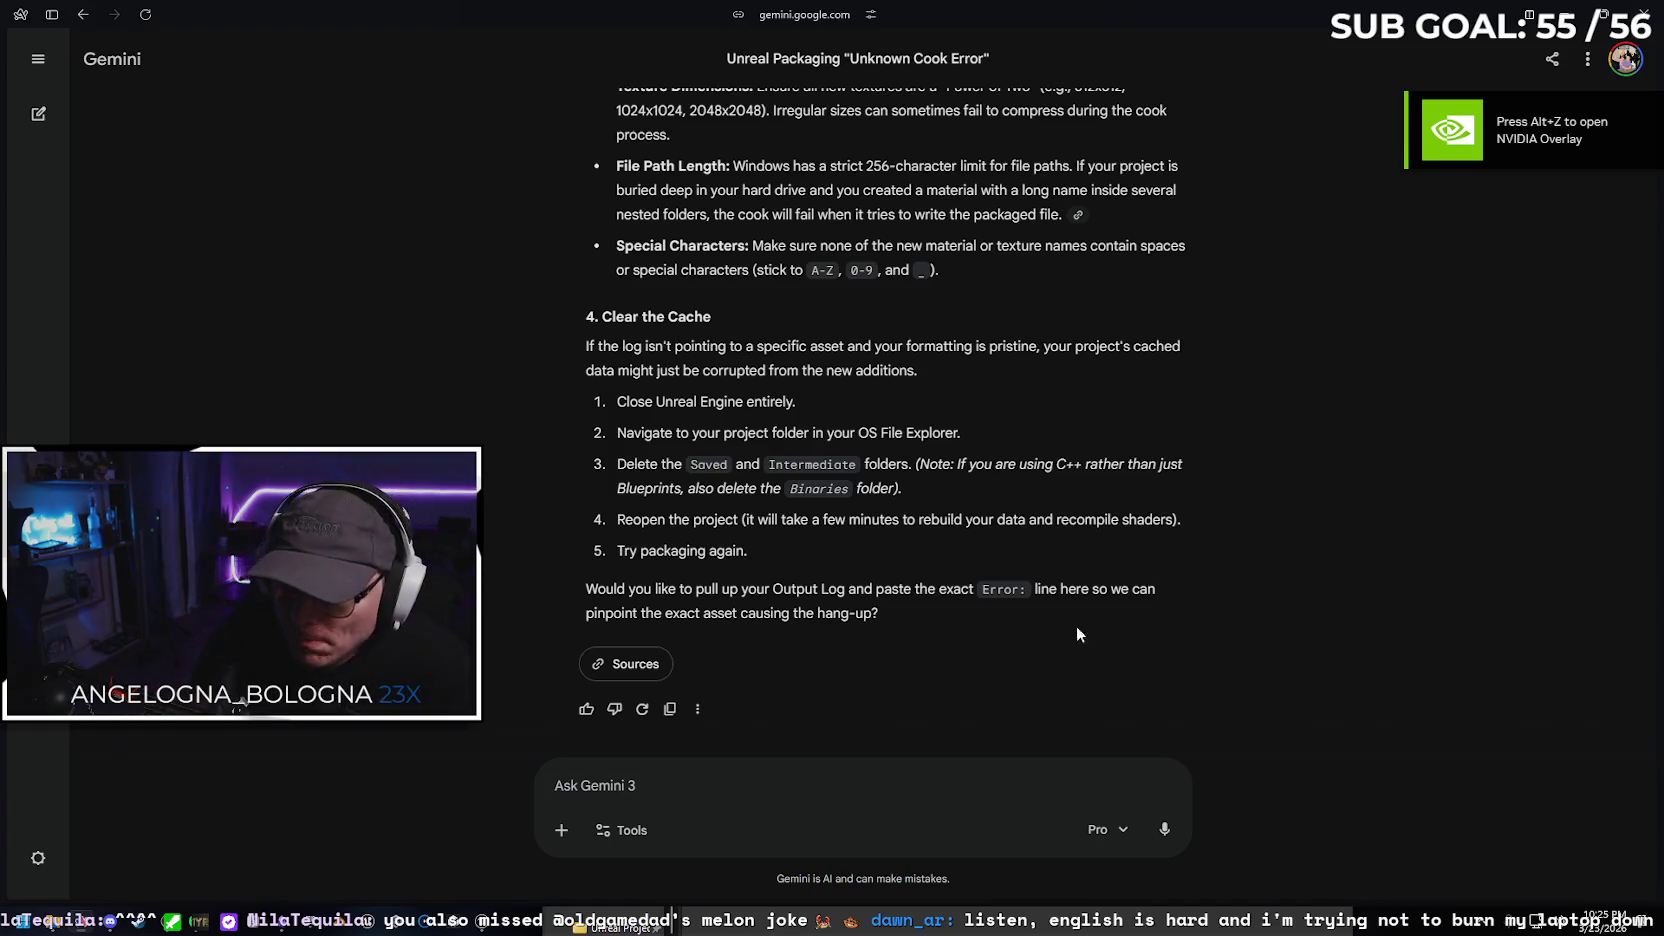
left_click(487, 922)
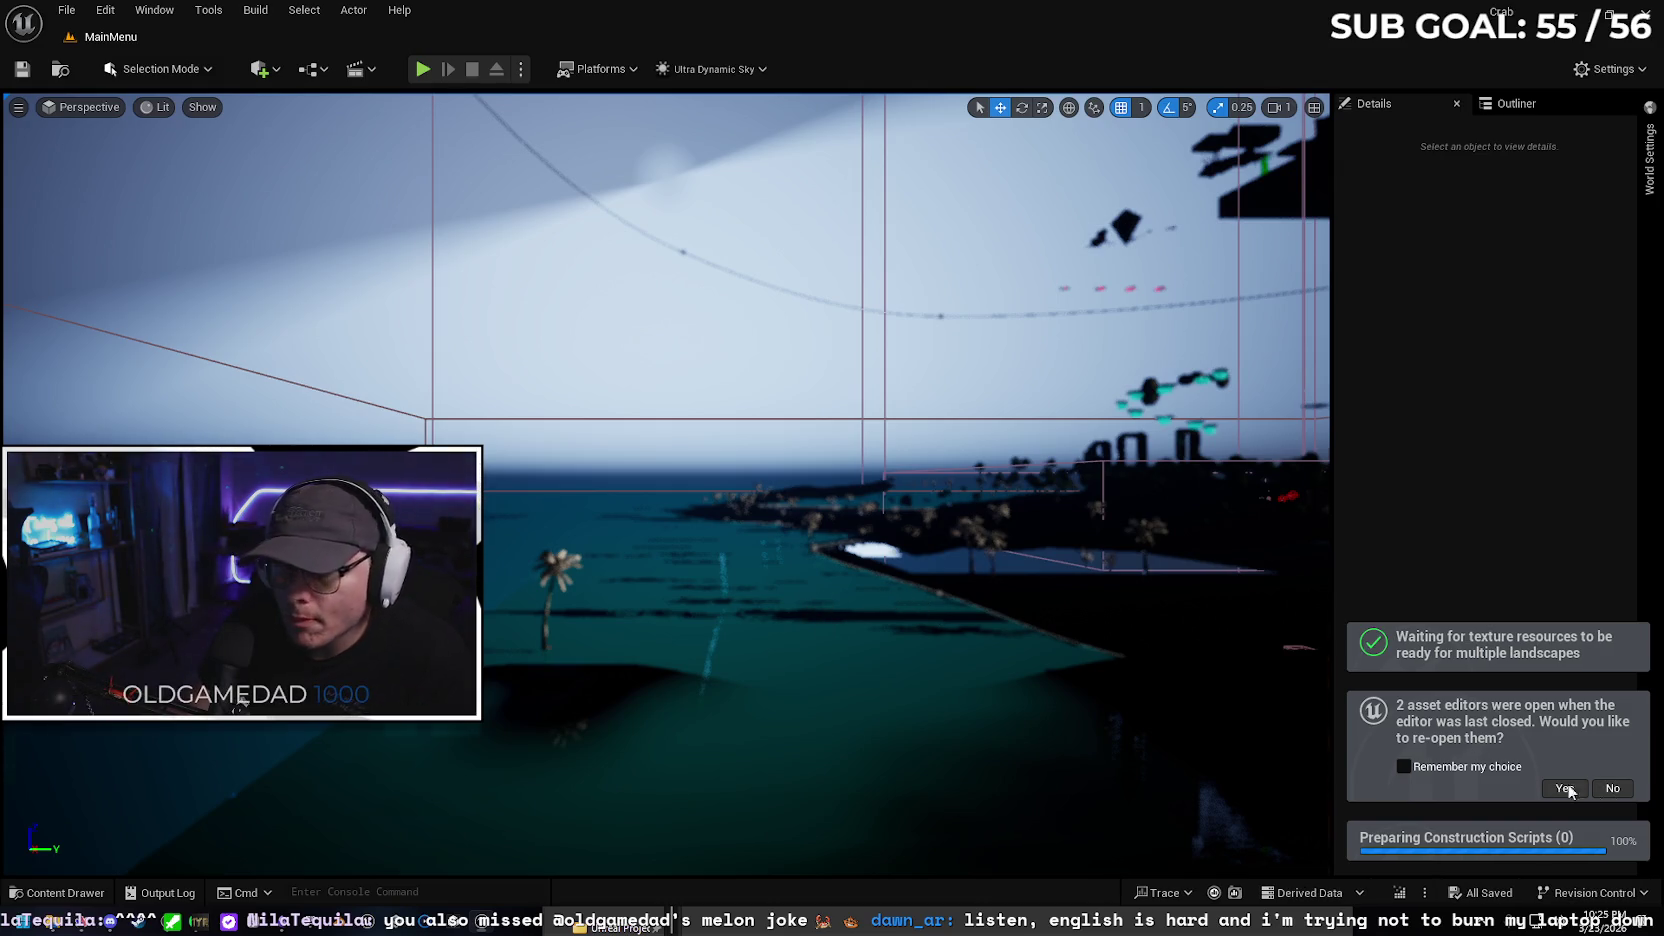
Open the A_Dastardly_Villain_ sound wave from the Content Drawer's Music > WAVS folder
right_click(884, 655)
left_click(847, 754)
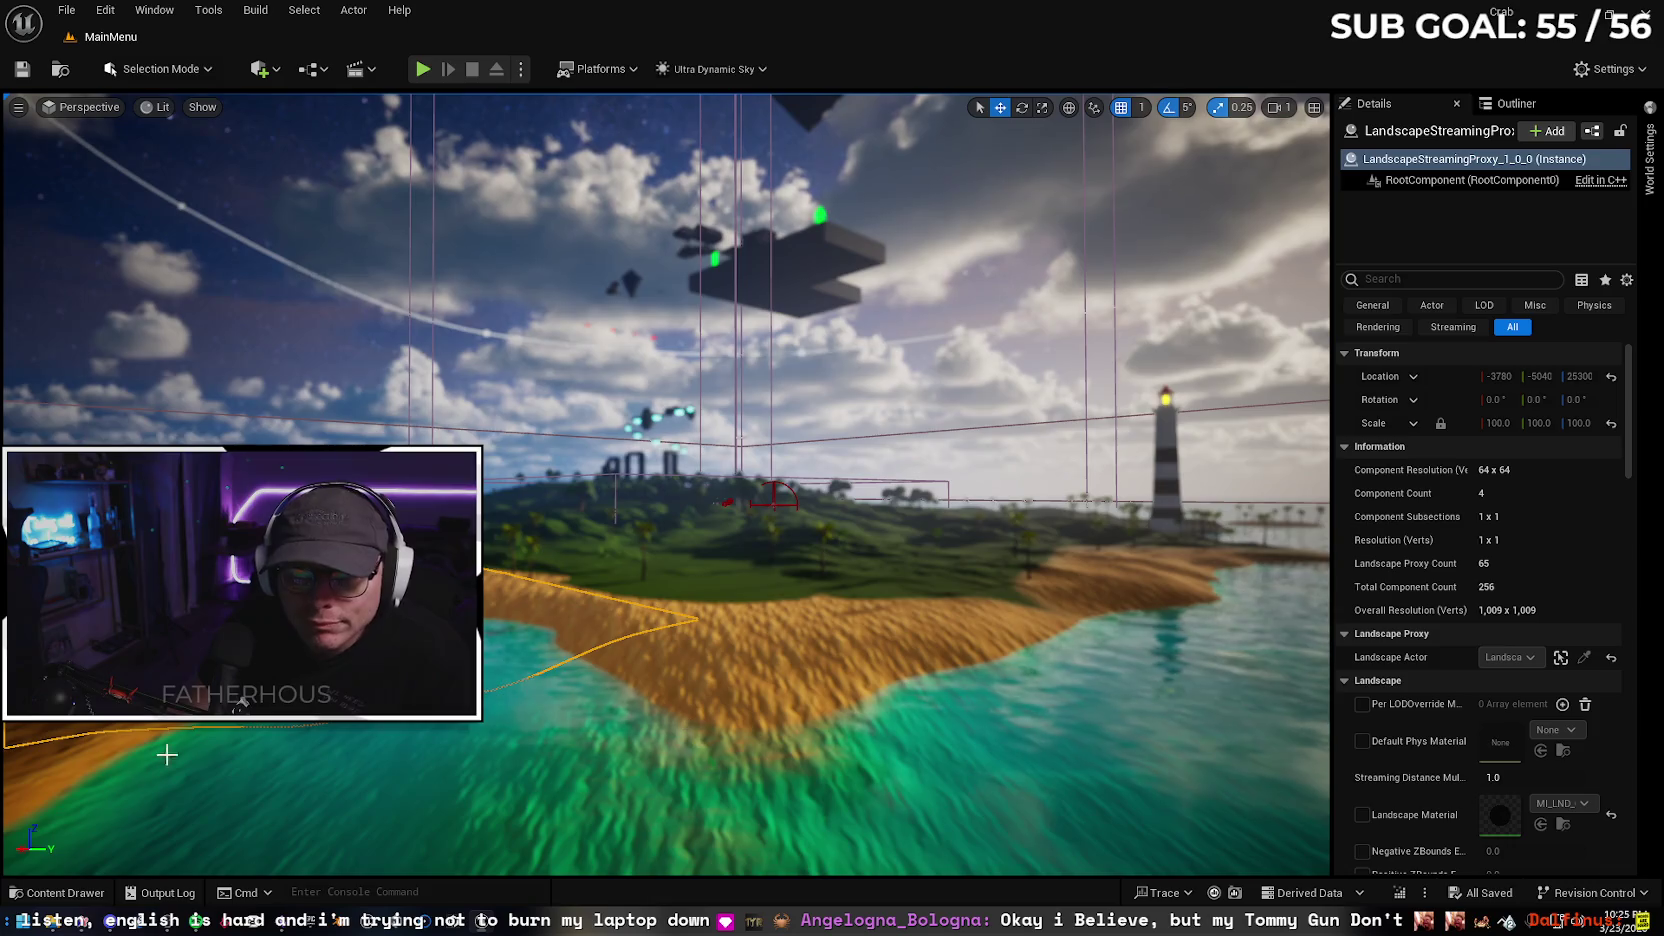
left_click(60, 892)
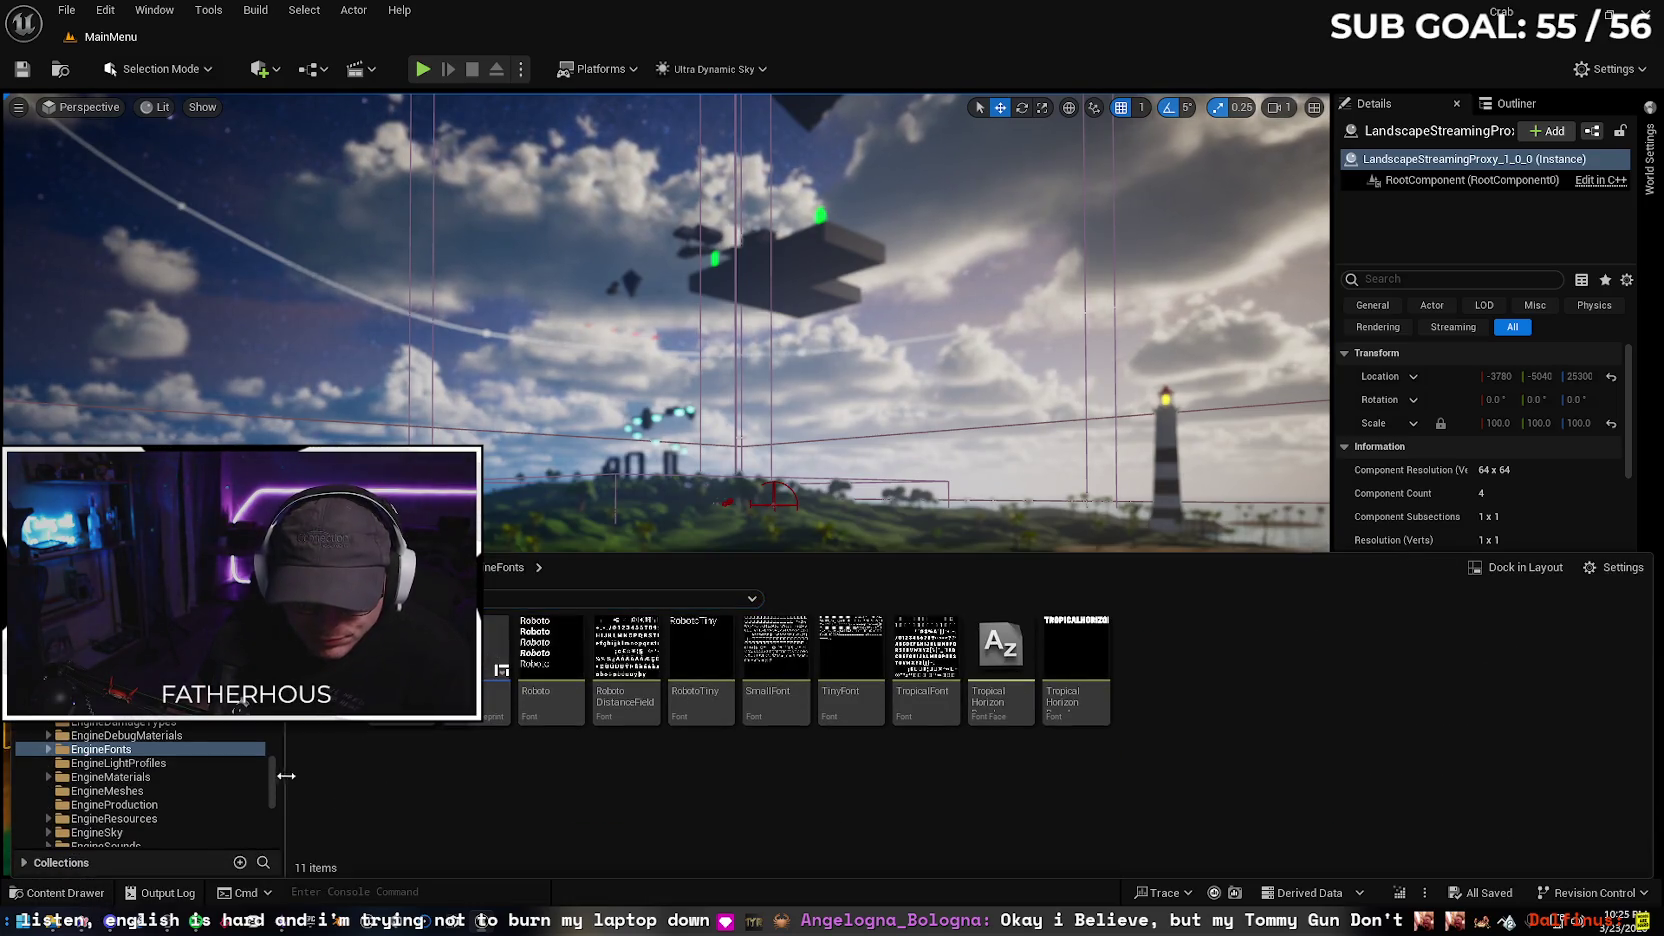
left_click_drag(269, 779, 270, 640)
left_click(100, 700)
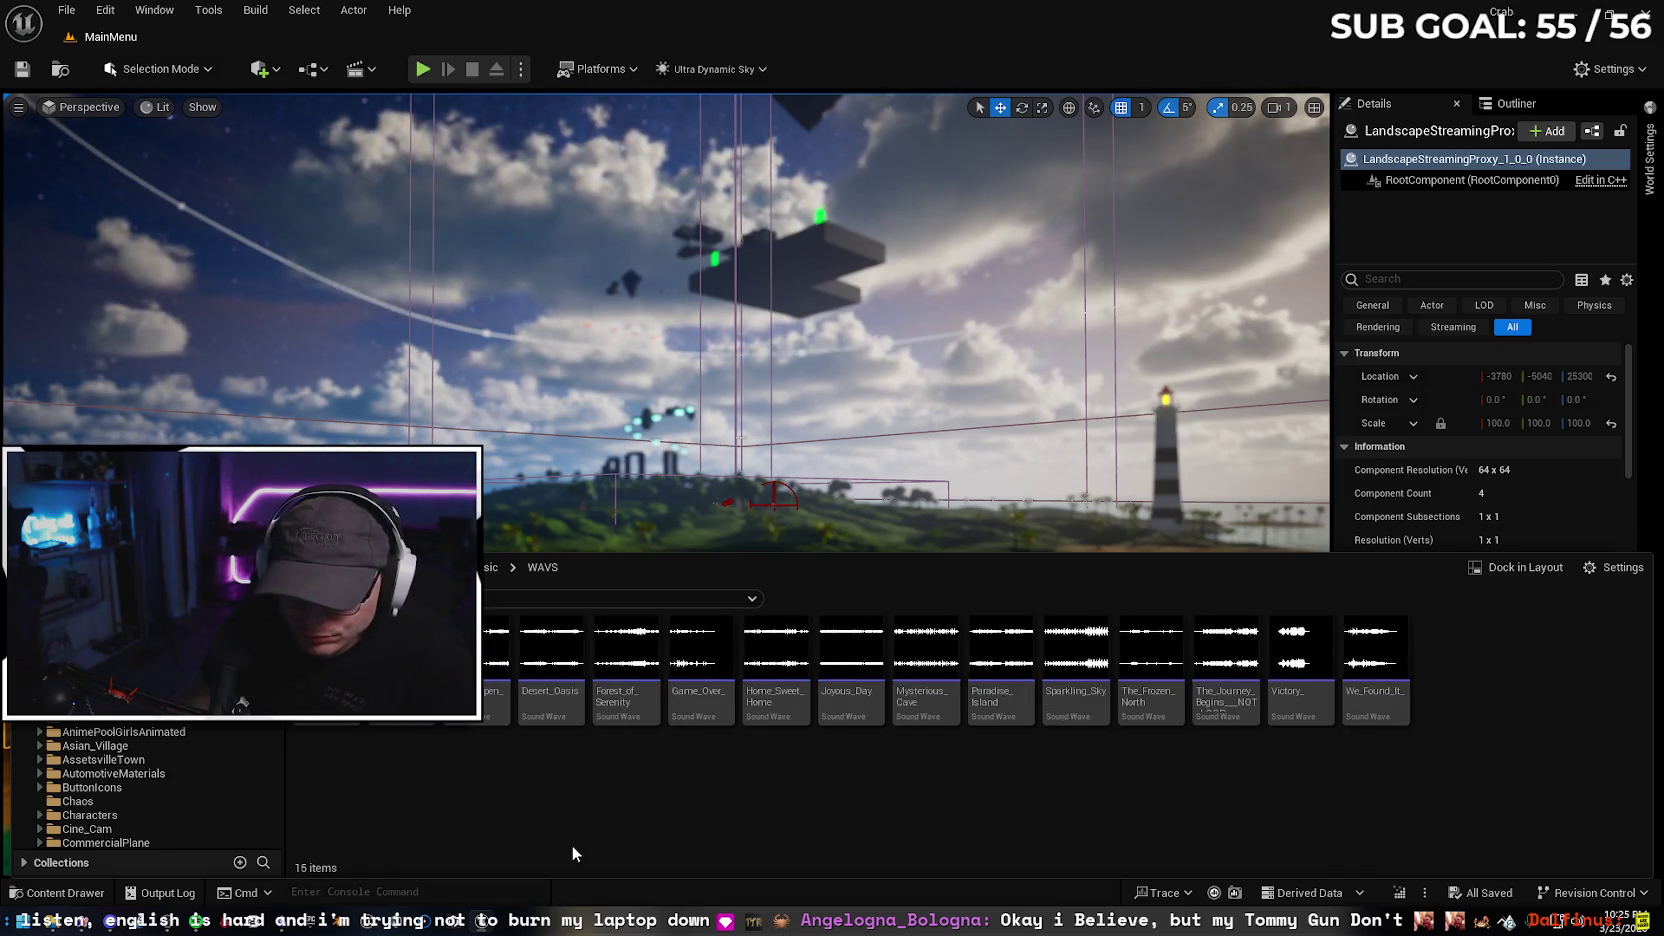
left_click(325, 665)
double_click(325, 665)
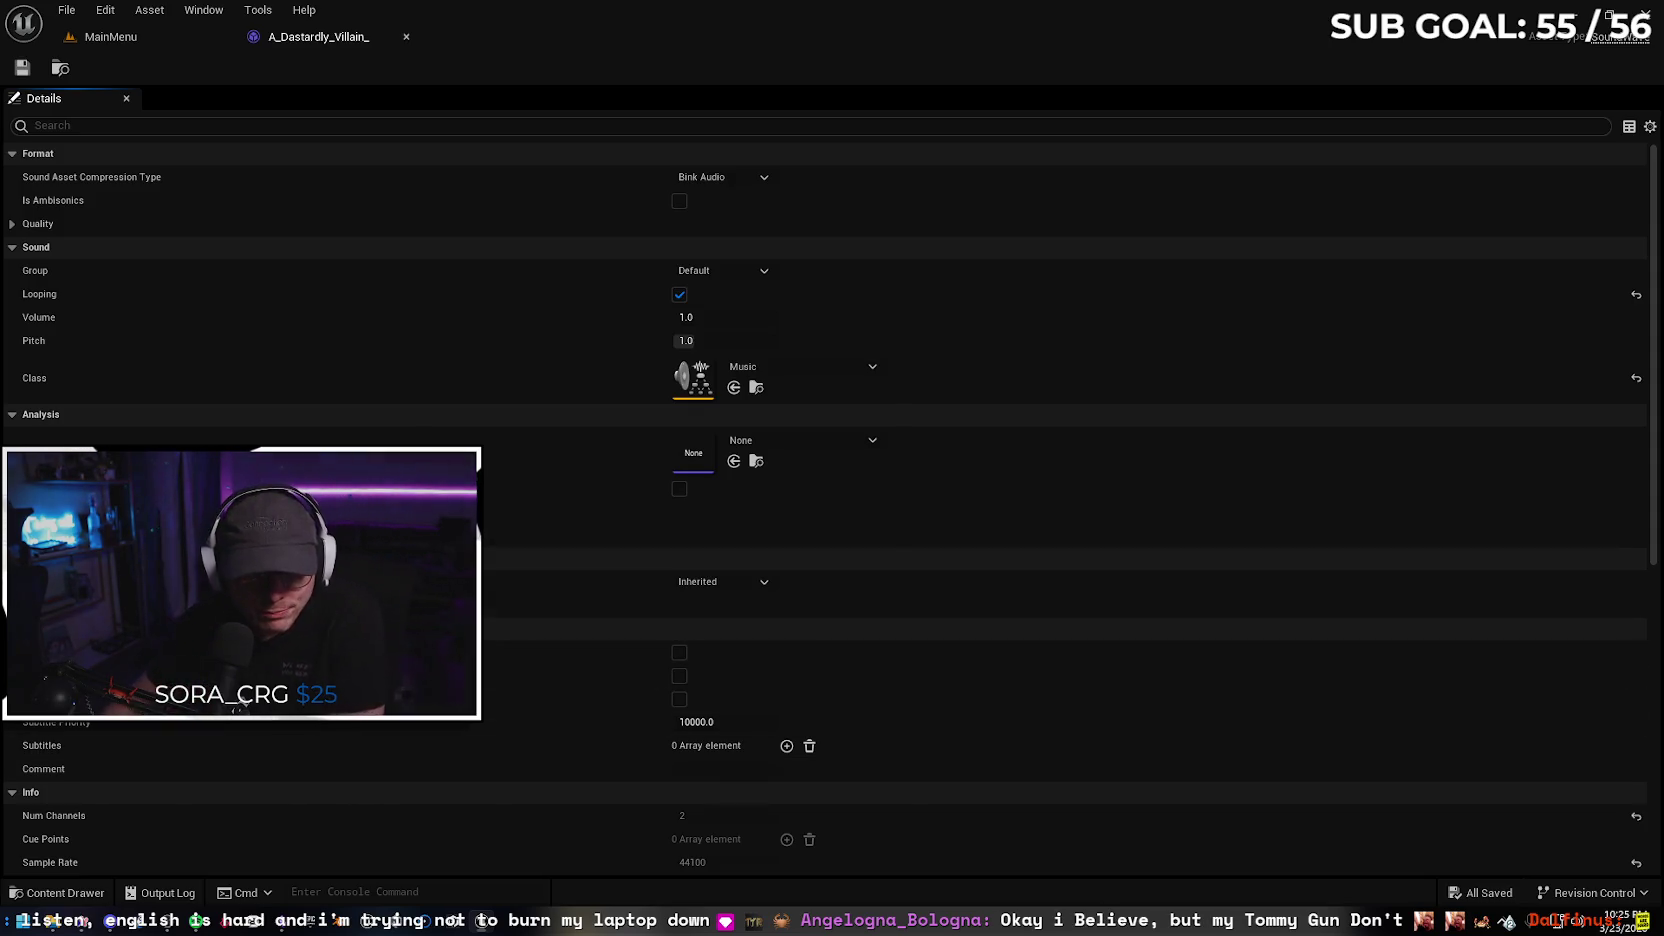
Check the sound wave's 44100 sample rate against Gemini's 44.1kHz advice, then return to the editor
scroll(666, 656, "down", 2)
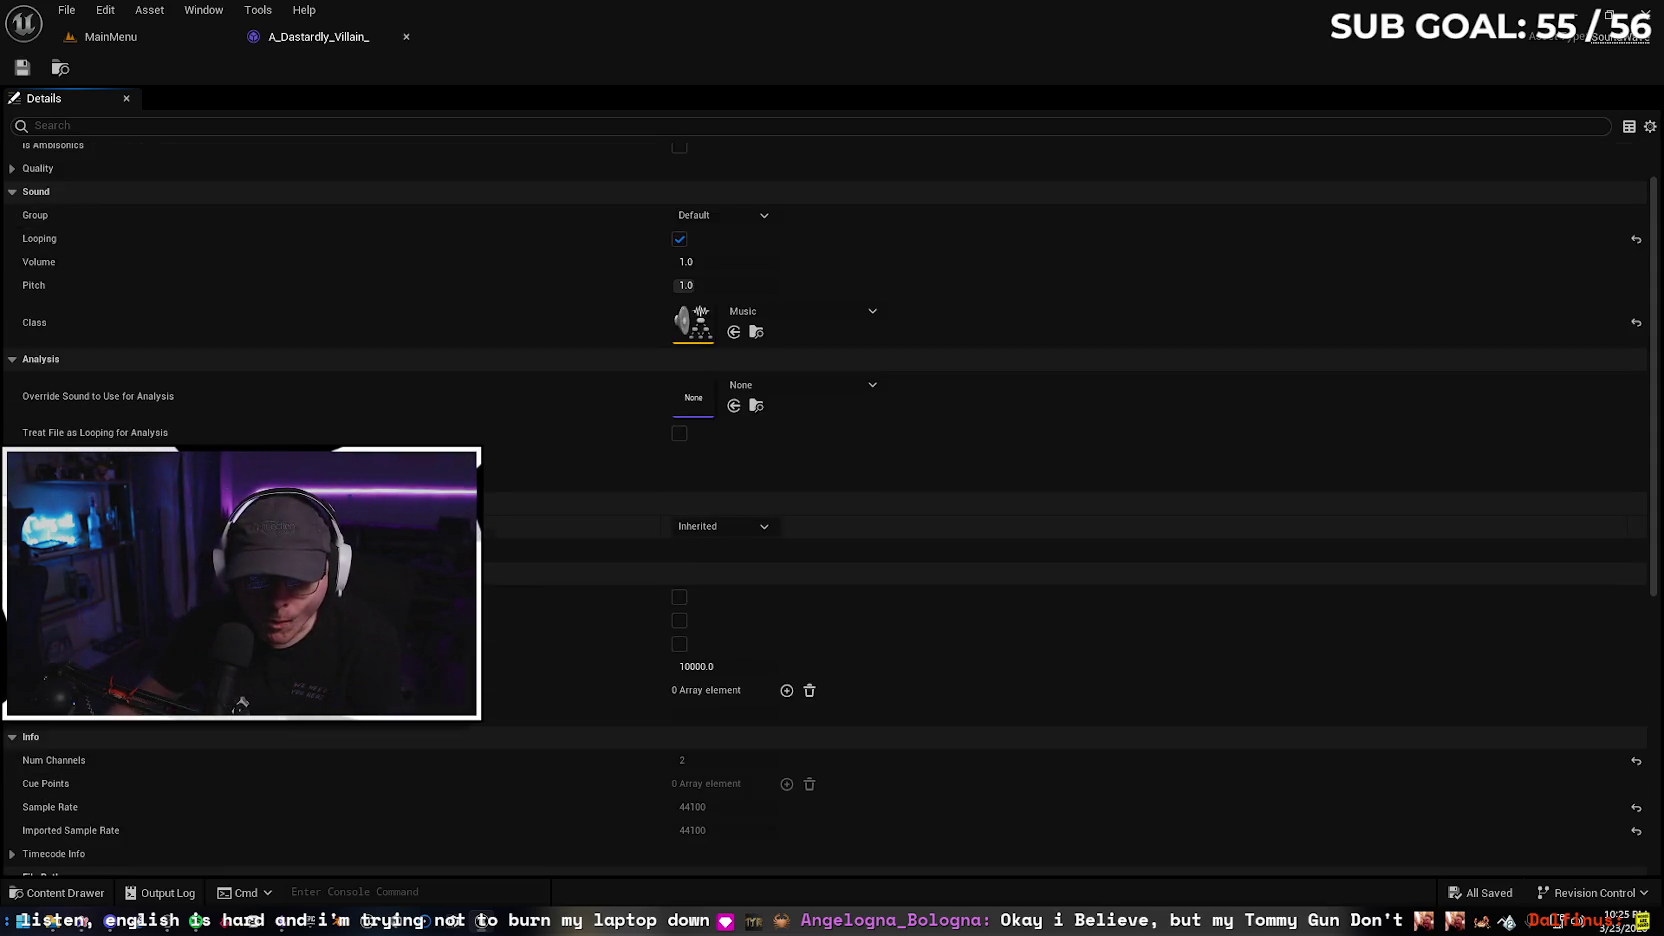
scroll(377, 726, "down", 5)
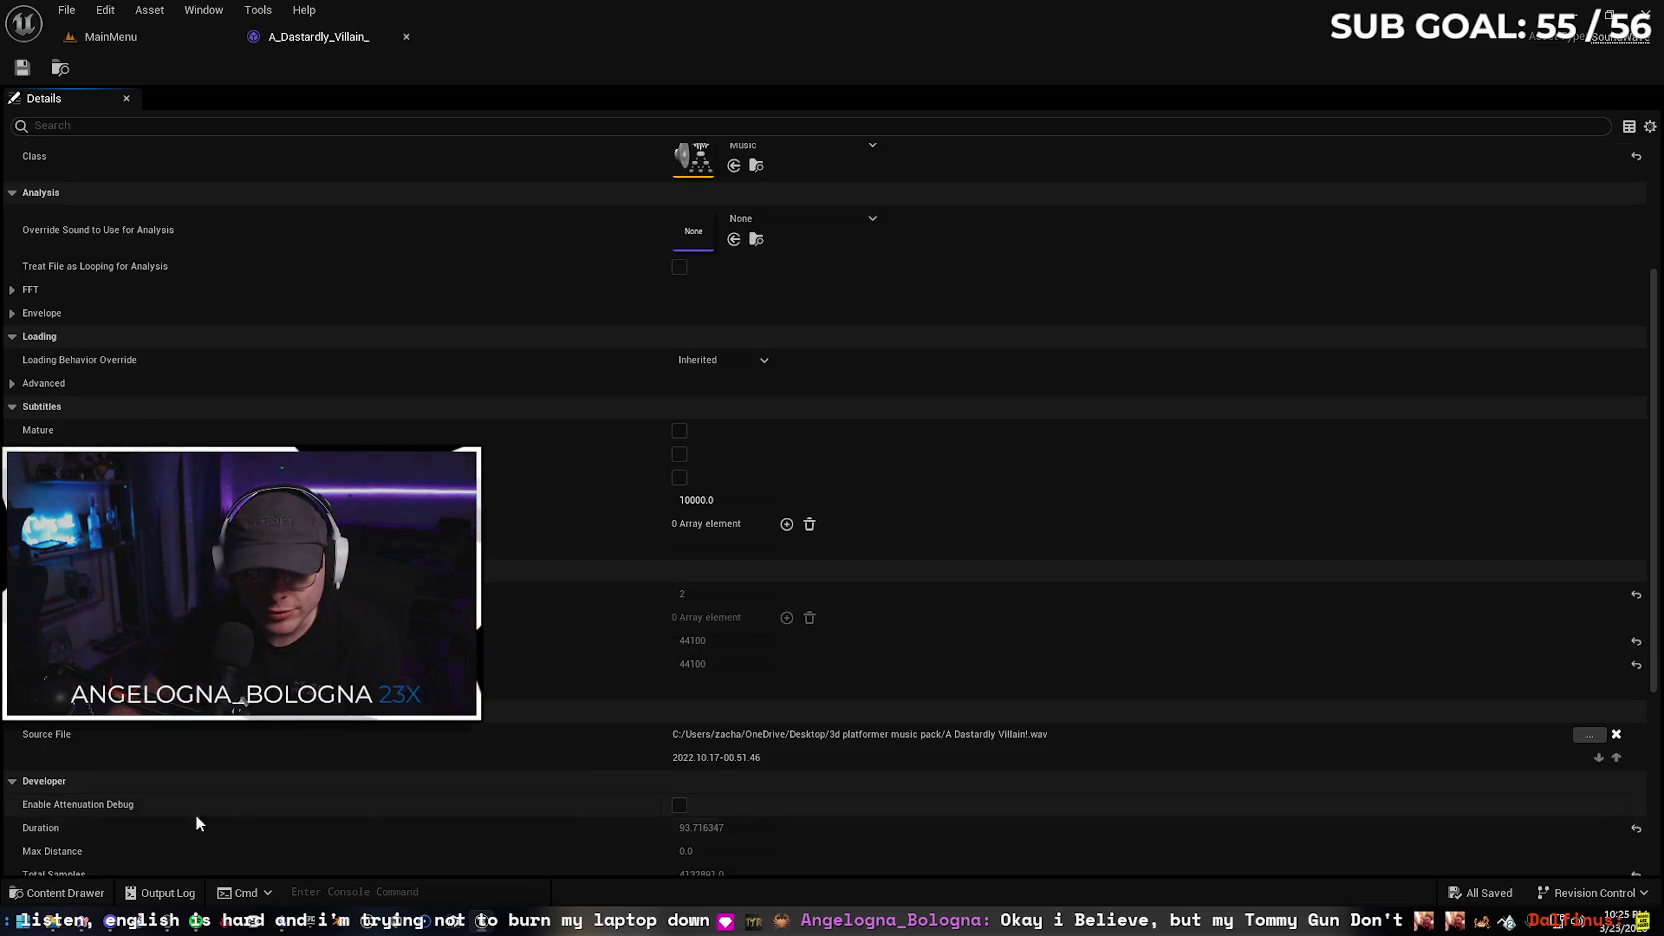
key("alt+Tab")
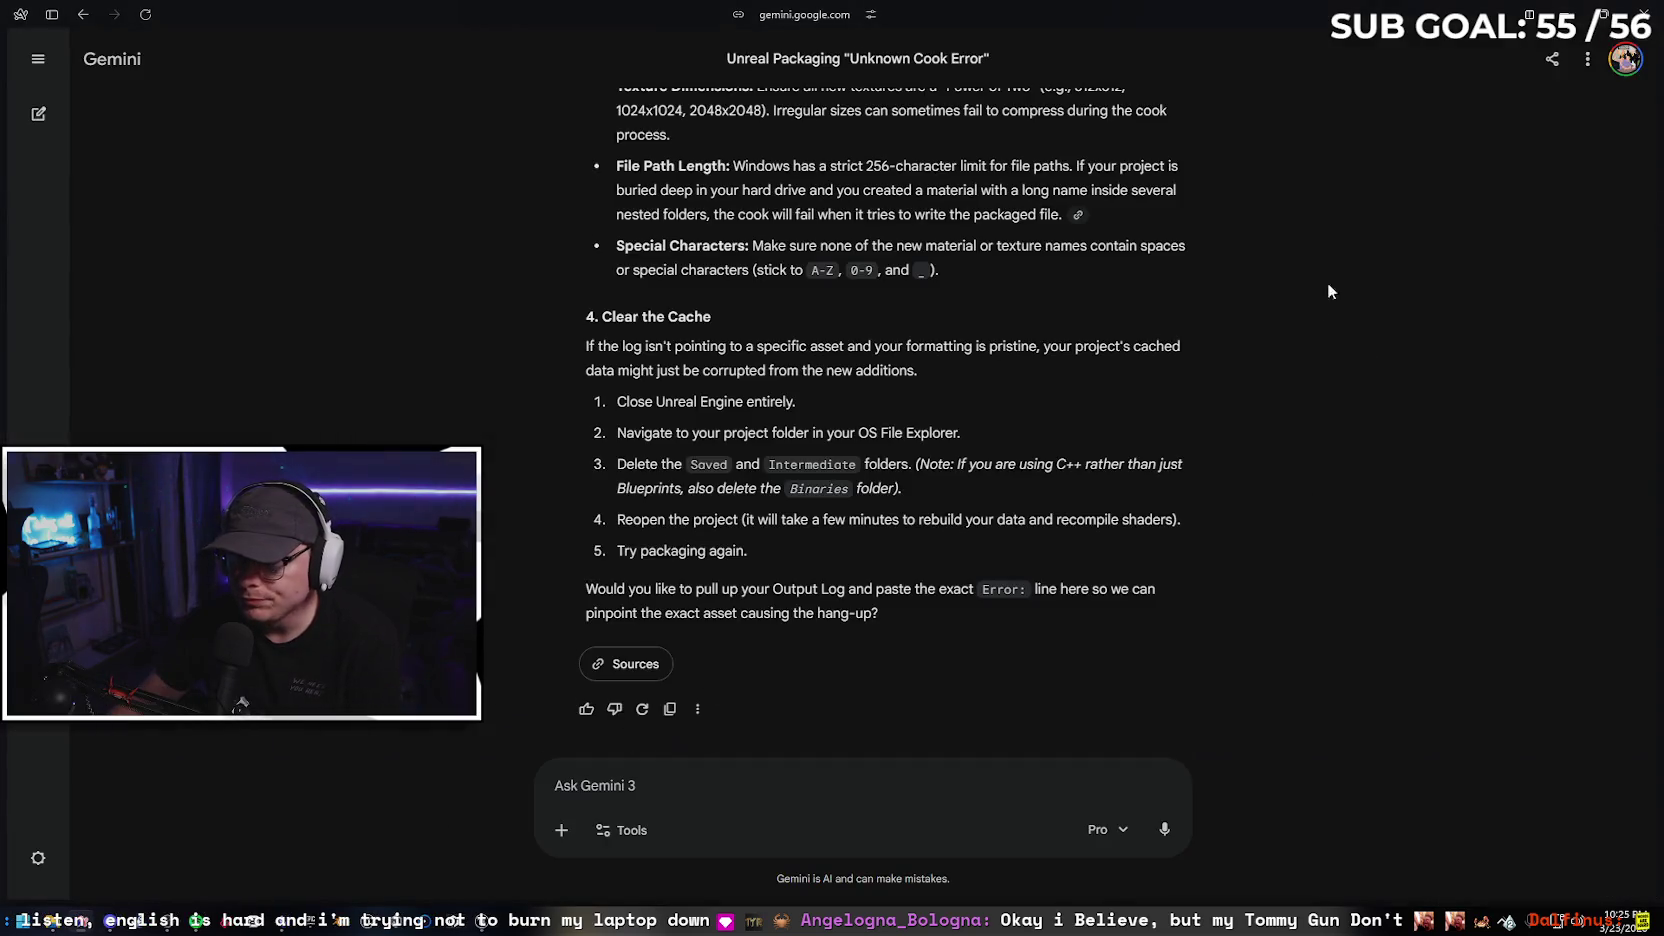
scroll(1370, 333, "up", 3)
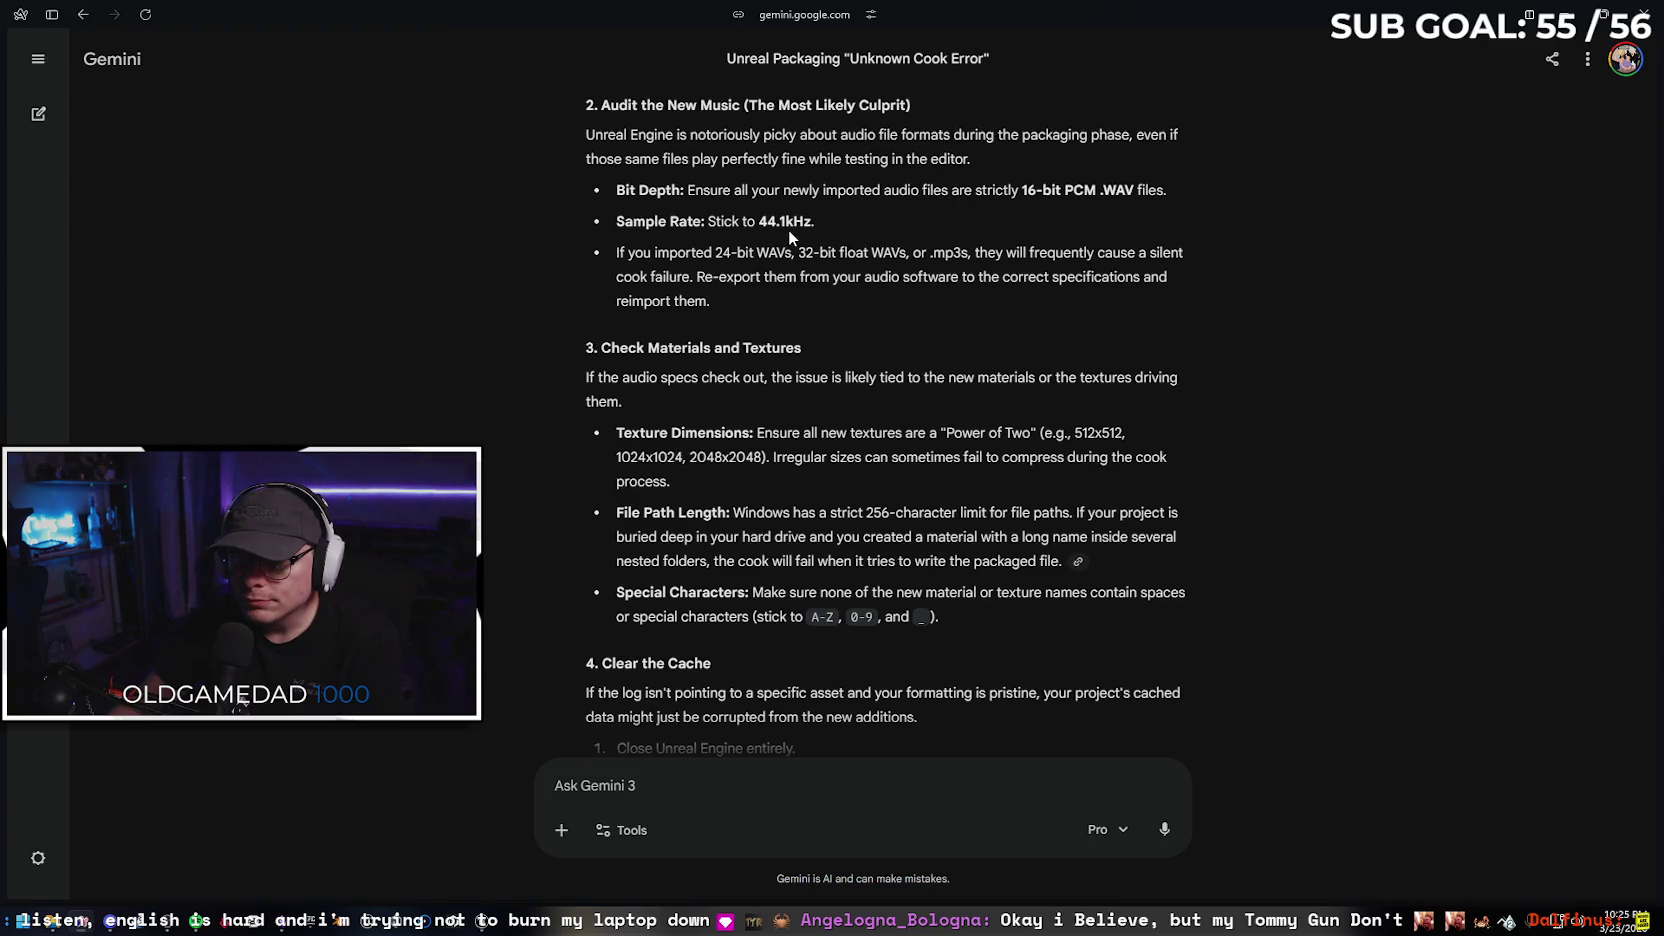
left_click(1566, 14)
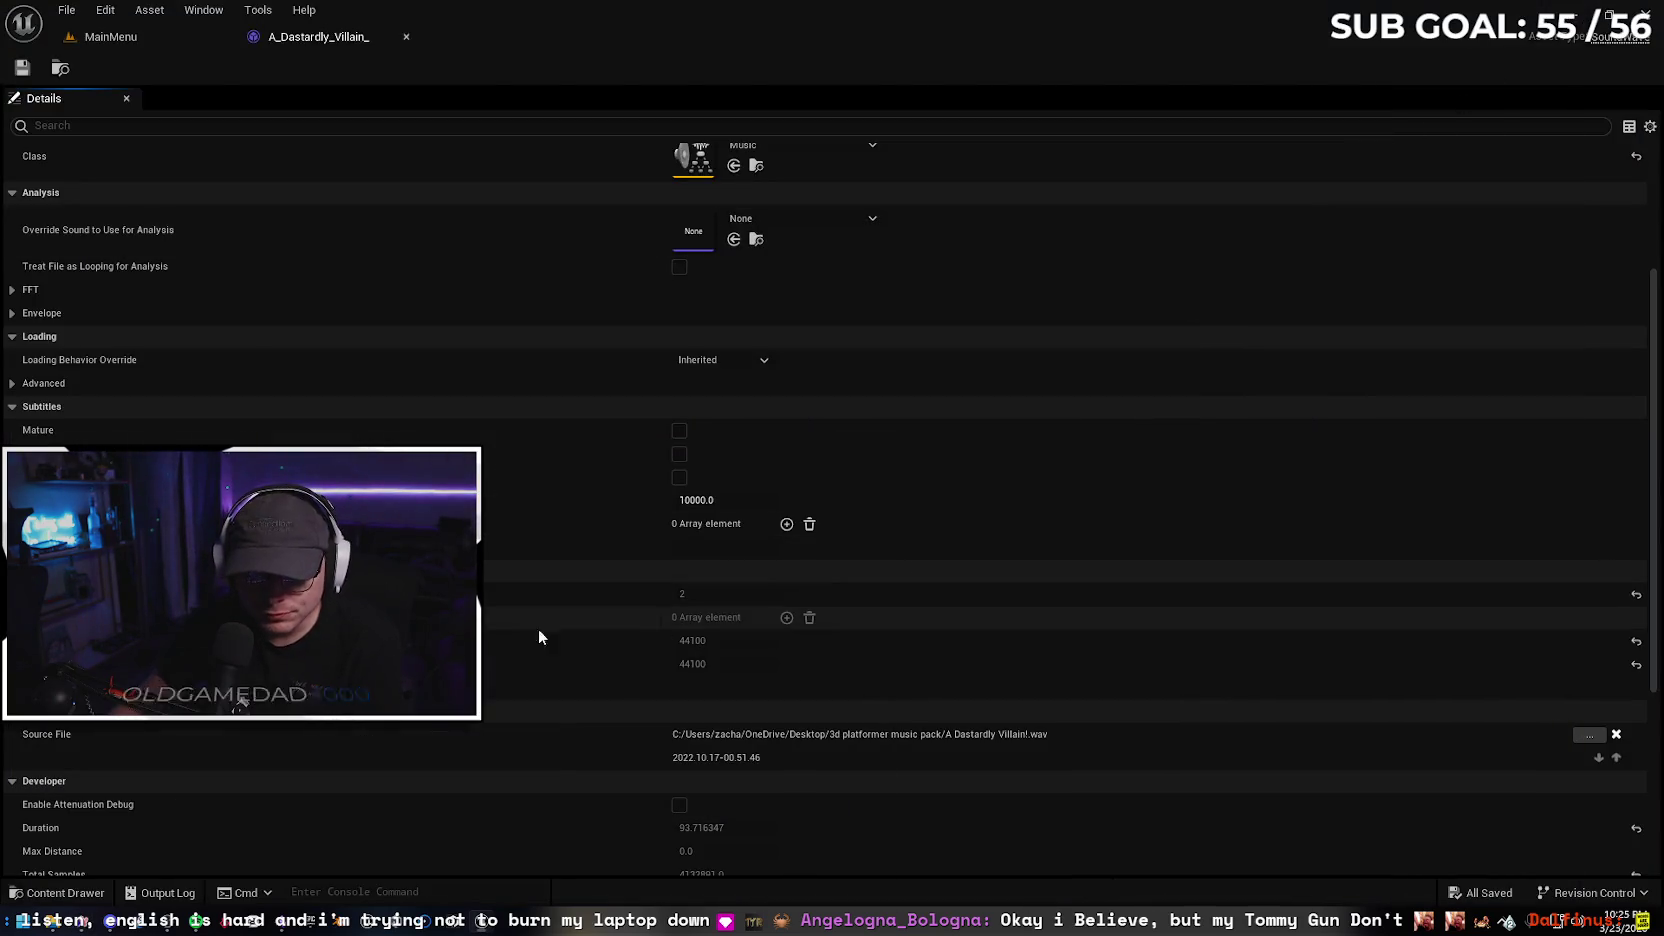
scroll(486, 789, "down", 1)
scroll(826, 500, "down", 3)
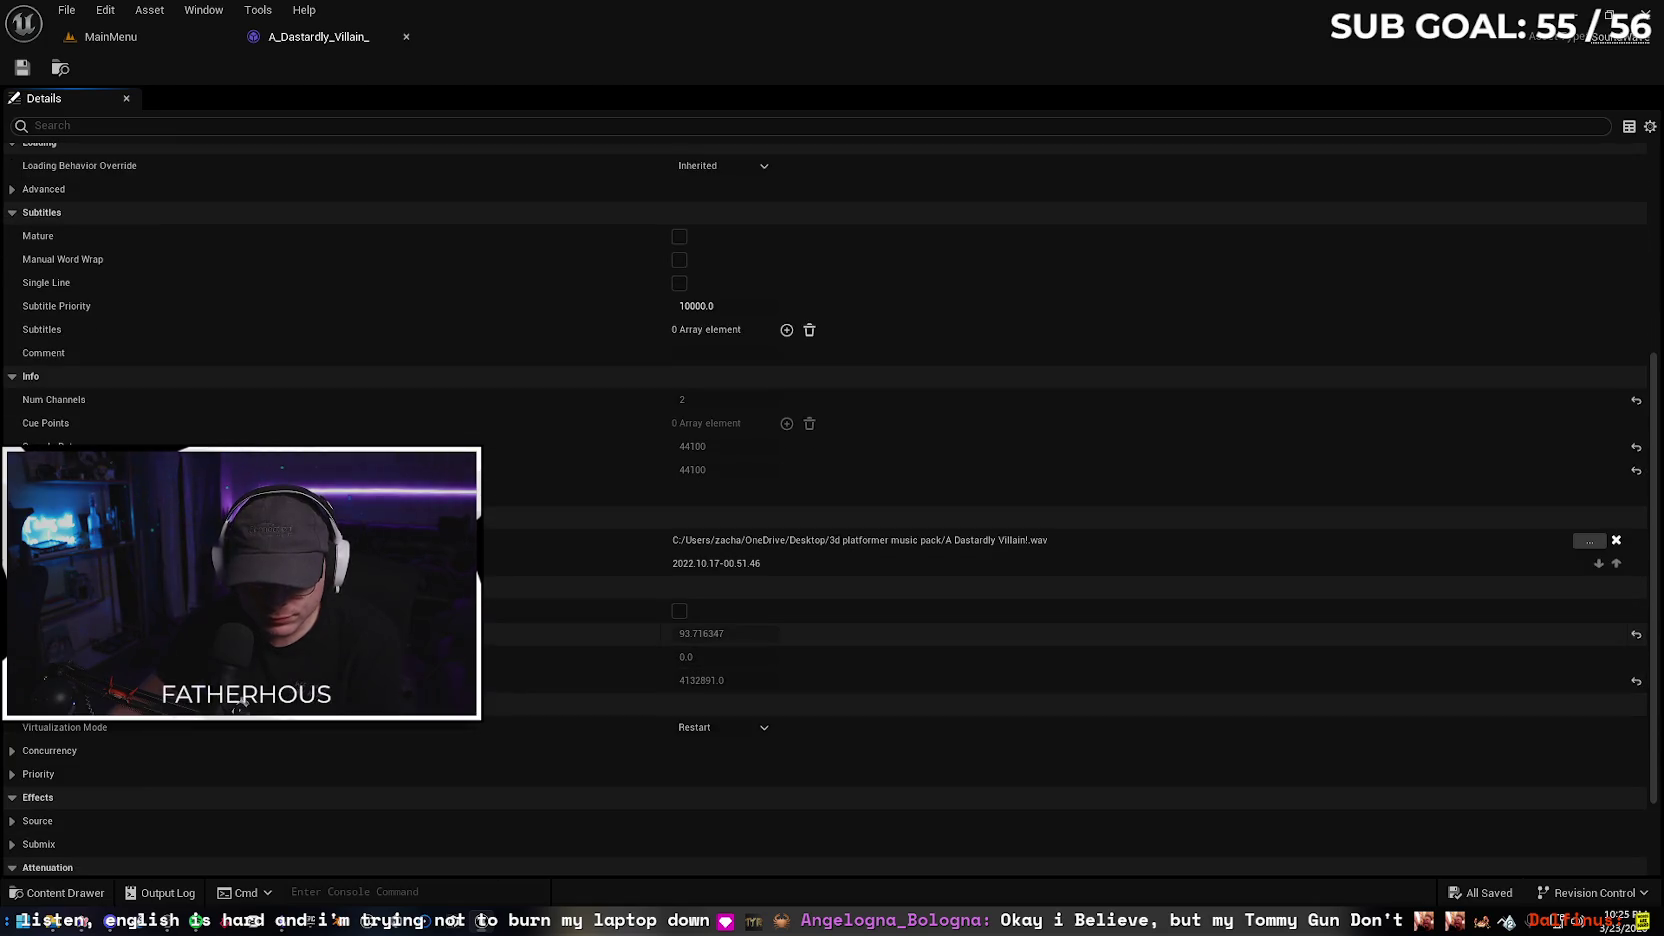
scroll(826, 500, "down", 3)
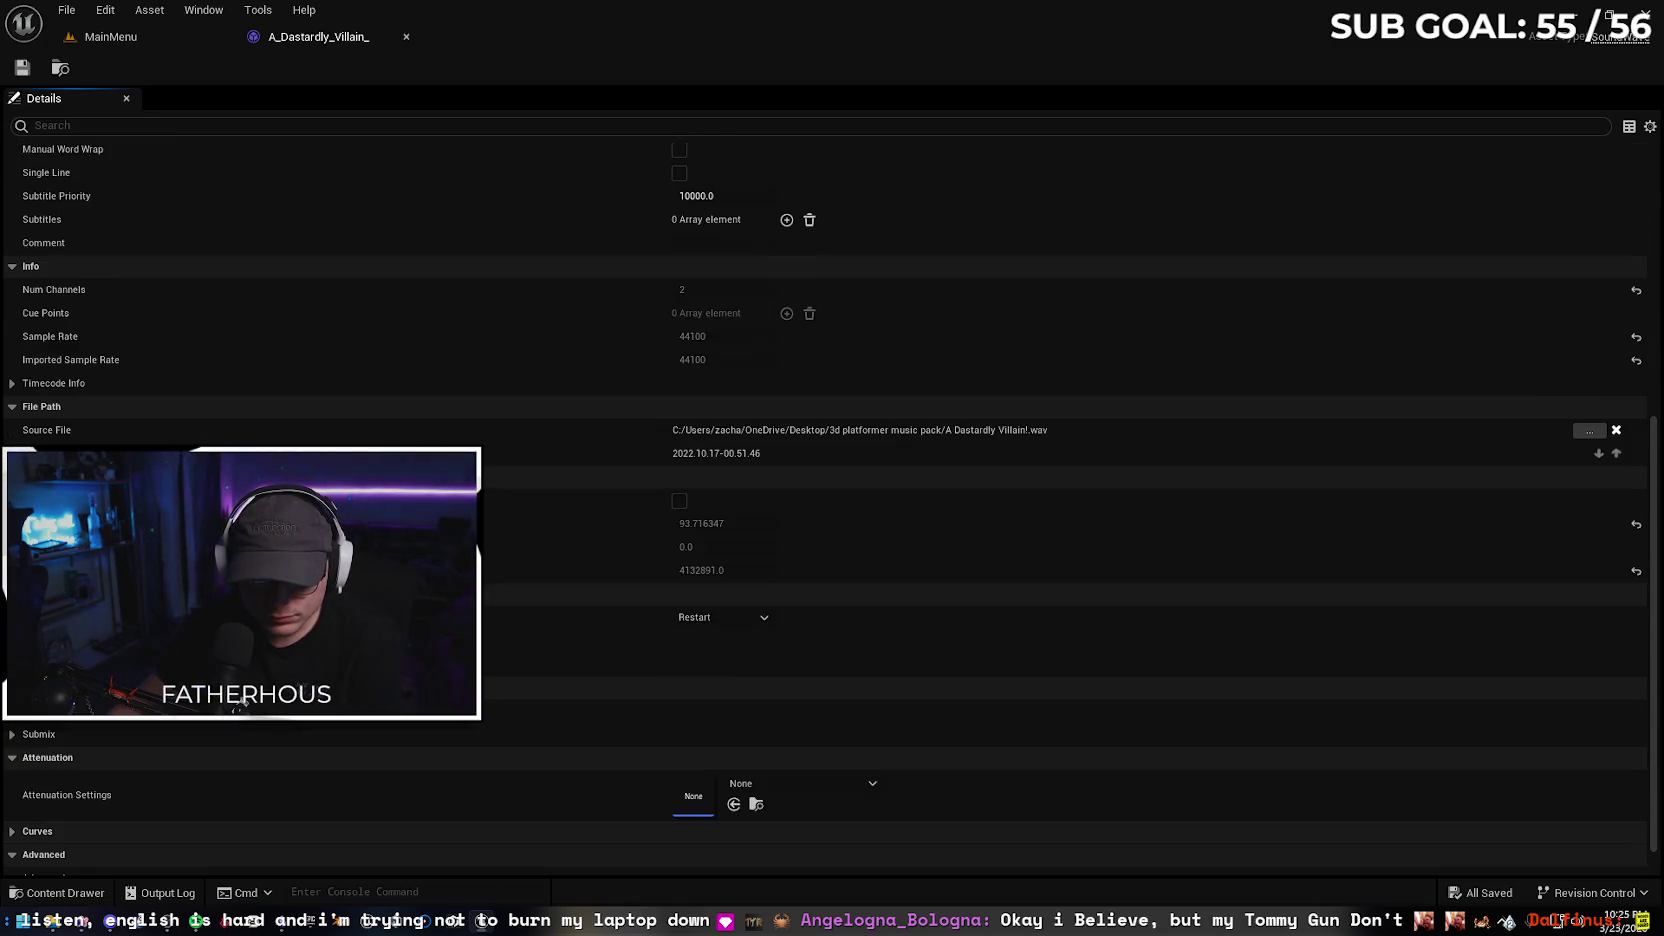
scroll(826, 500, "down", 1)
scroll(368, 724, "up", 15)
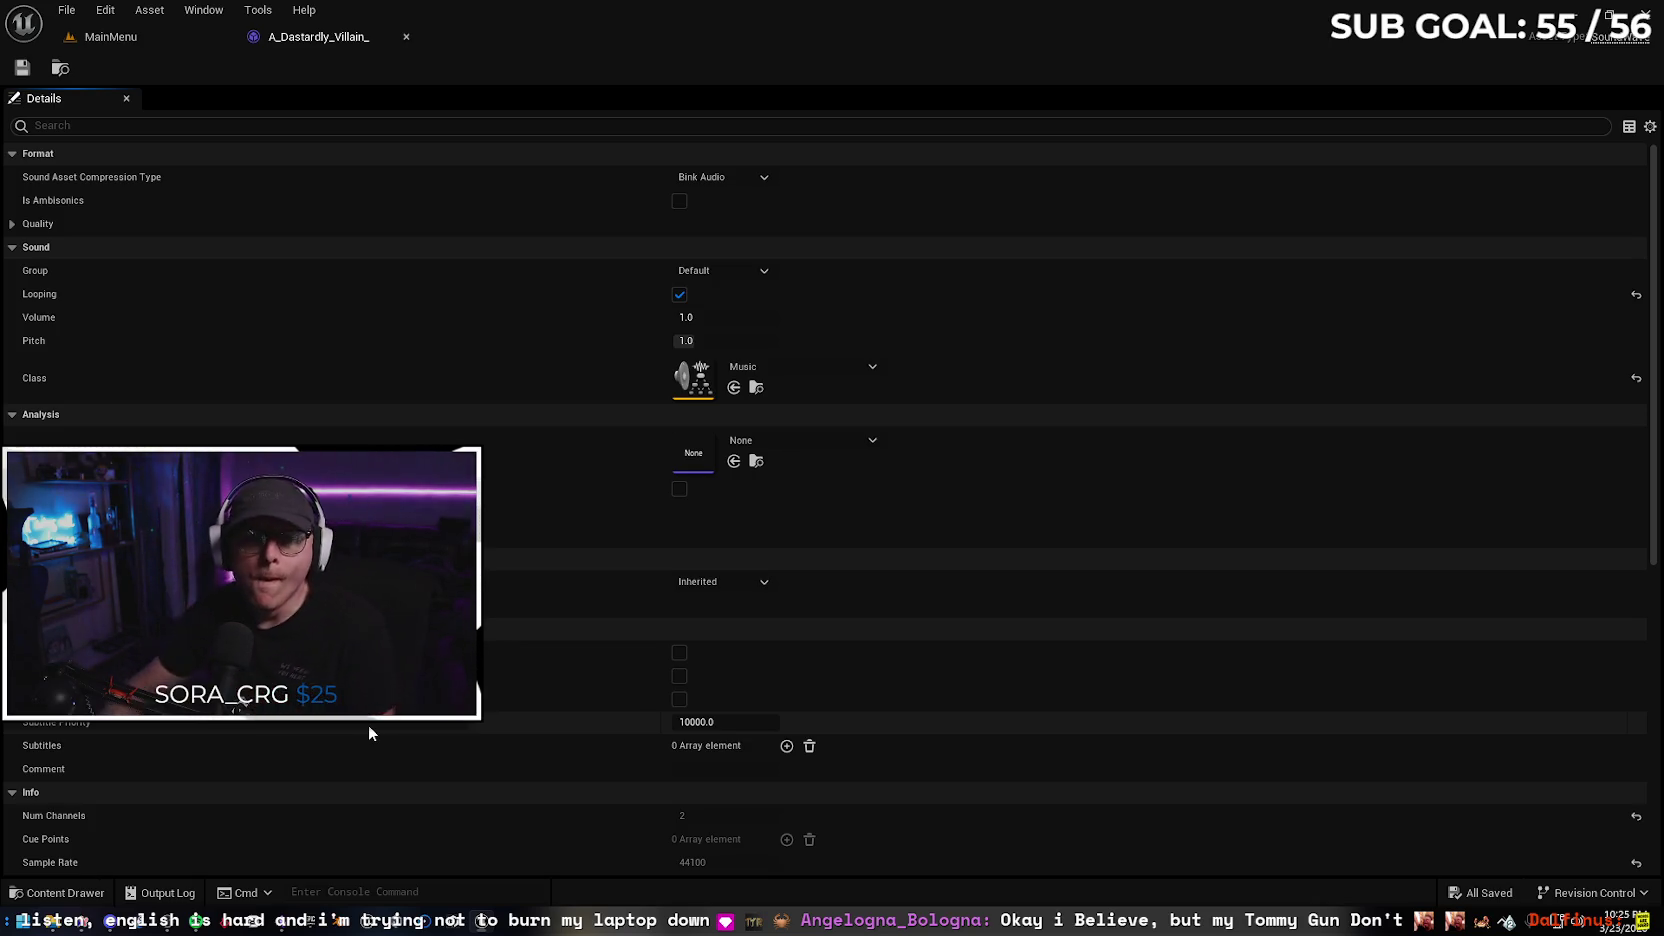
left_click(14, 227)
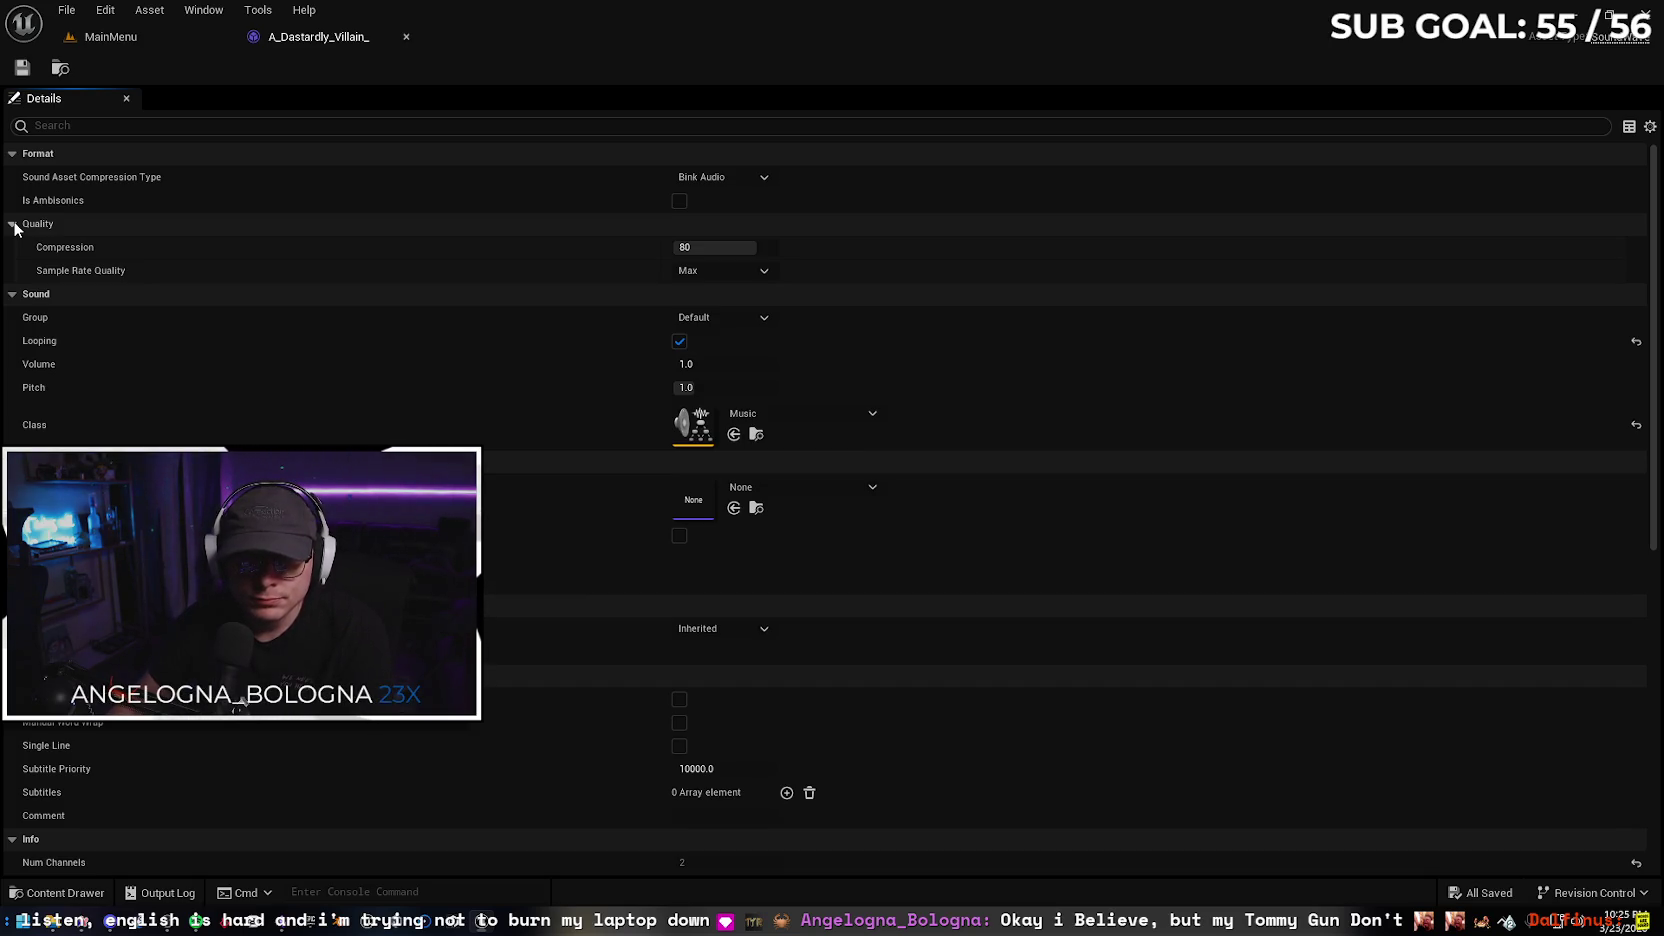
left_click(13, 225)
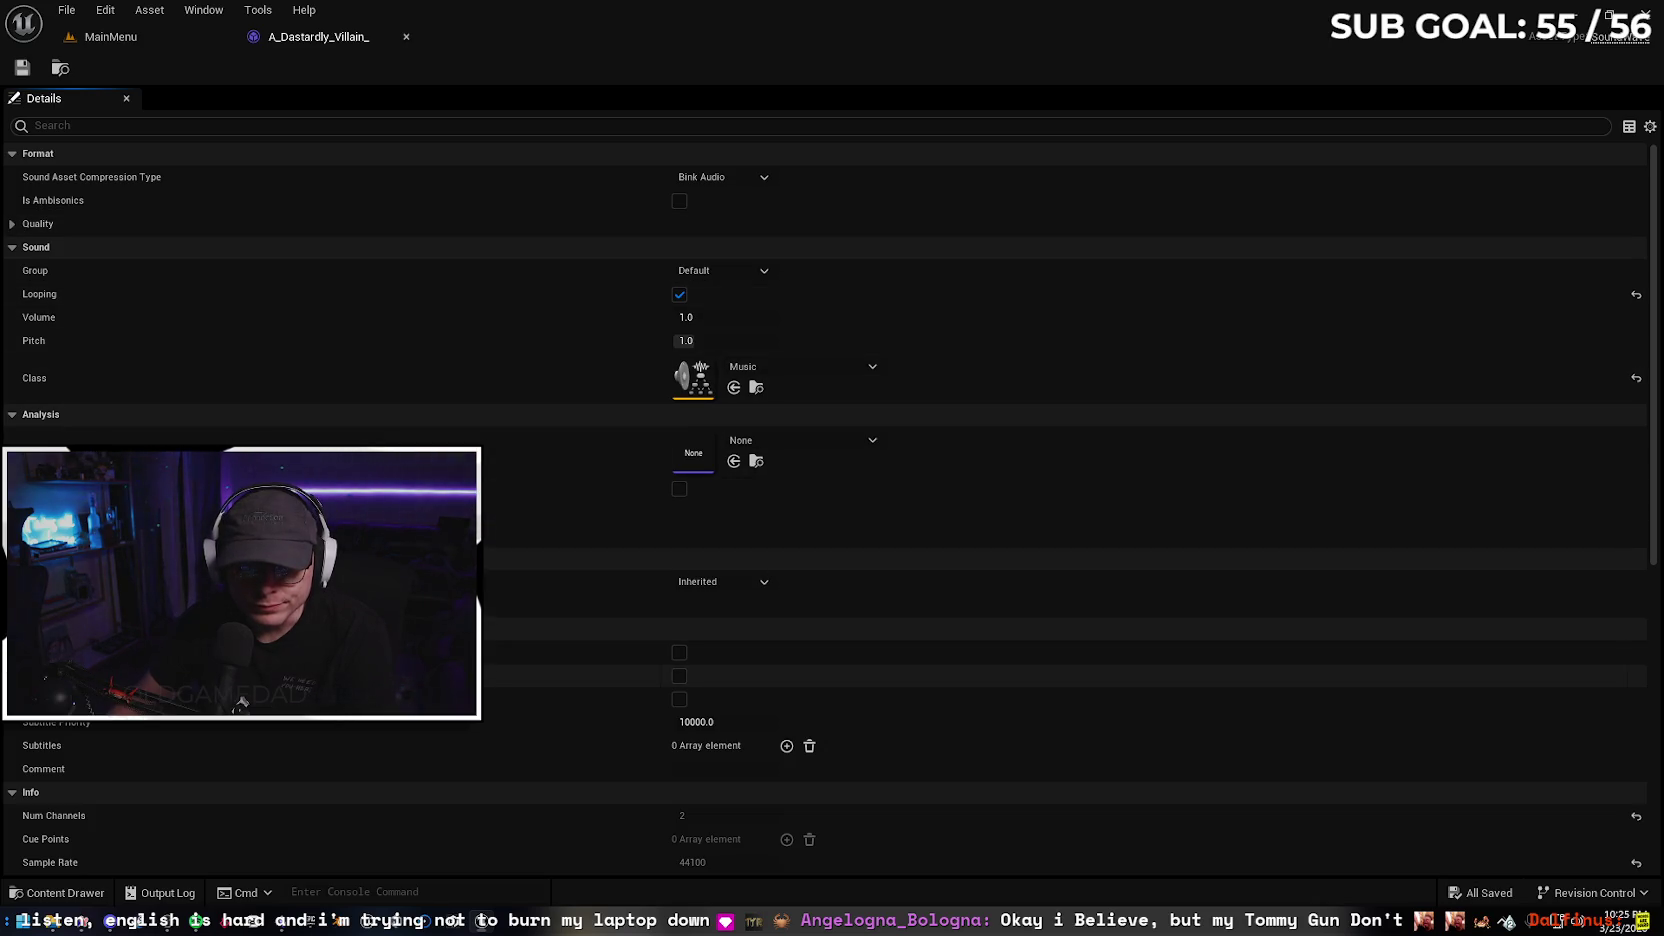
scroll(240, 703, "down", 1)
scroll(240, 703, "down", 2)
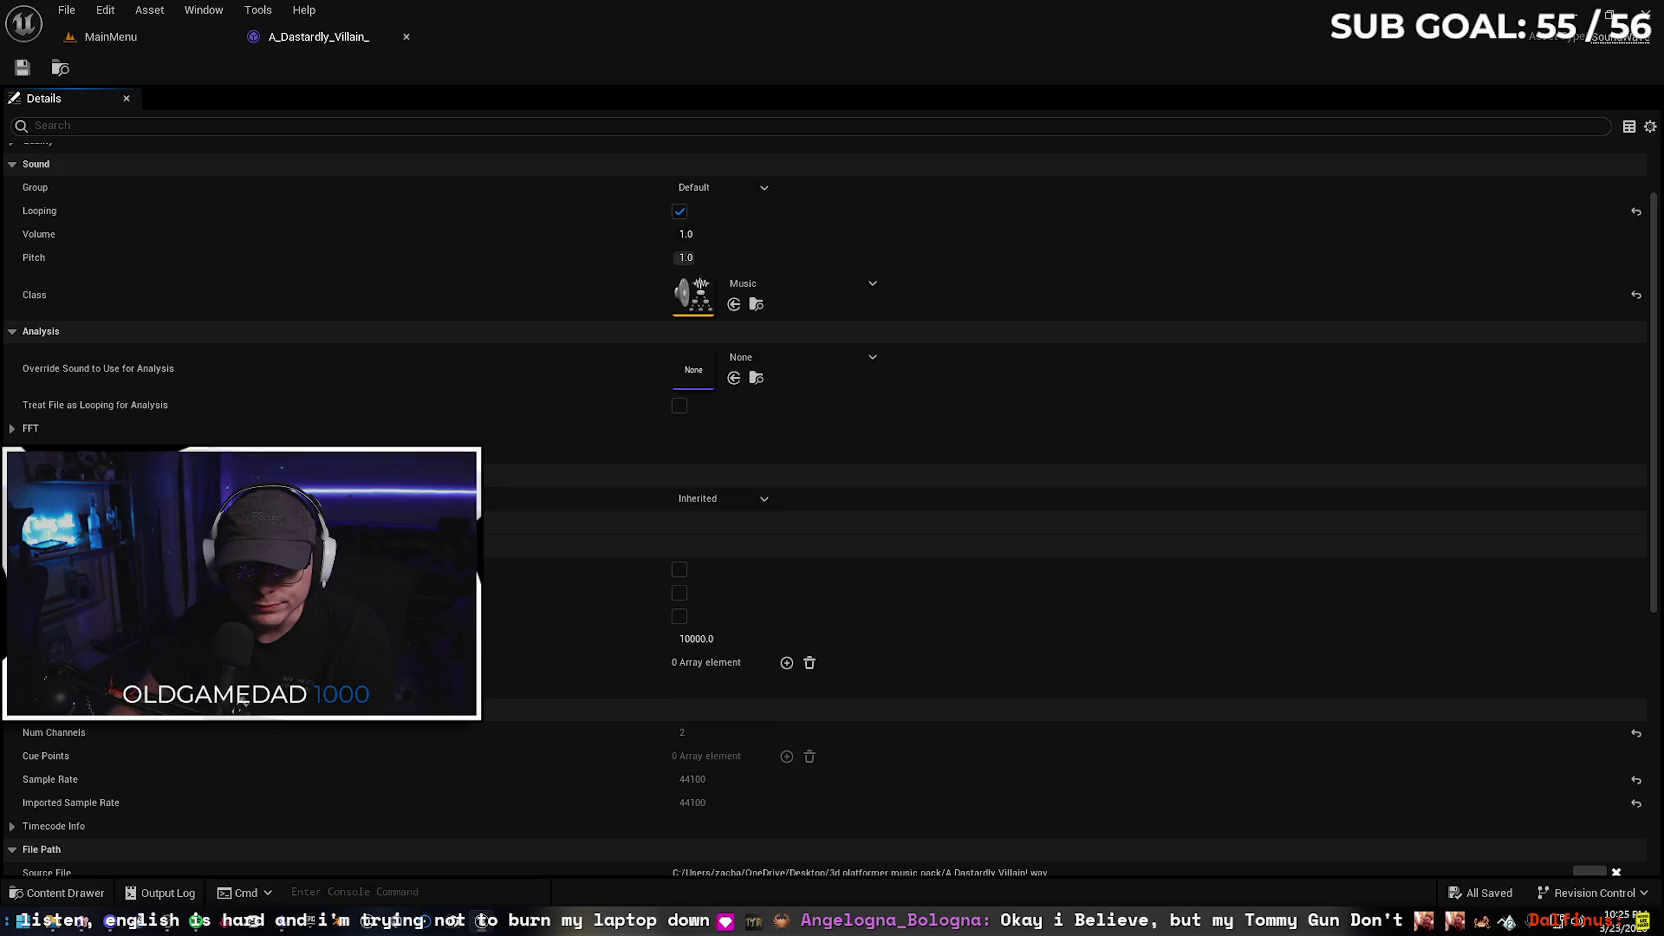
scroll(240, 703, "down", 6)
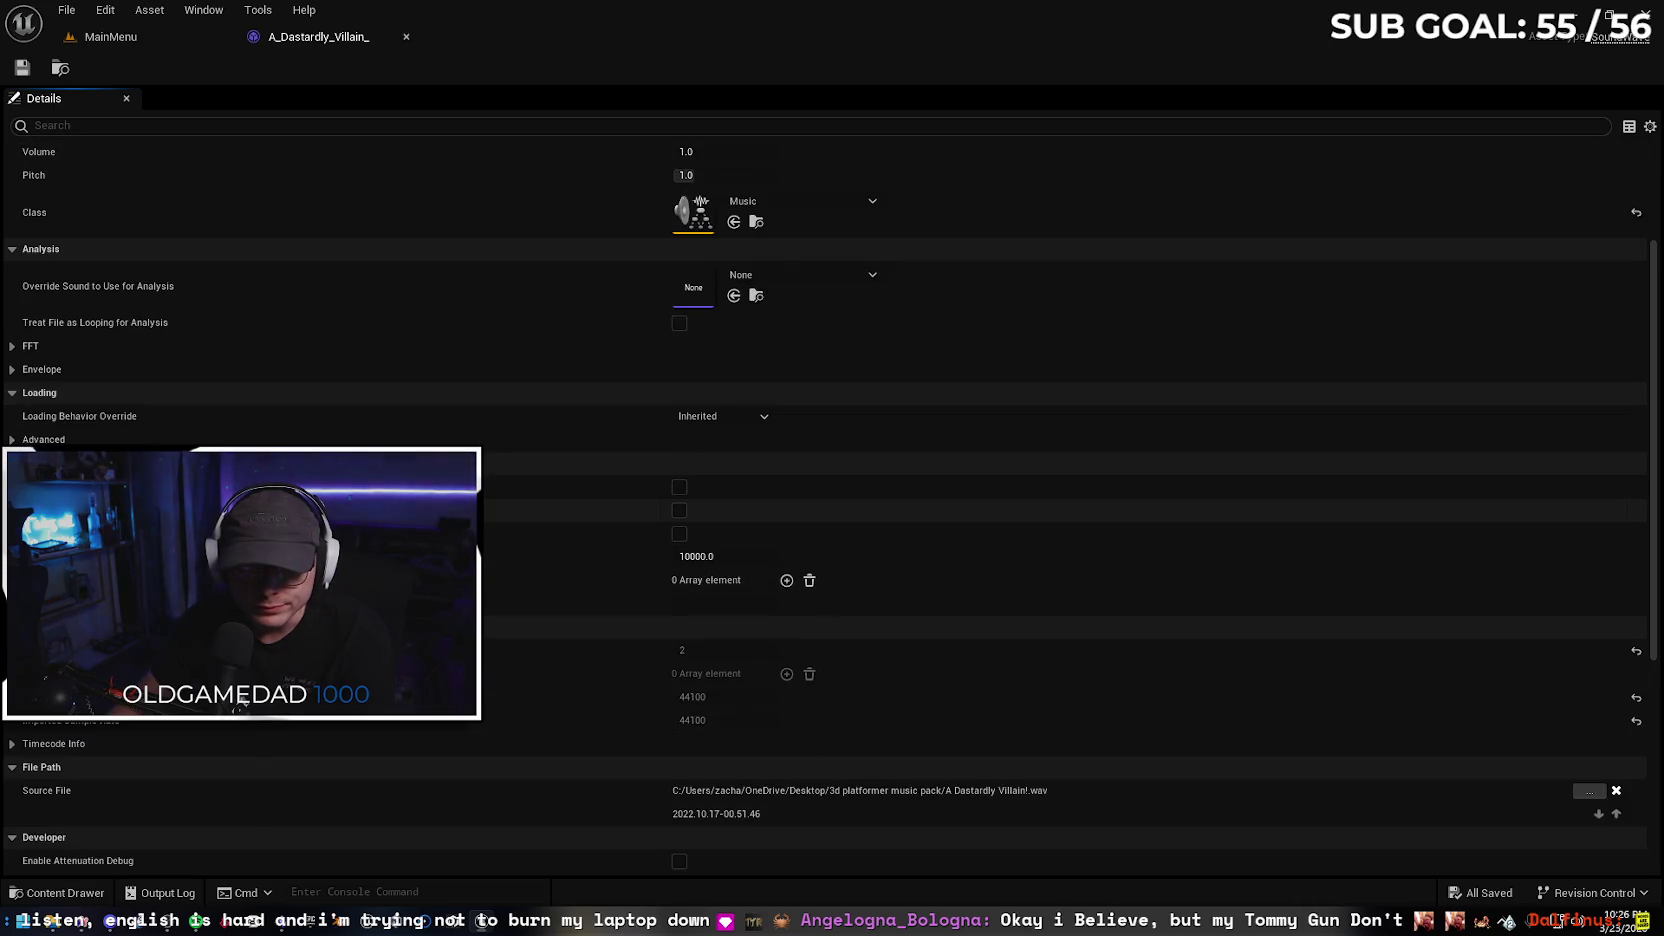
scroll(240, 703, "down", 7)
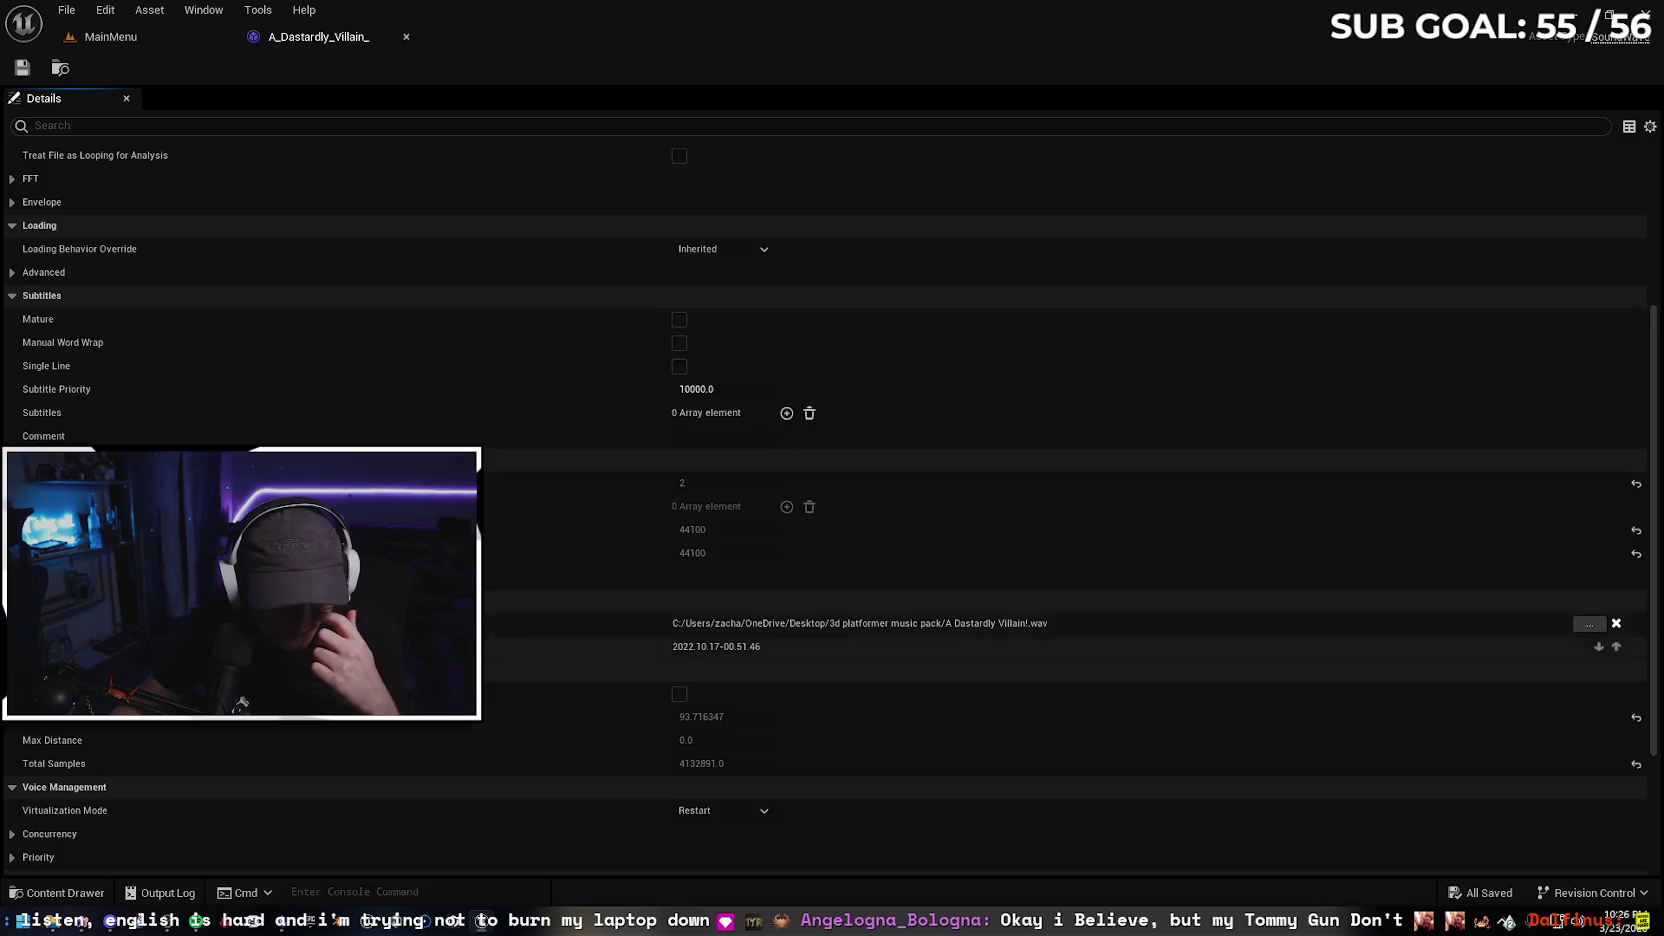
scroll(825, 500, "down", 3)
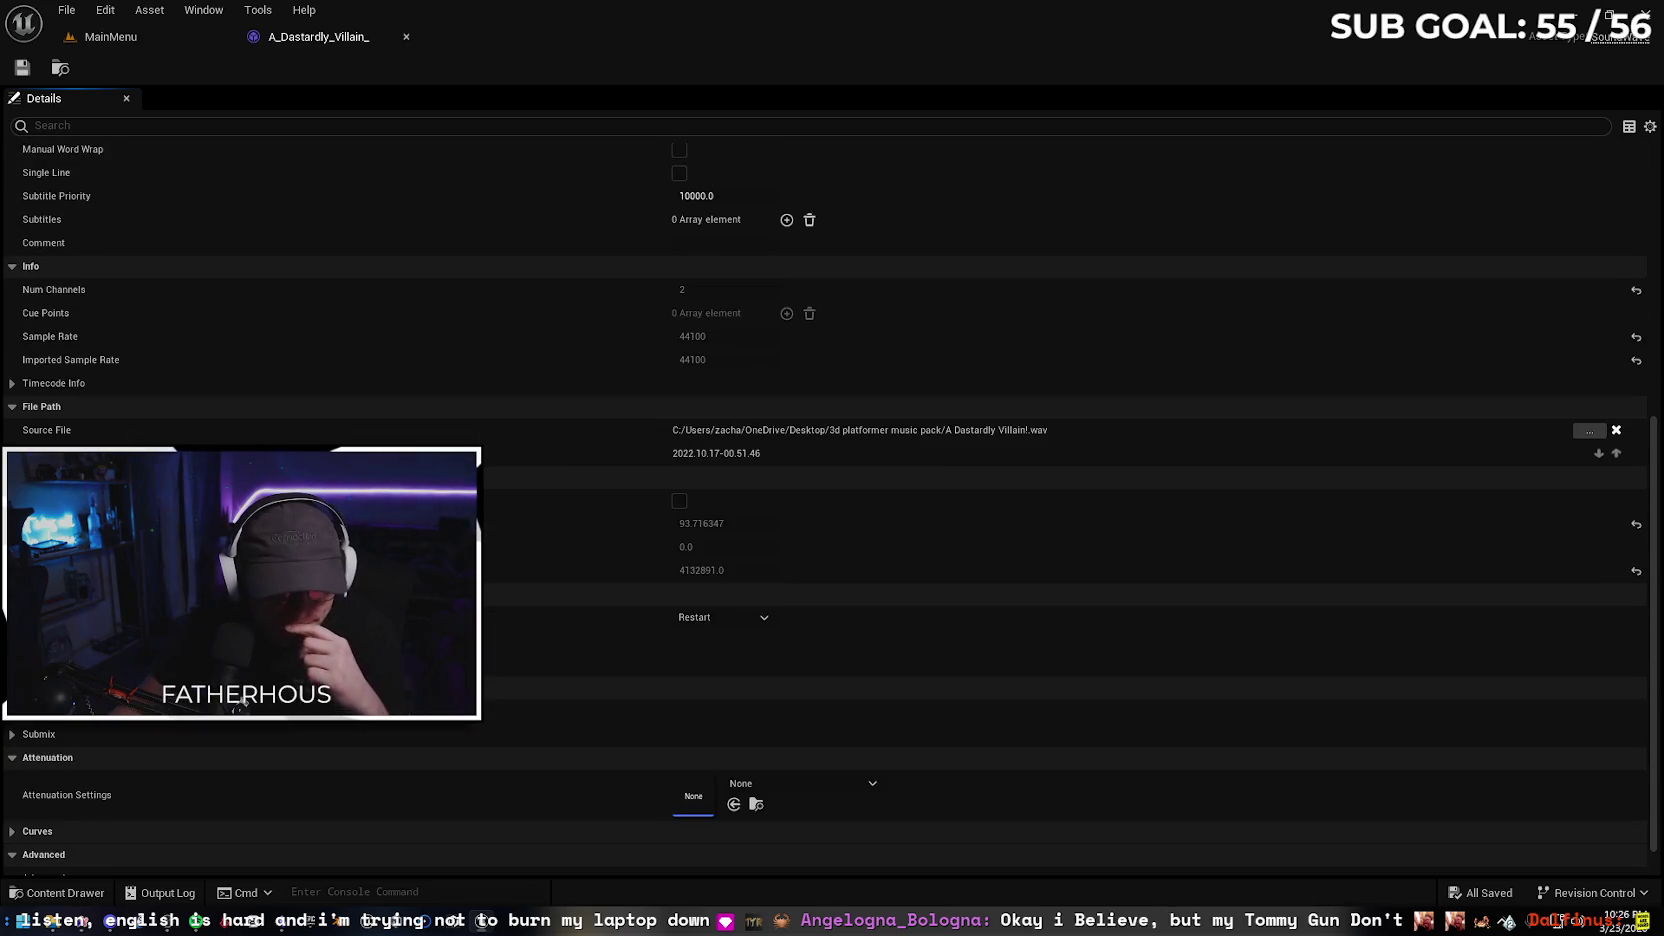
scroll(825, 500, "down", 1)
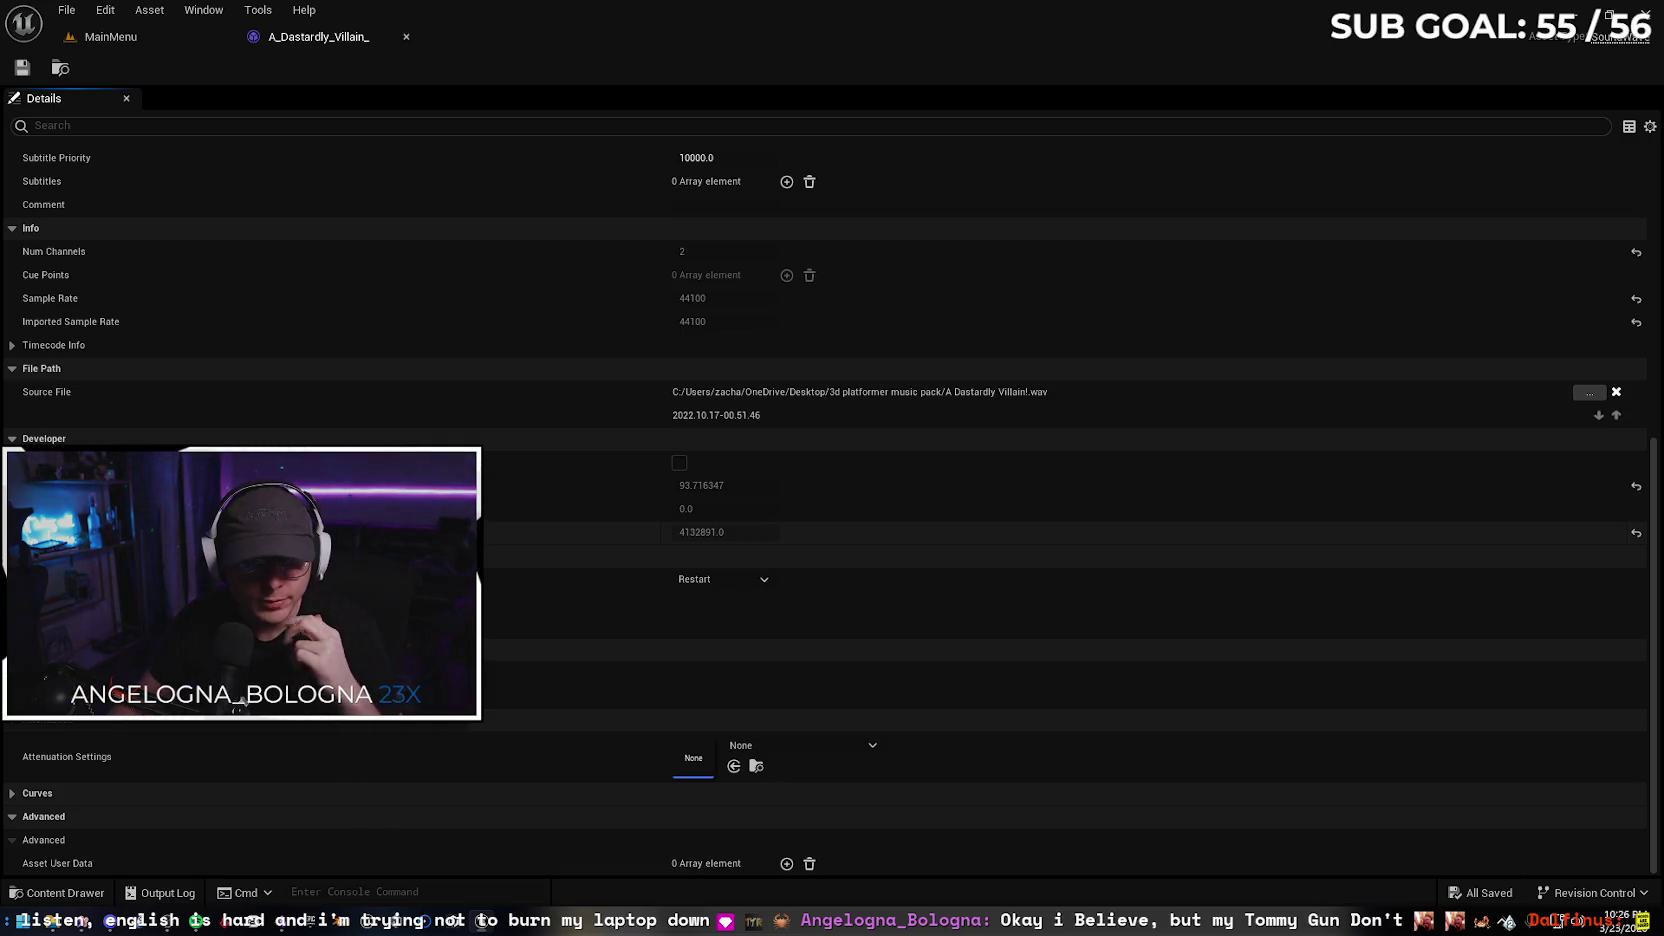
left_click(404, 36)
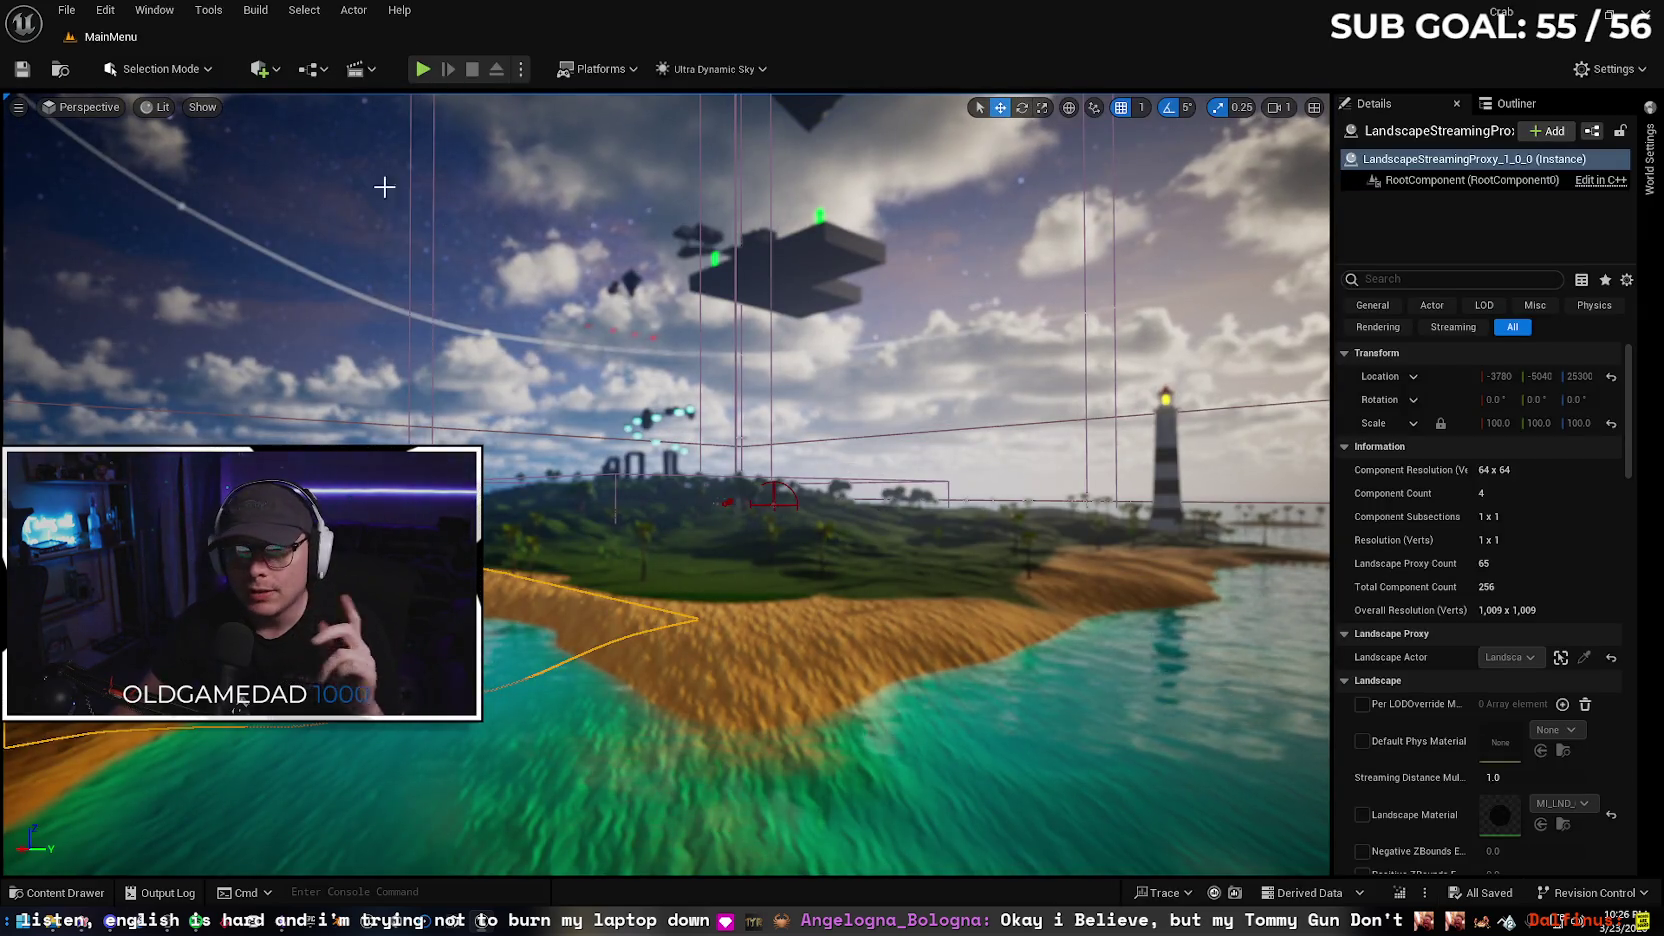
Package the project for Windows with Scuttle Up 1.2 as the build destination
left_click(630, 70)
mouse_move(679, 182)
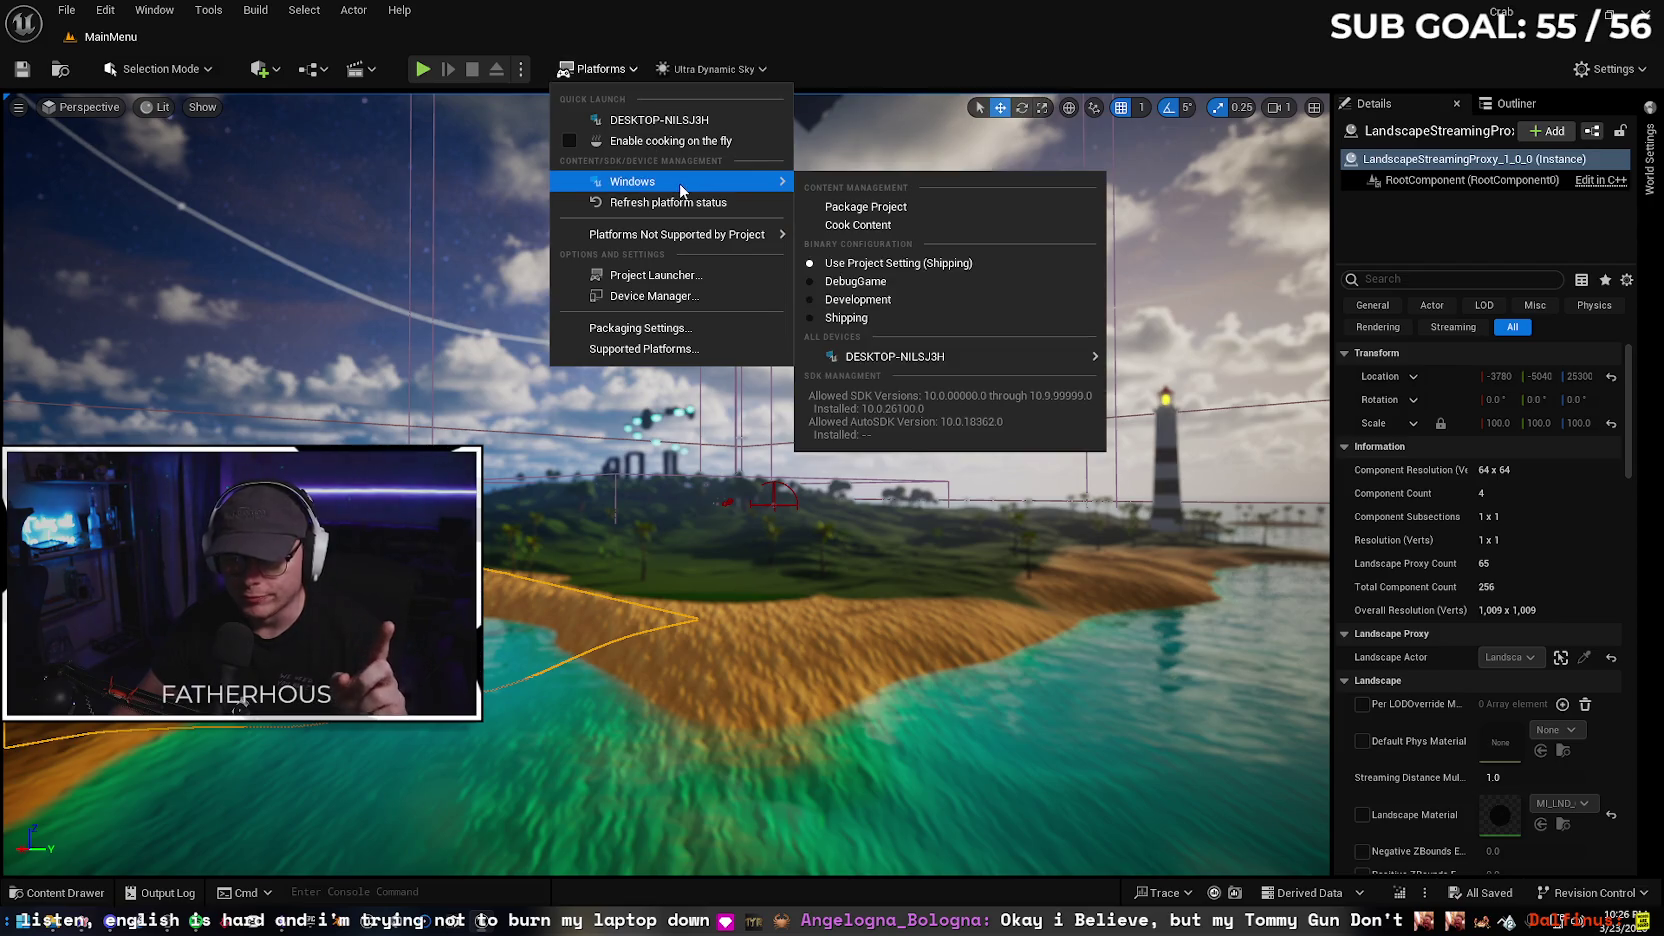
left_click(866, 207)
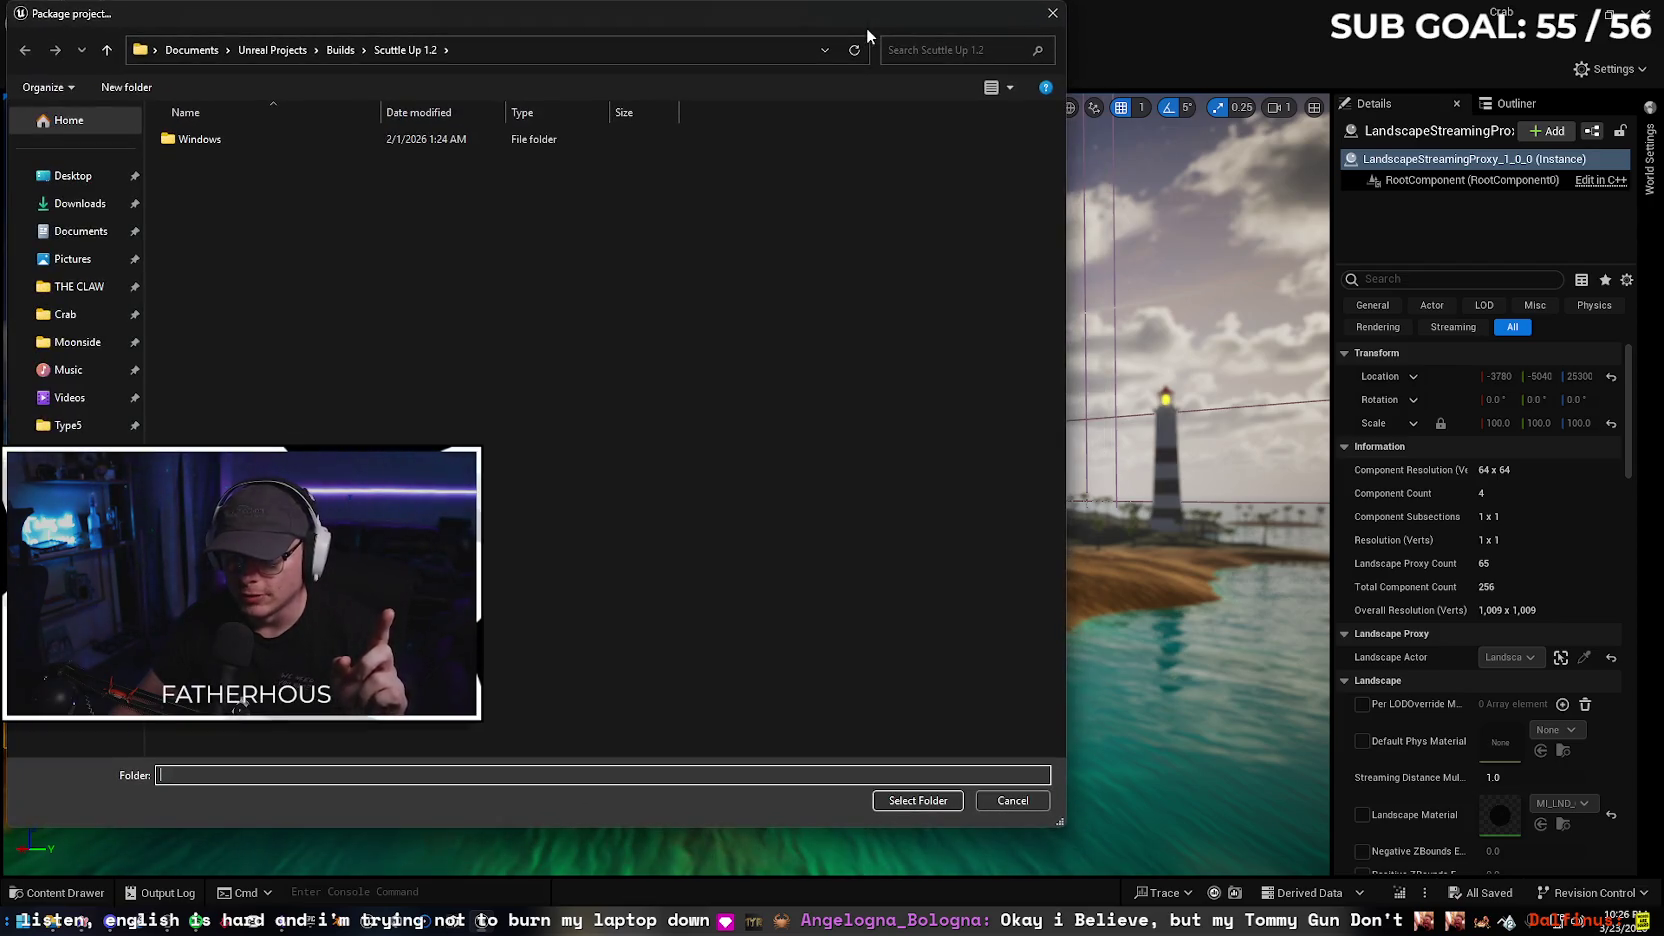
left_click(913, 801)
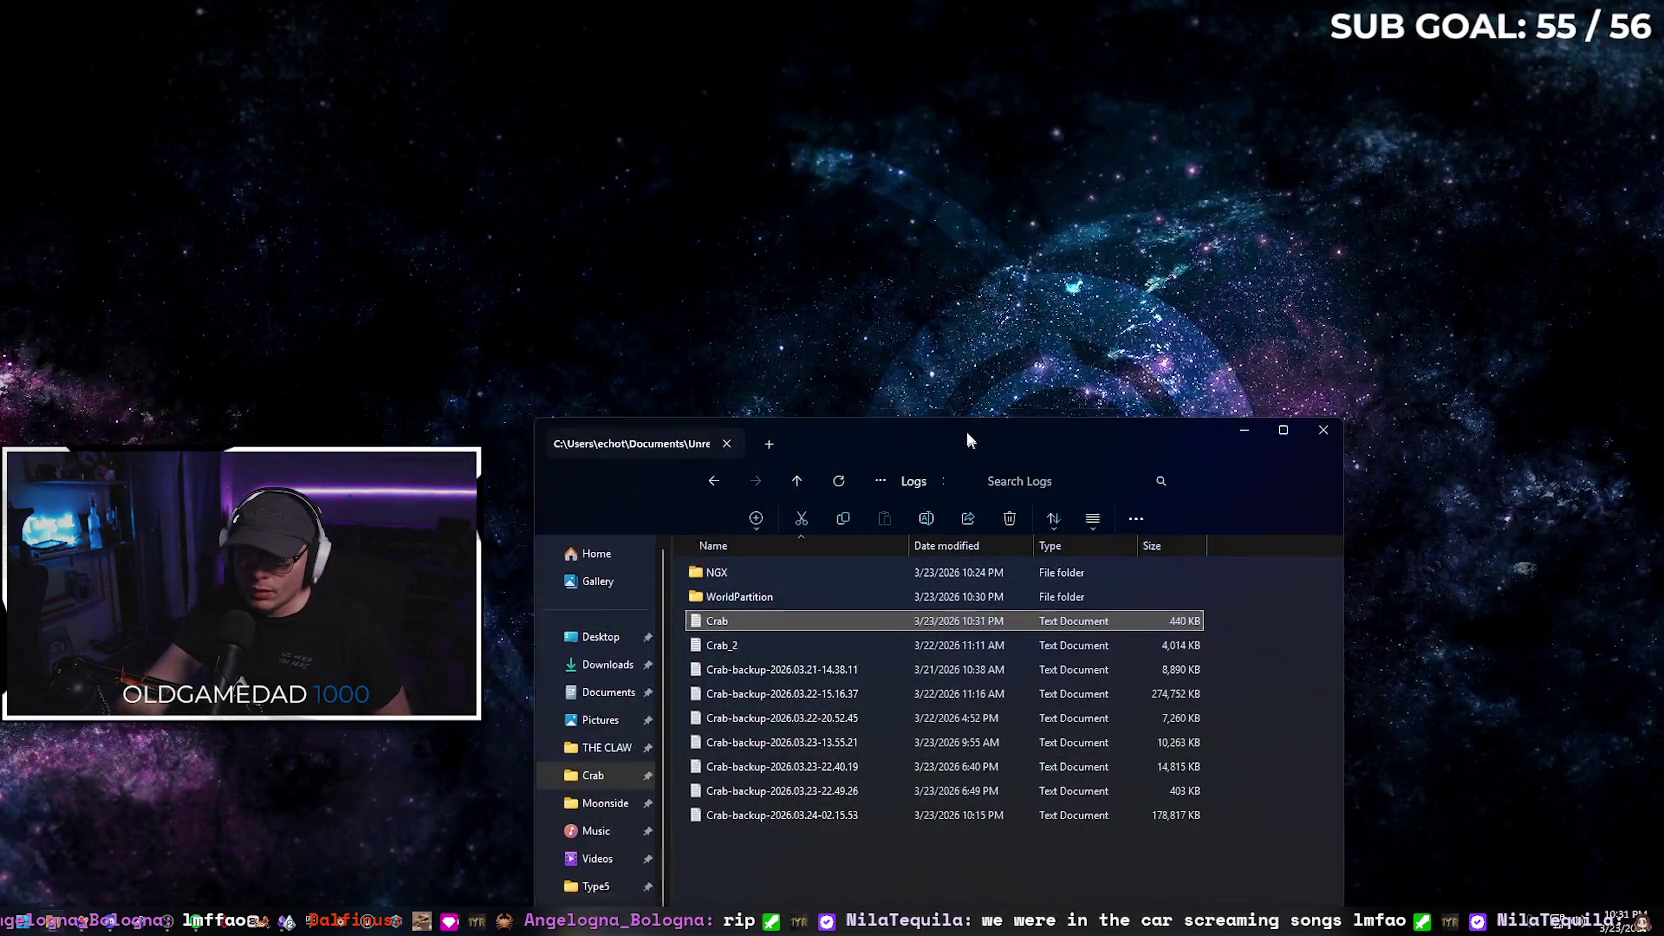
Return Explorer from Logs to the Crab project folder and review Gemini's answer
left_click_drag(966, 432, 887, 242)
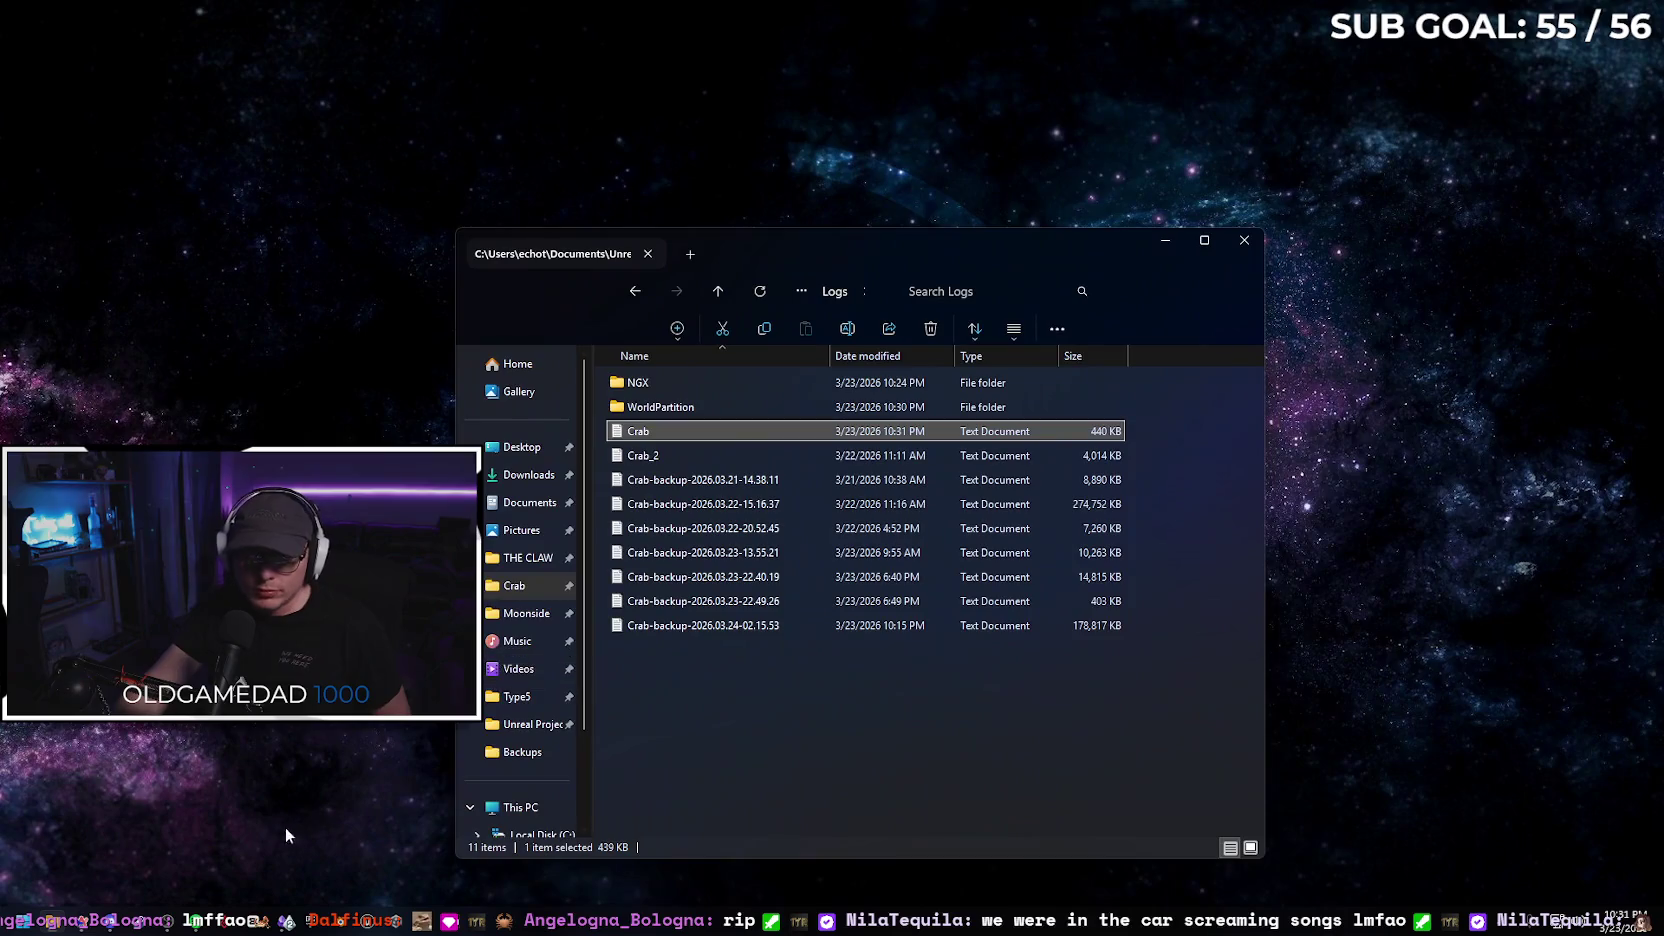
left_click(629, 296)
left_click(636, 290)
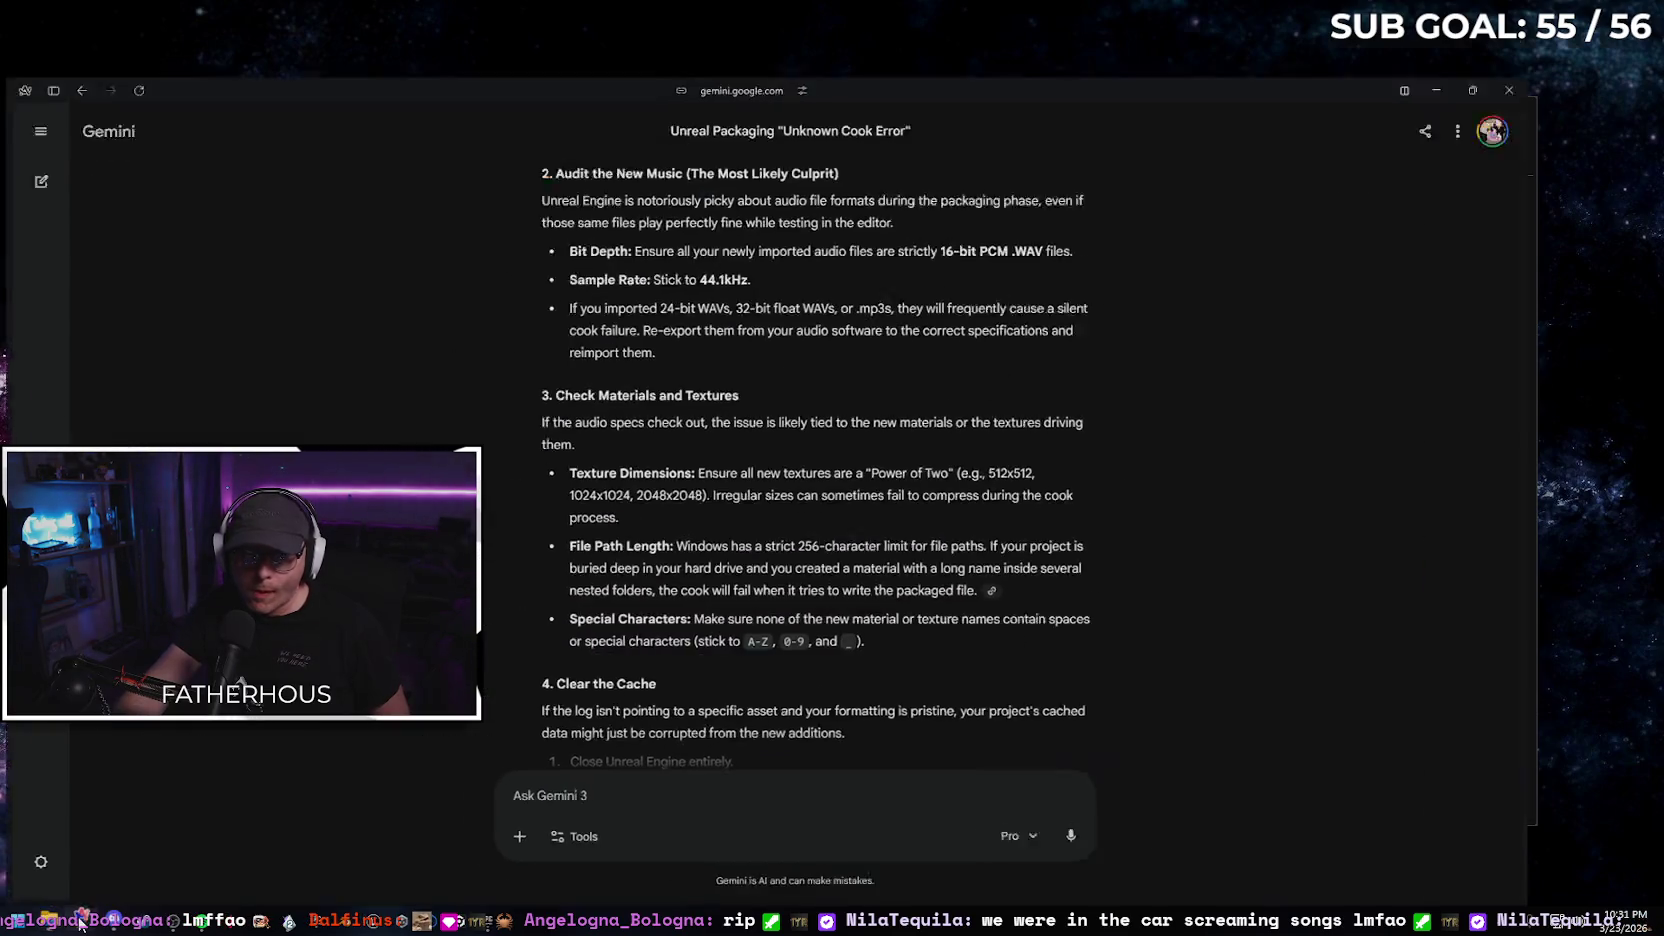
left_click(103, 928)
scroll(502, 516, "down", 1)
scroll(502, 516, "down", 3)
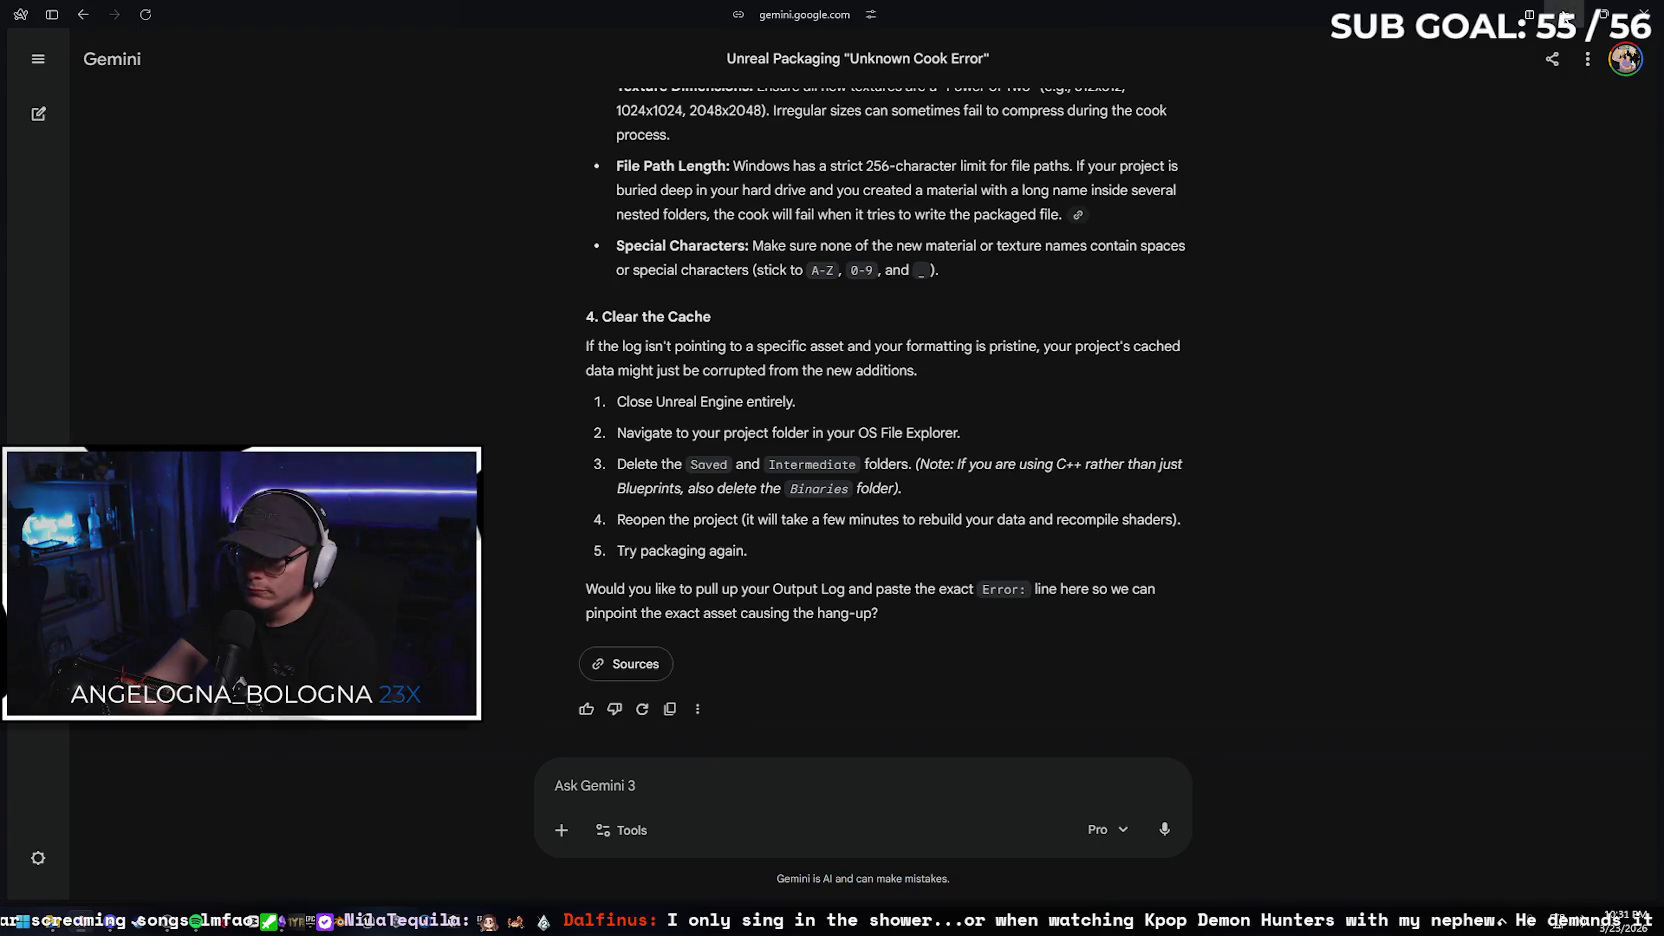
Delete the Crab project's Saved and Intermediate folders, then close the Explorer window
key("alt+Tab")
left_click(828, 520)
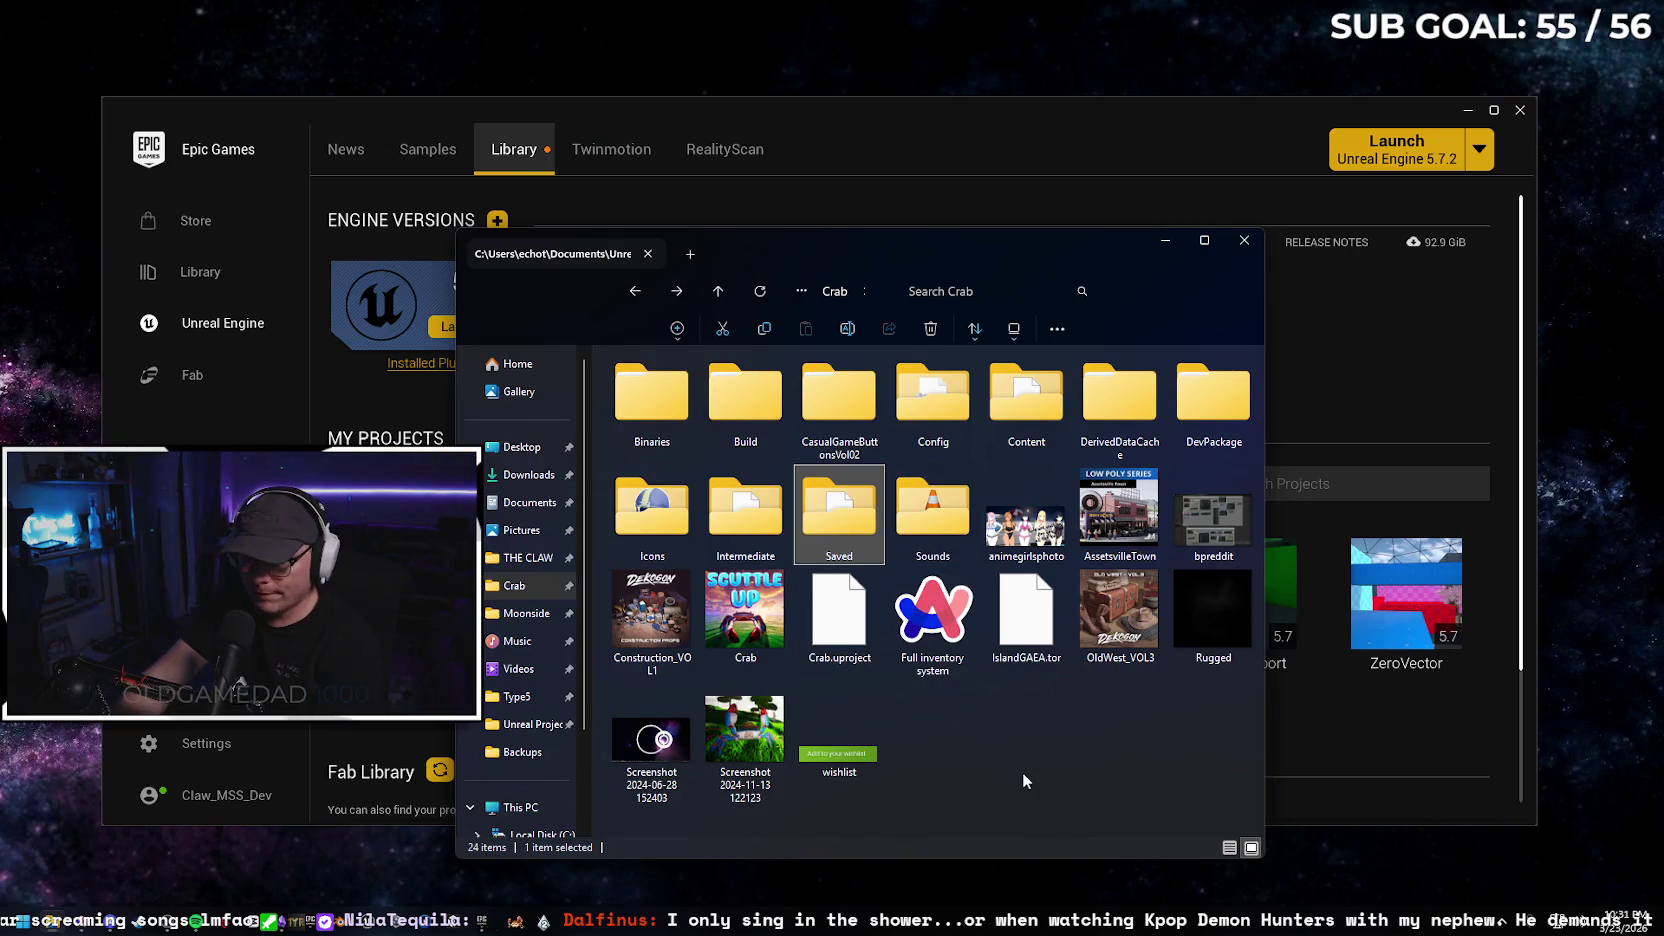
key("Delete")
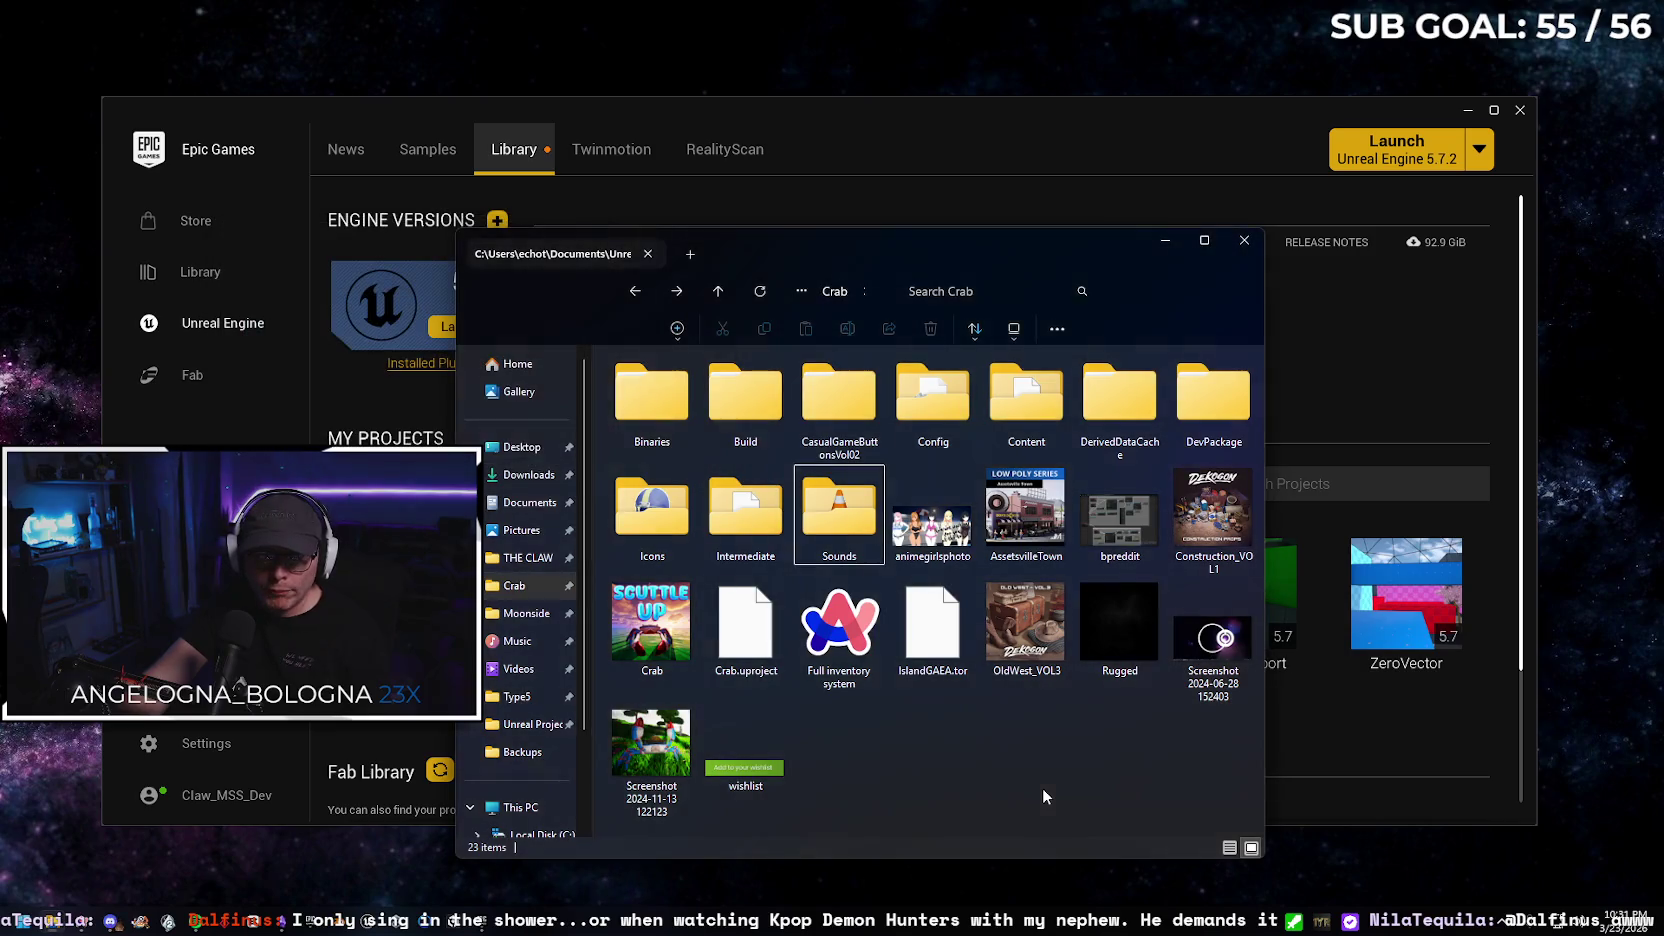
left_click(761, 535)
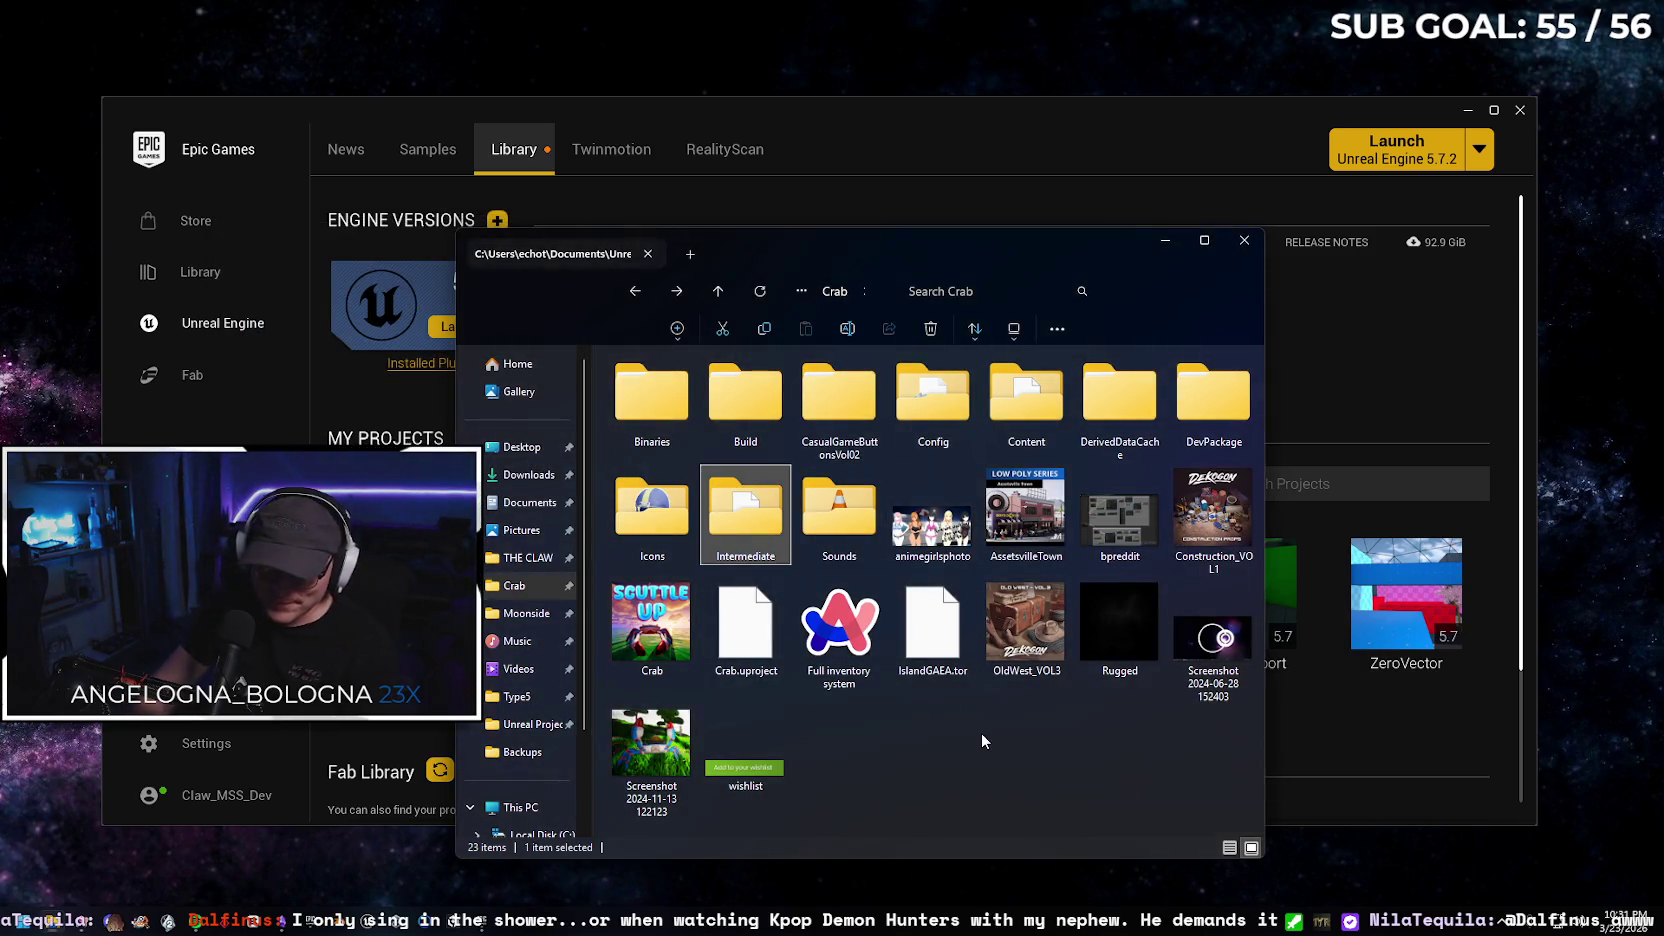
key("Delete")
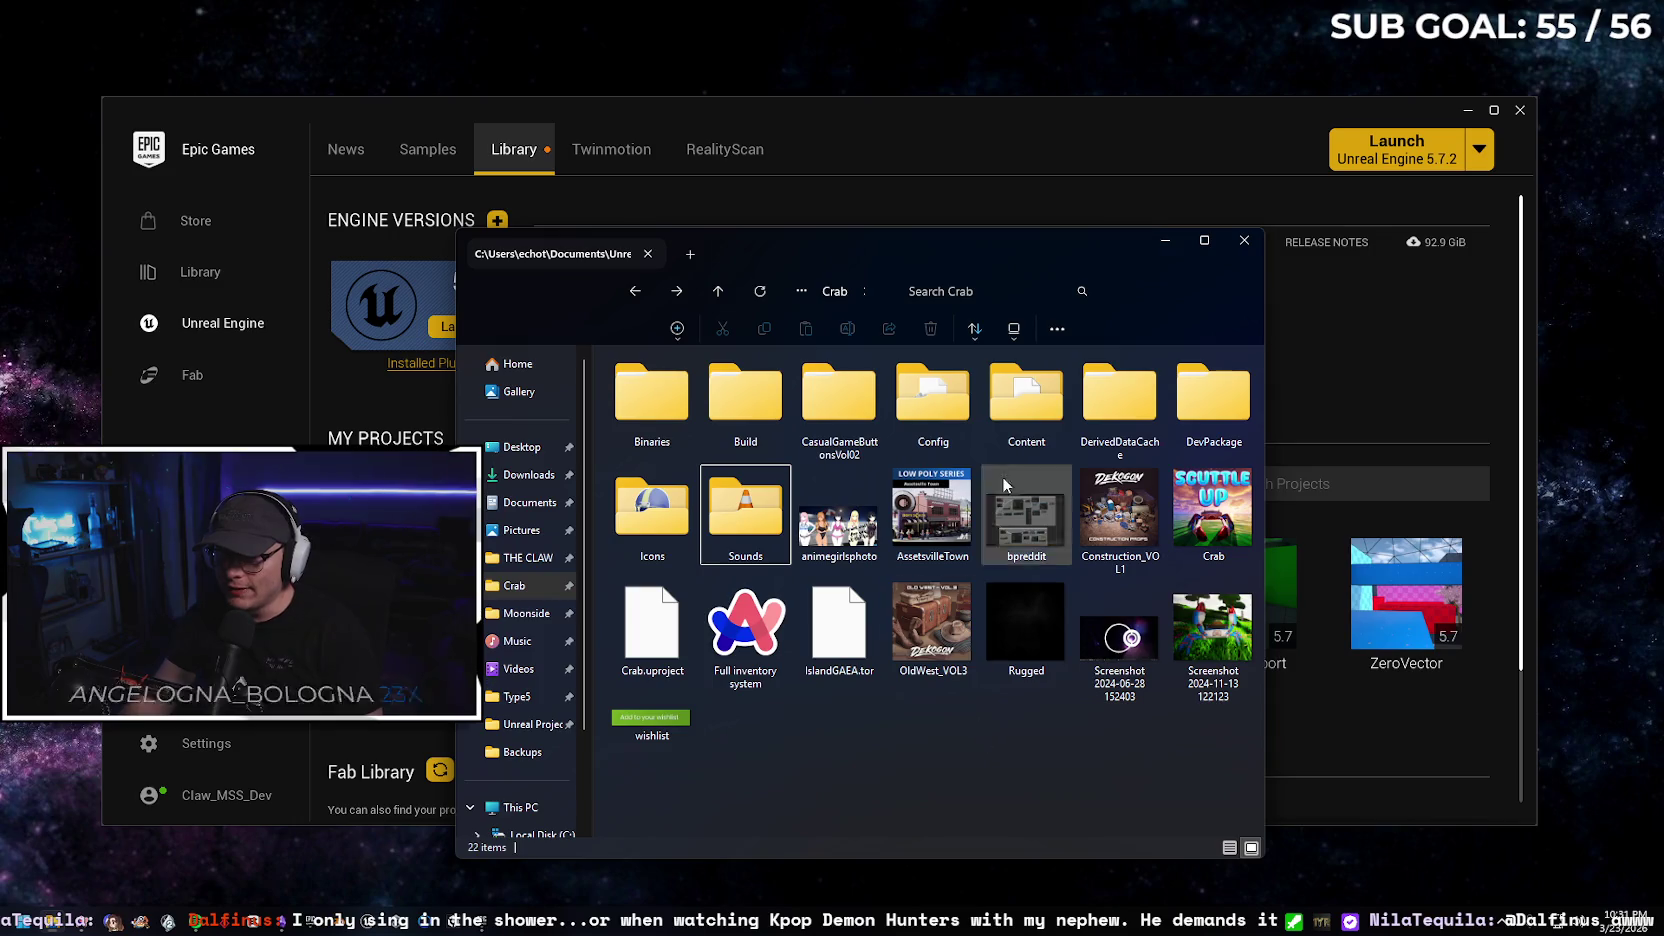
left_click(1243, 241)
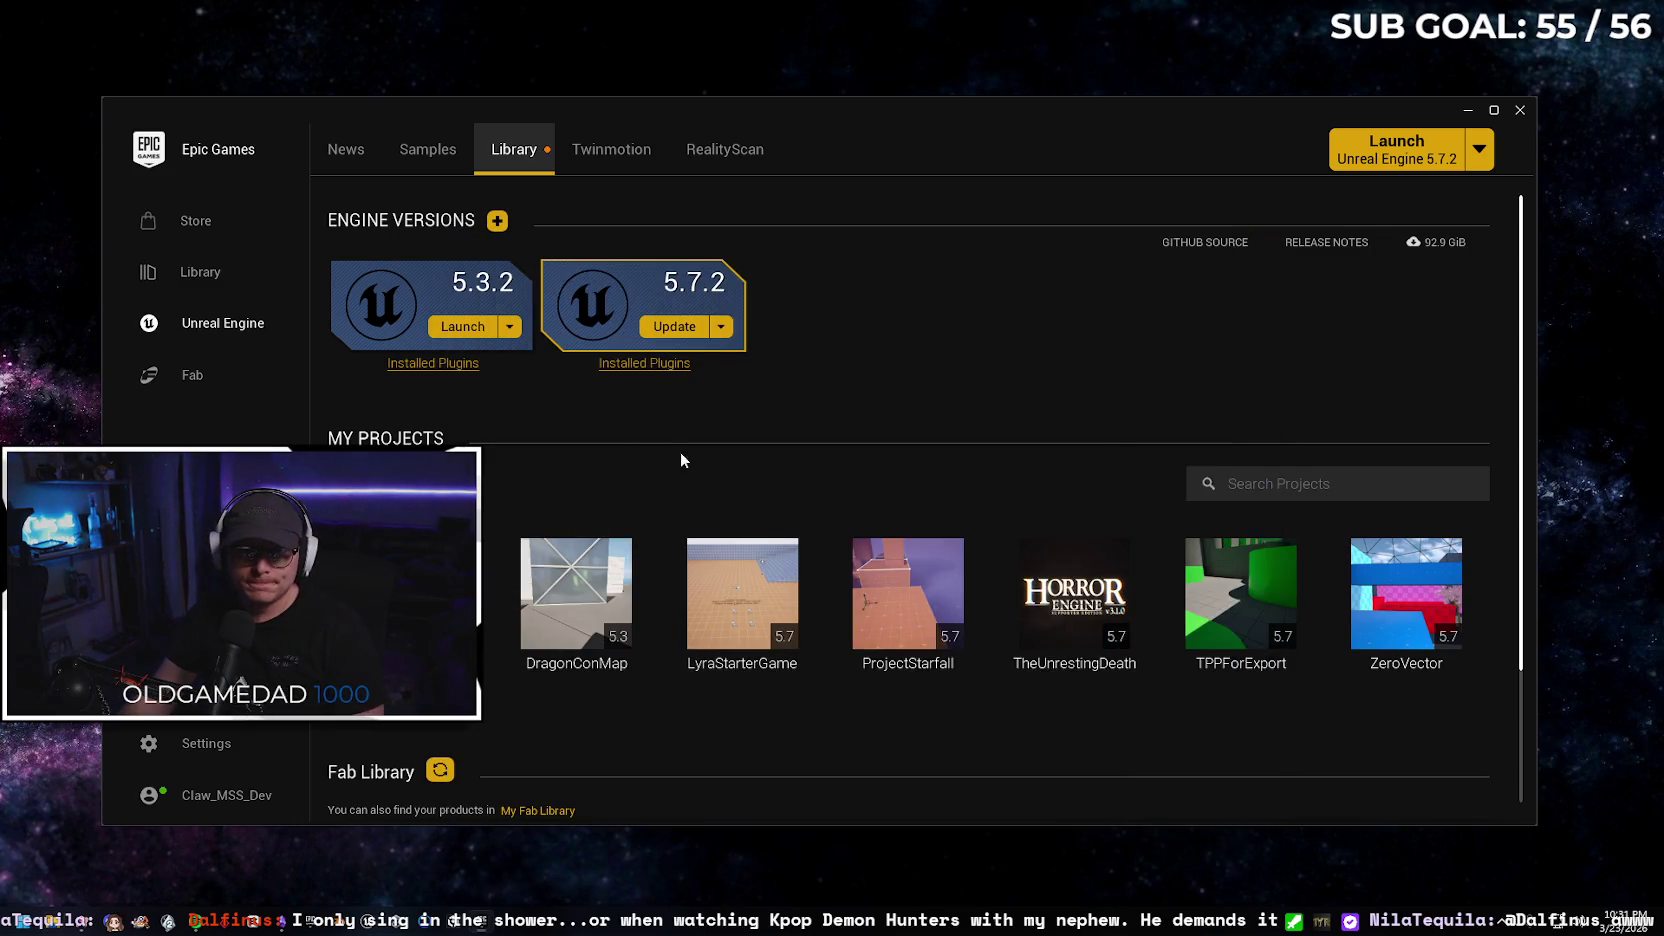
Launch the Crab project from the launcher Library into Unreal Editor
double_click(450, 590)
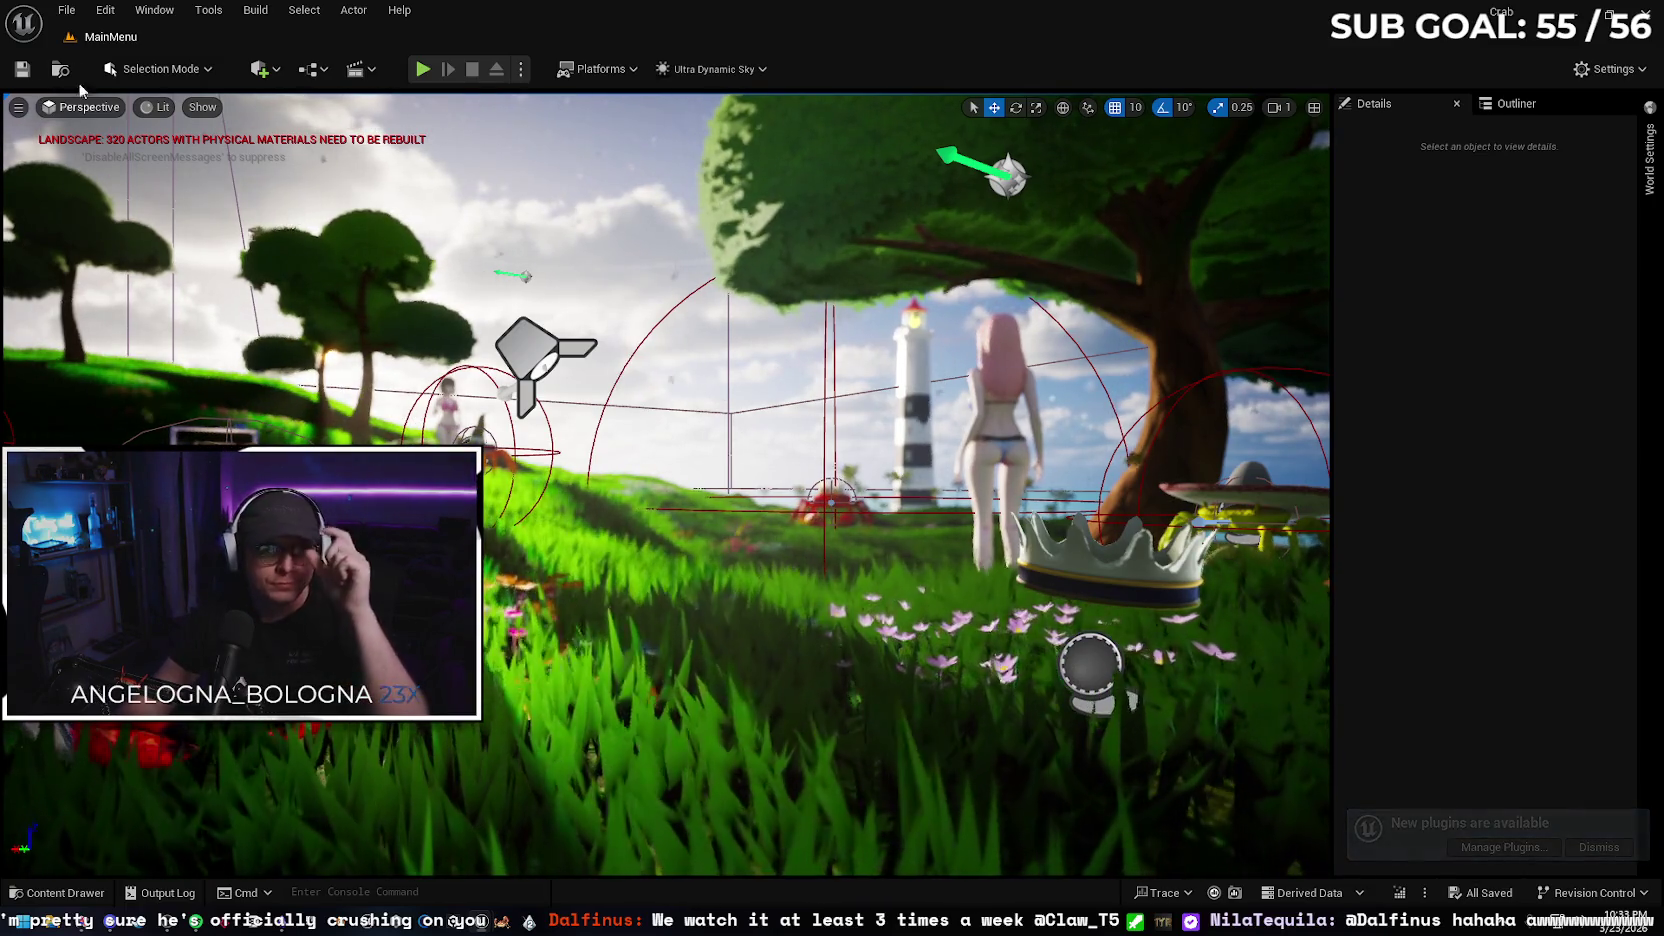
left_click(66, 10)
Start packaging the project for Windows via Platforms > Windows > Package Project
mouse_move(399, 10)
left_click(716, 8)
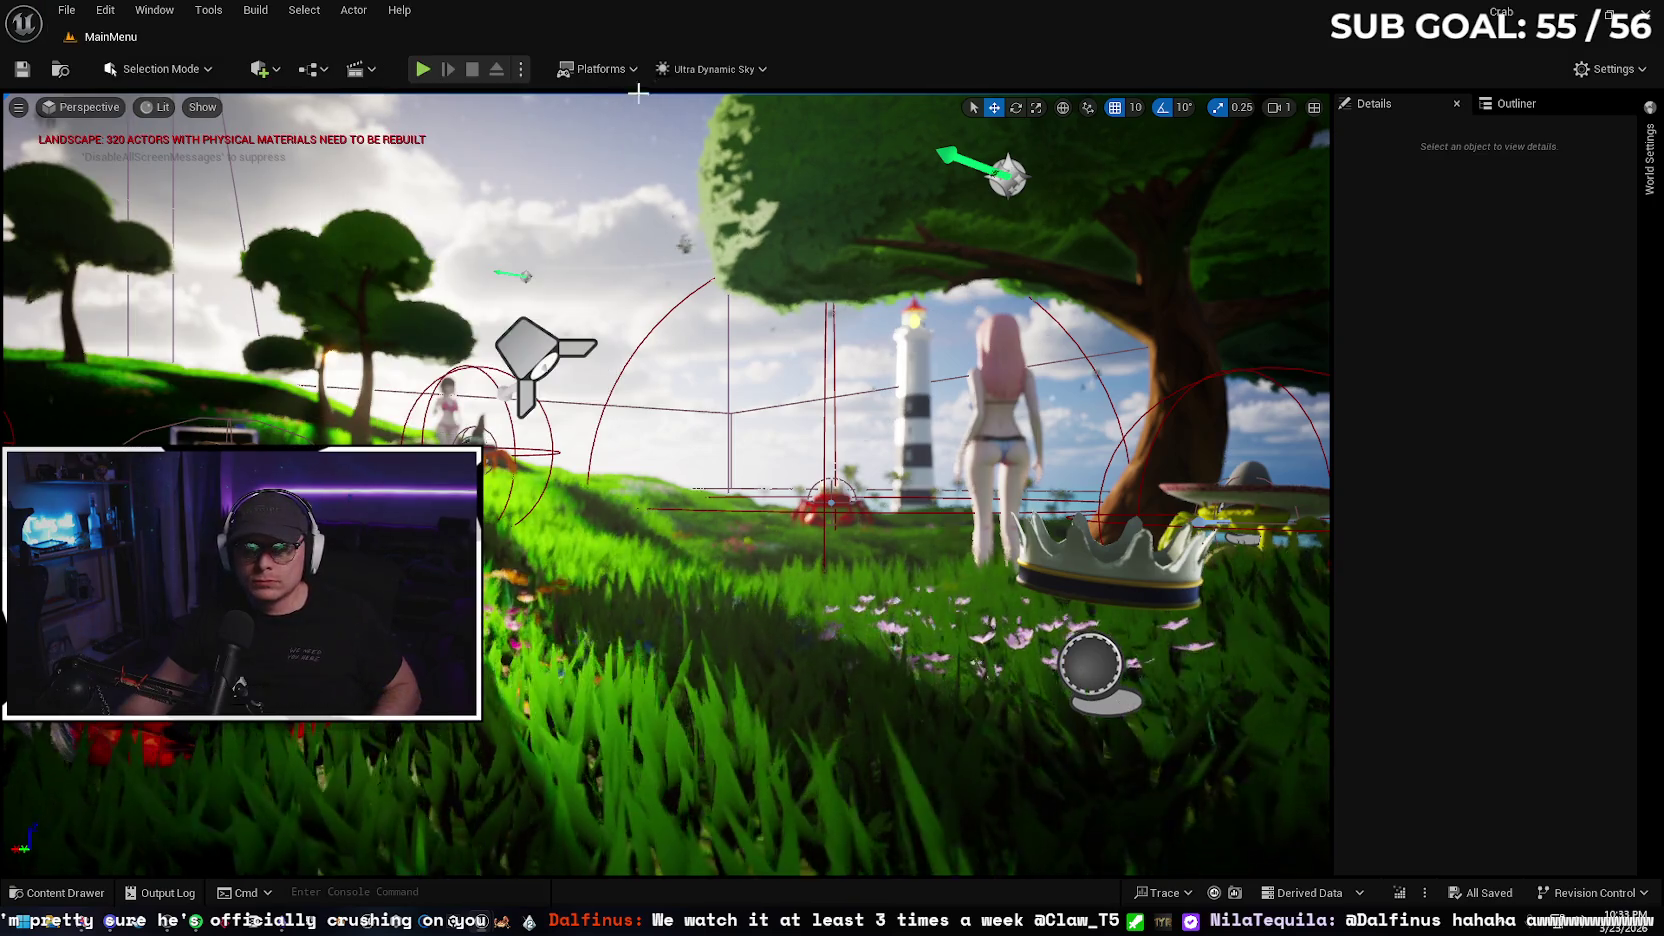
left_click(597, 69)
mouse_move(680, 184)
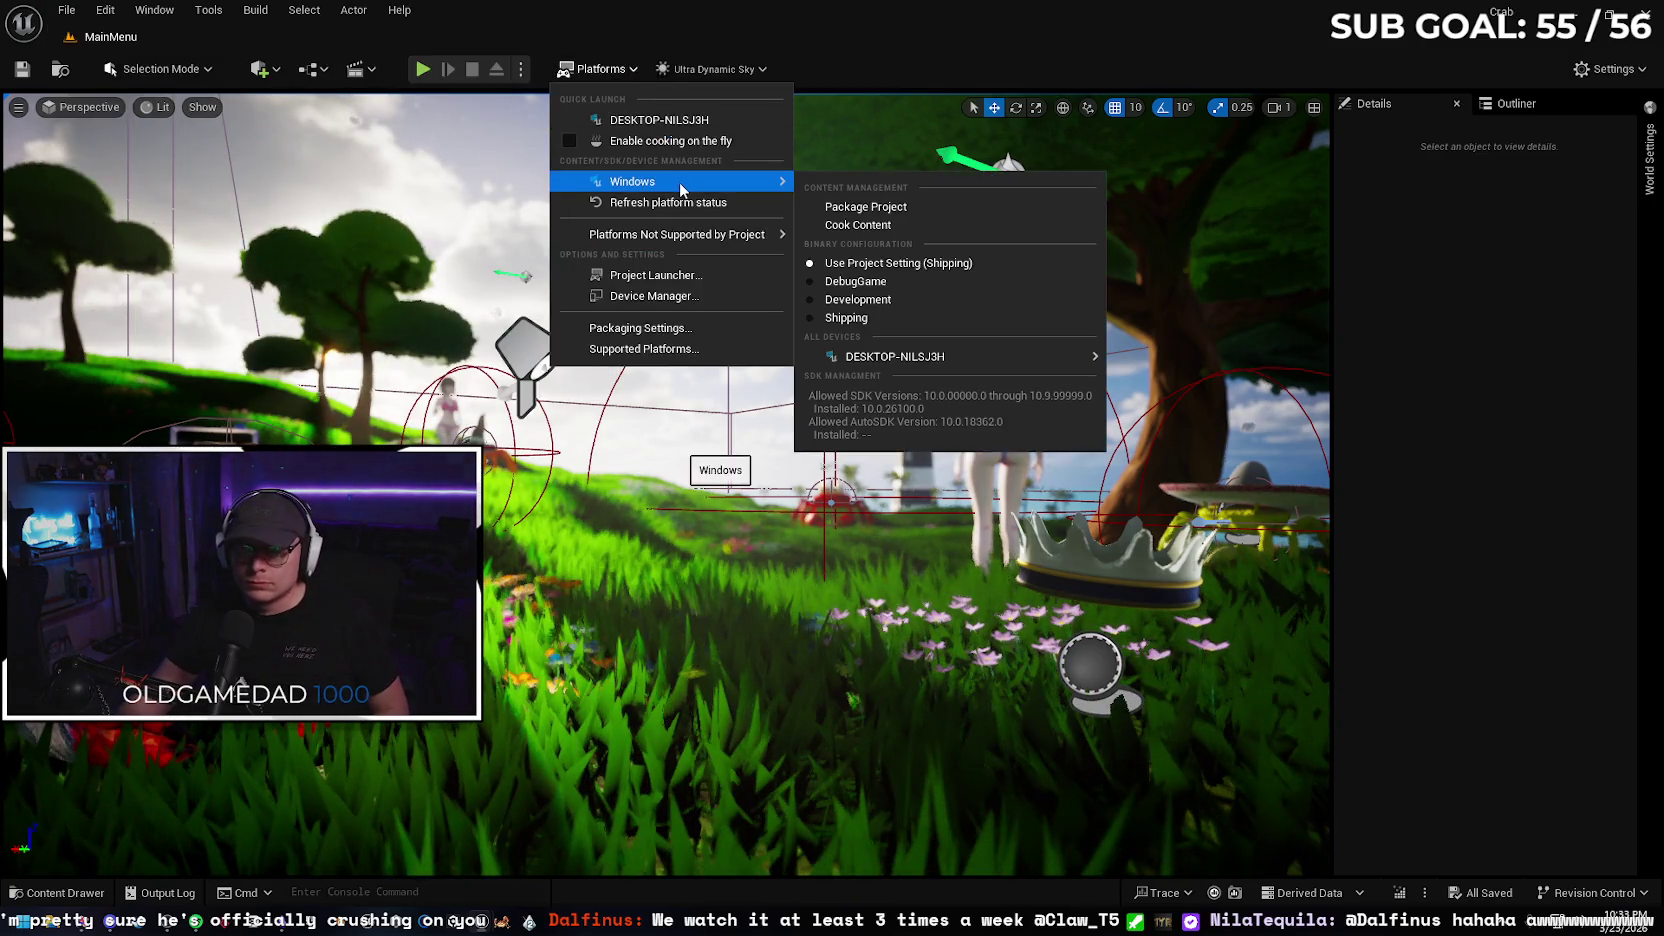
left_click(866, 207)
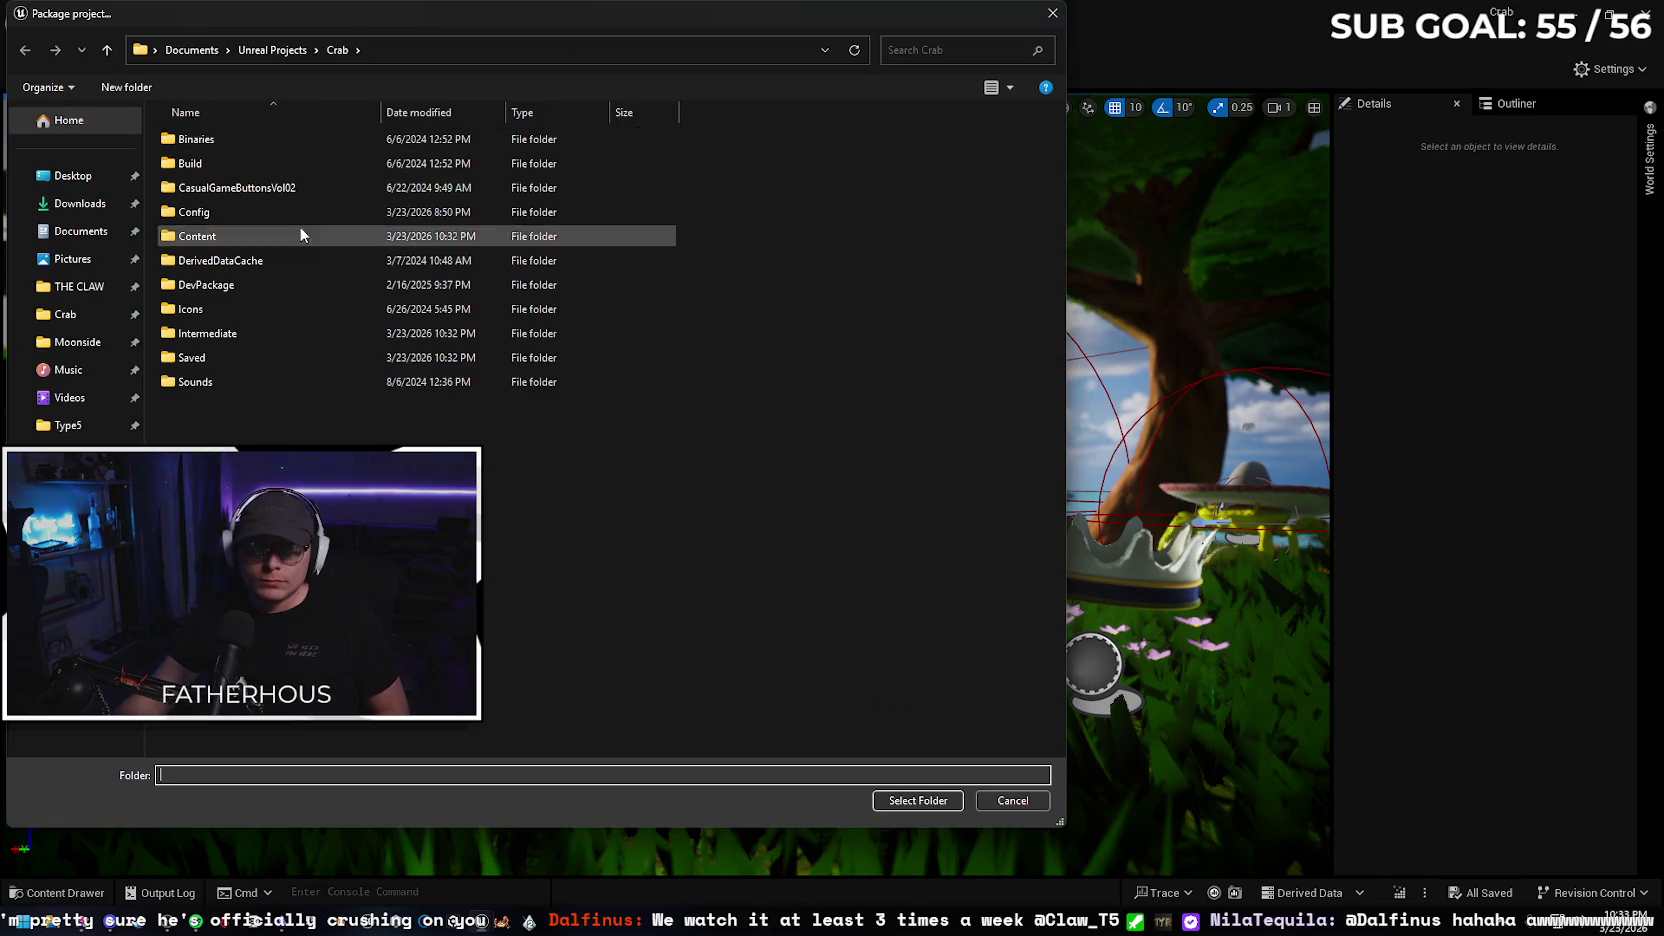
Browse the folder picker through Documents and the C: drive to Desktop > Moonside
left_click(270, 52)
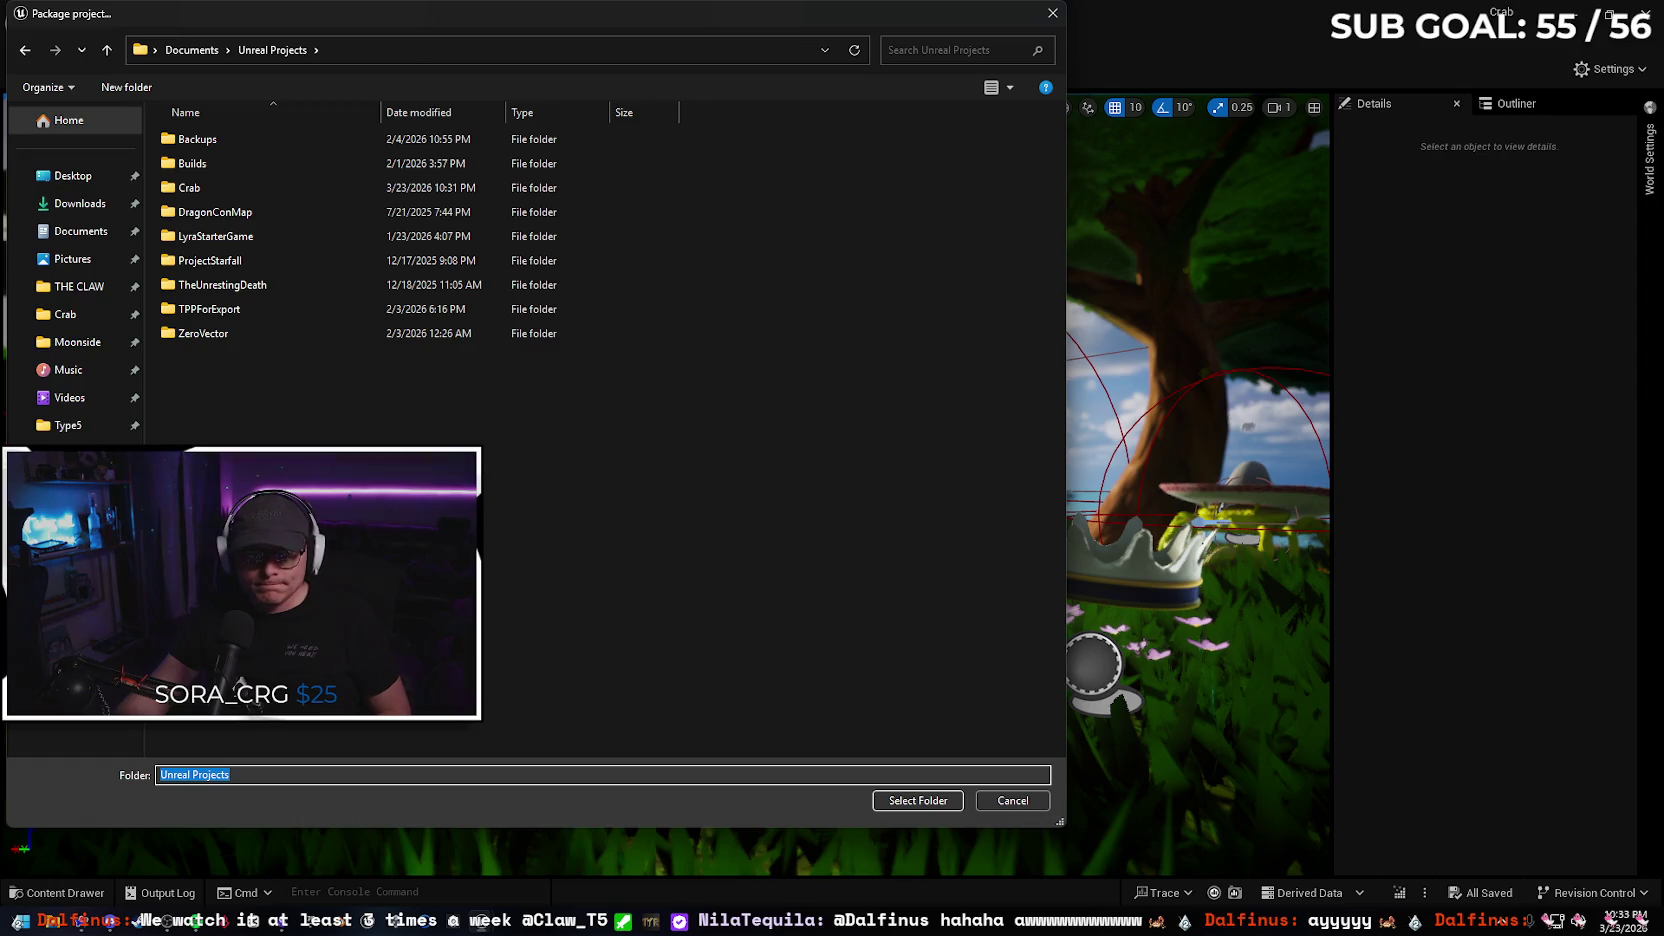
left_click(78, 342)
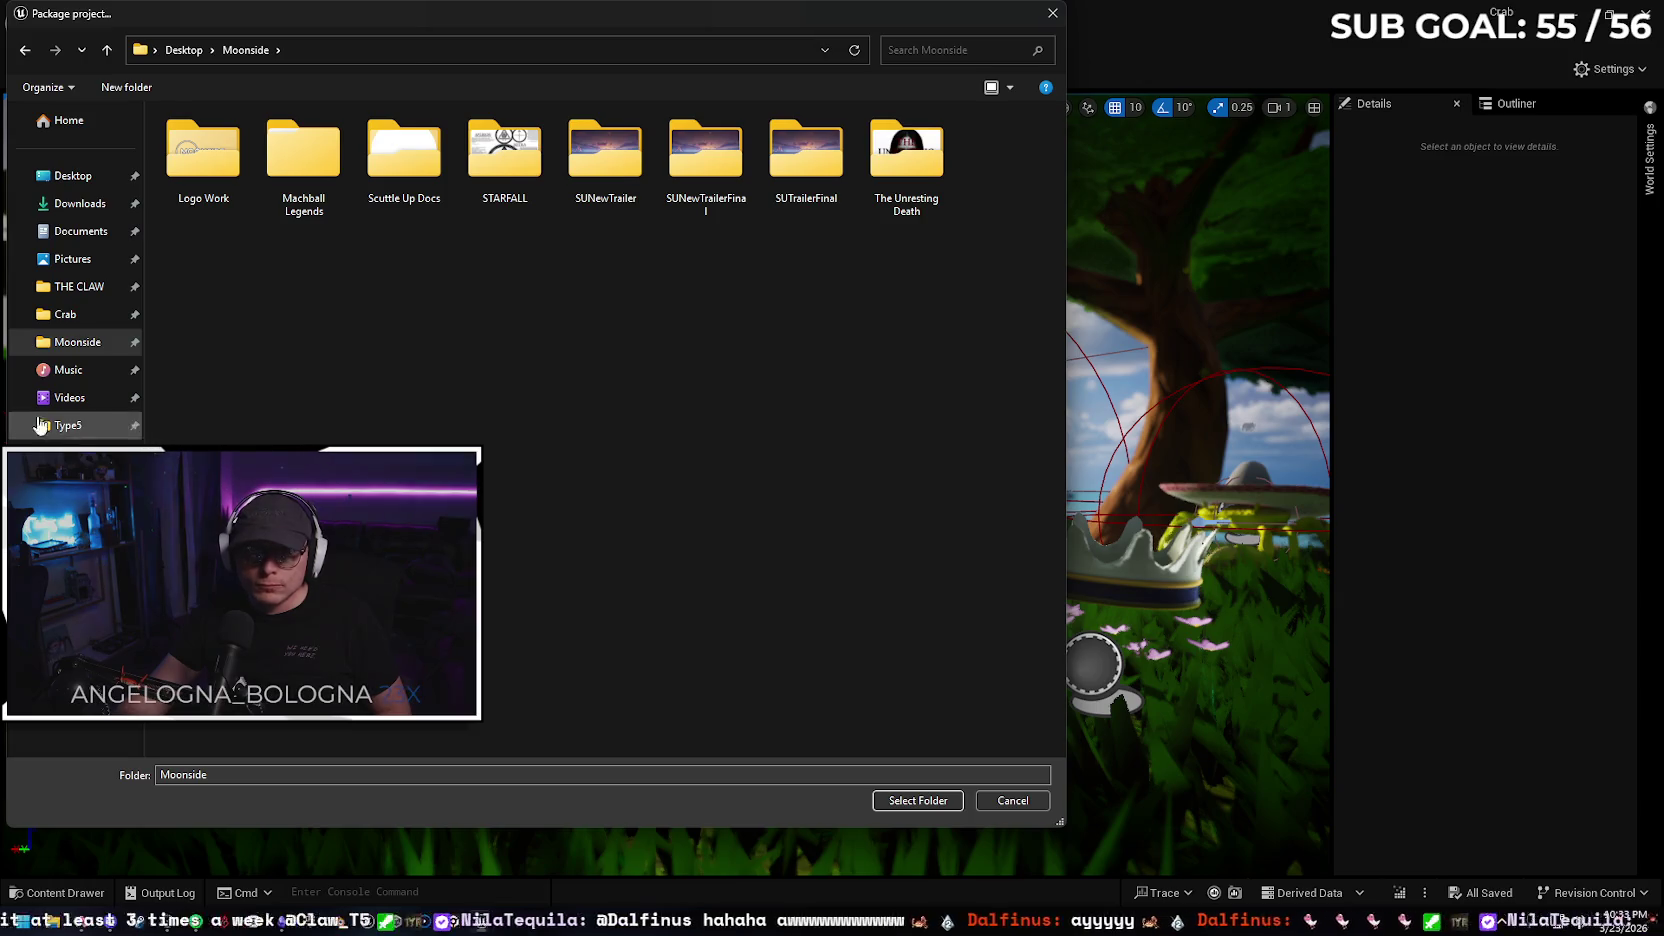
left_click(85, 315)
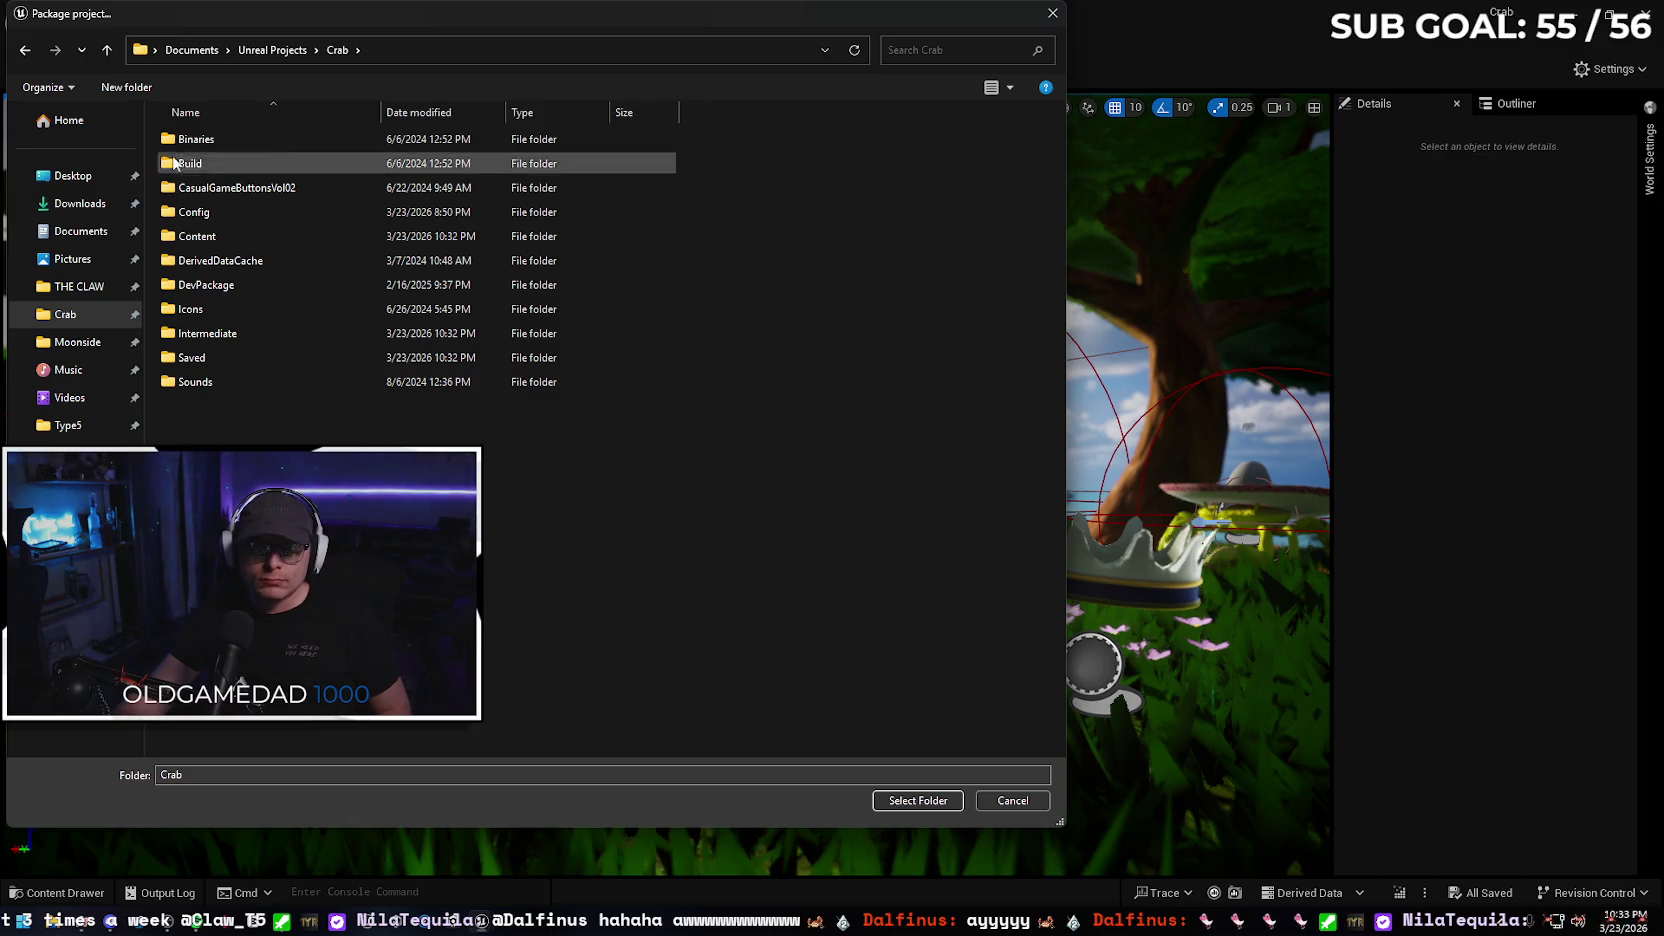
left_click(190, 50)
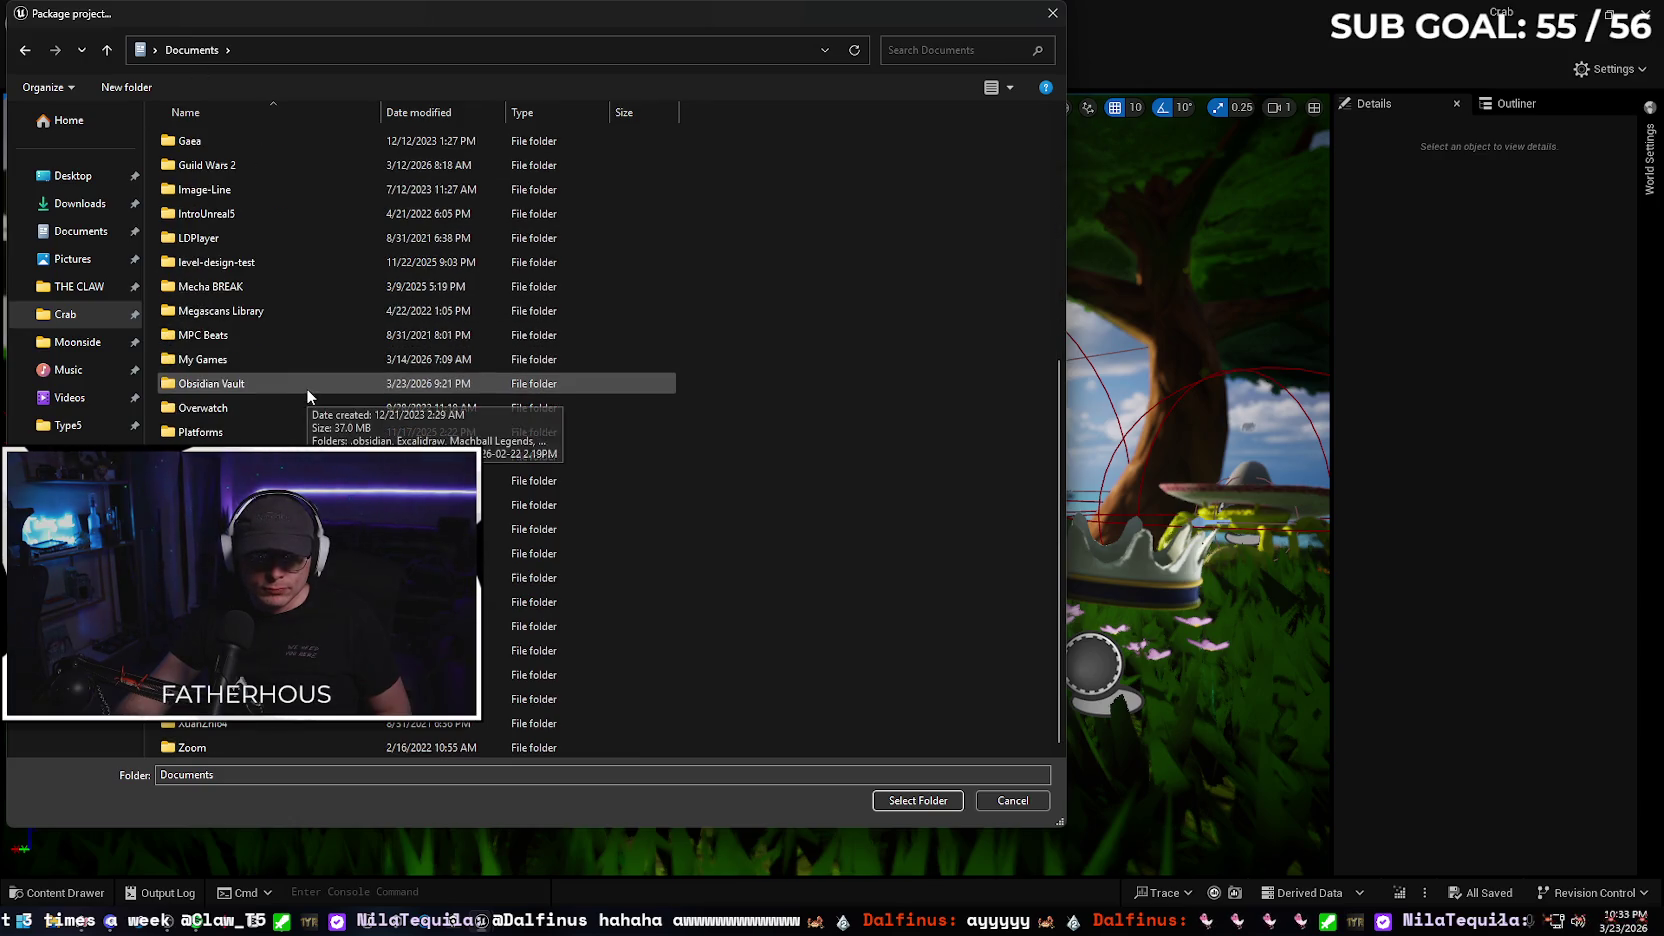
scroll(270, 420, "down", 4)
scroll(270, 400, "up", 5)
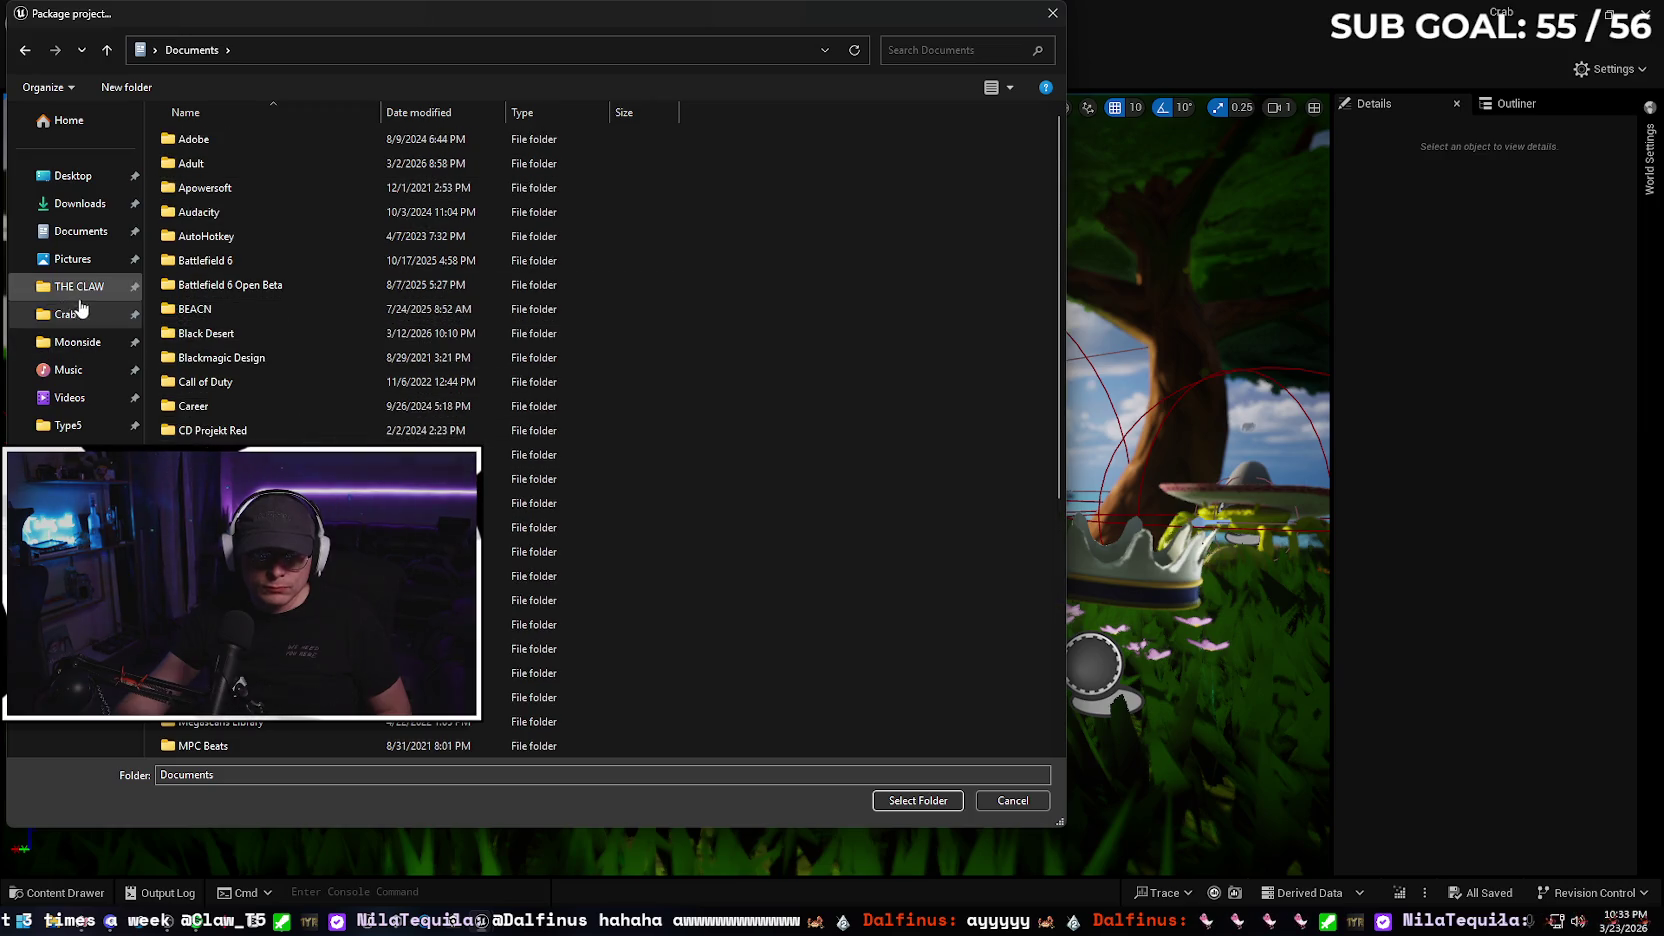
scroll(265, 290, "down", 5)
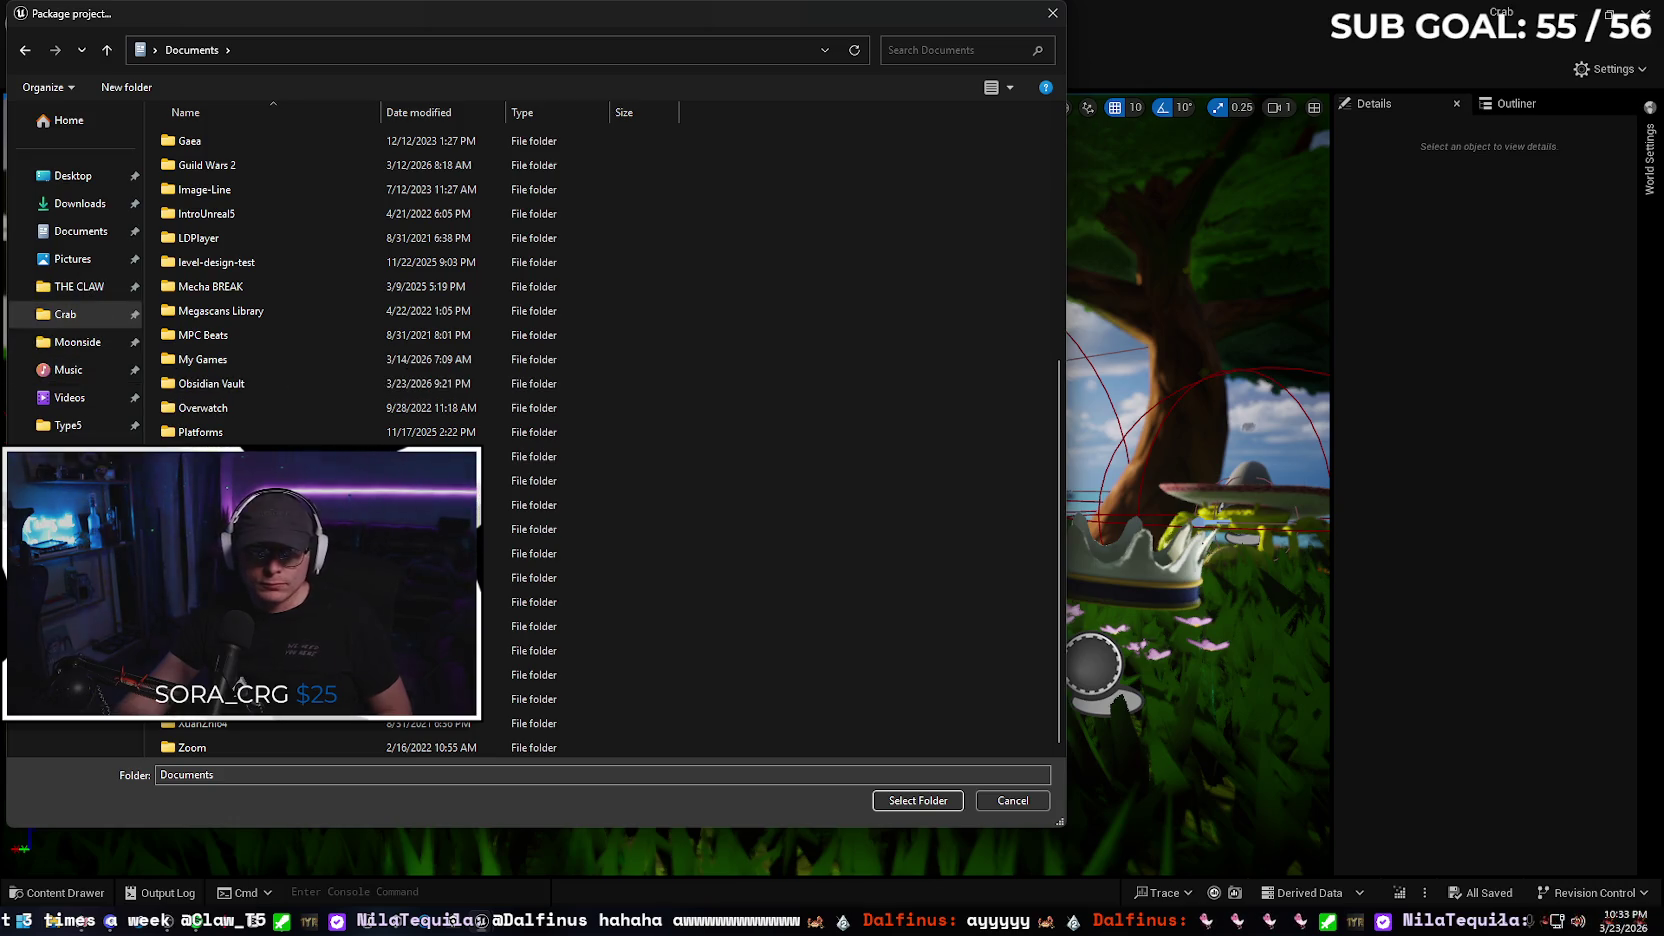
left_click(70, 481)
double_click(297, 155)
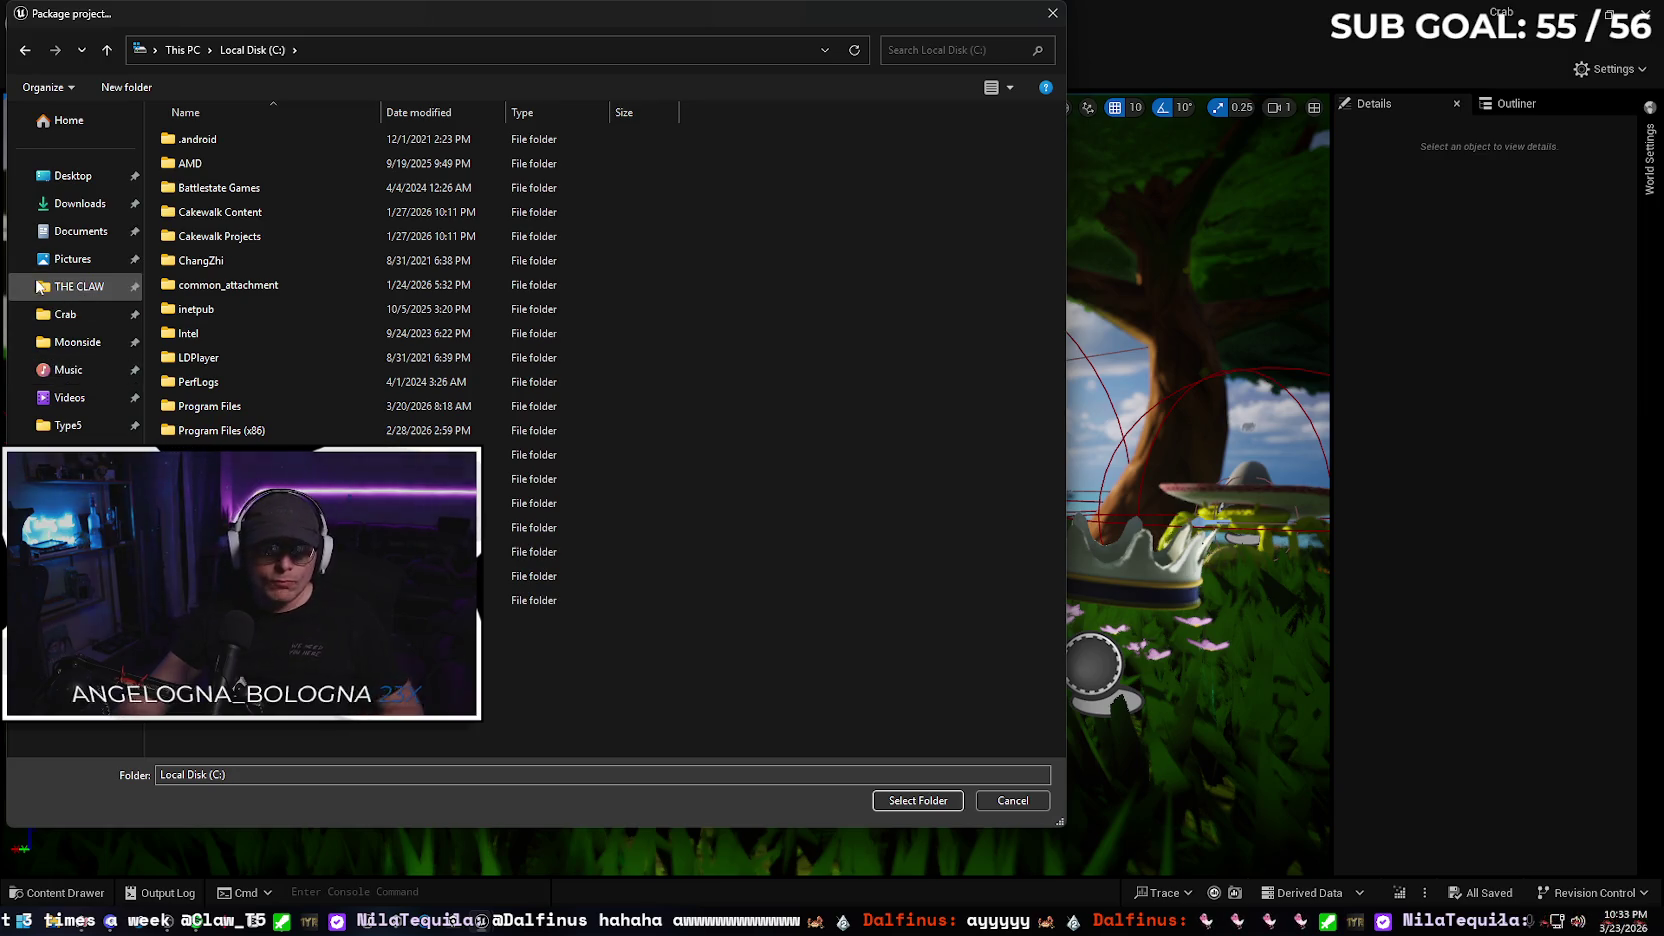
left_click(72, 342)
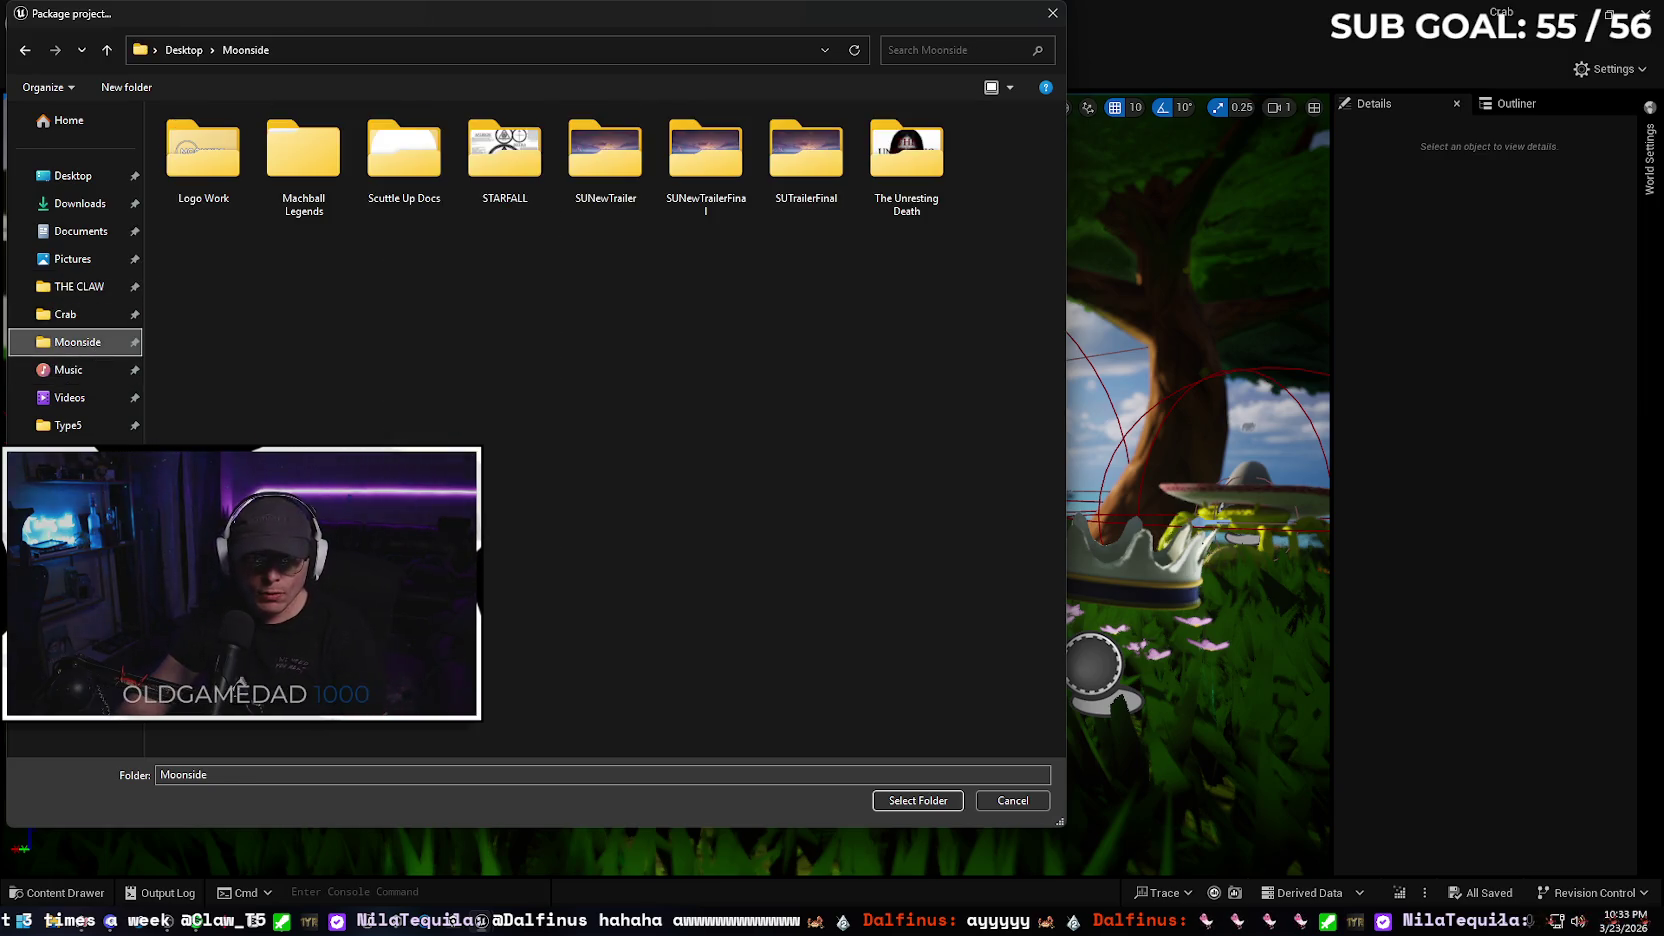
Create a new folder named SU12 in Moonside and select it as the destination
right_click(366, 403)
mouse_move(520, 613)
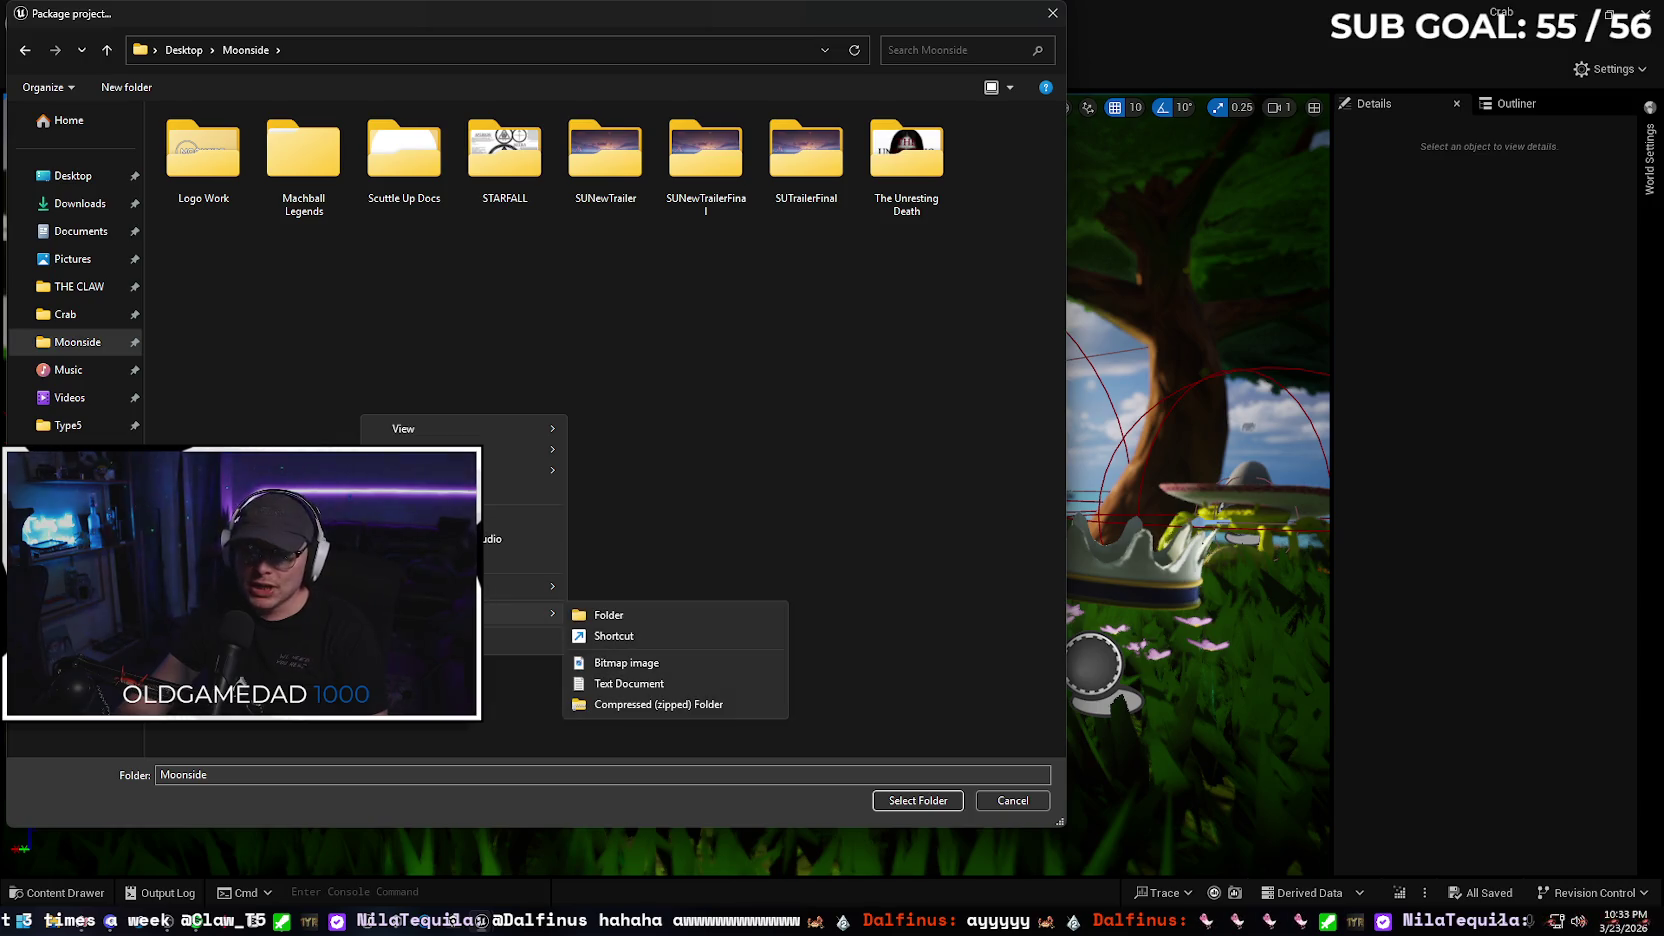
left_click(609, 615)
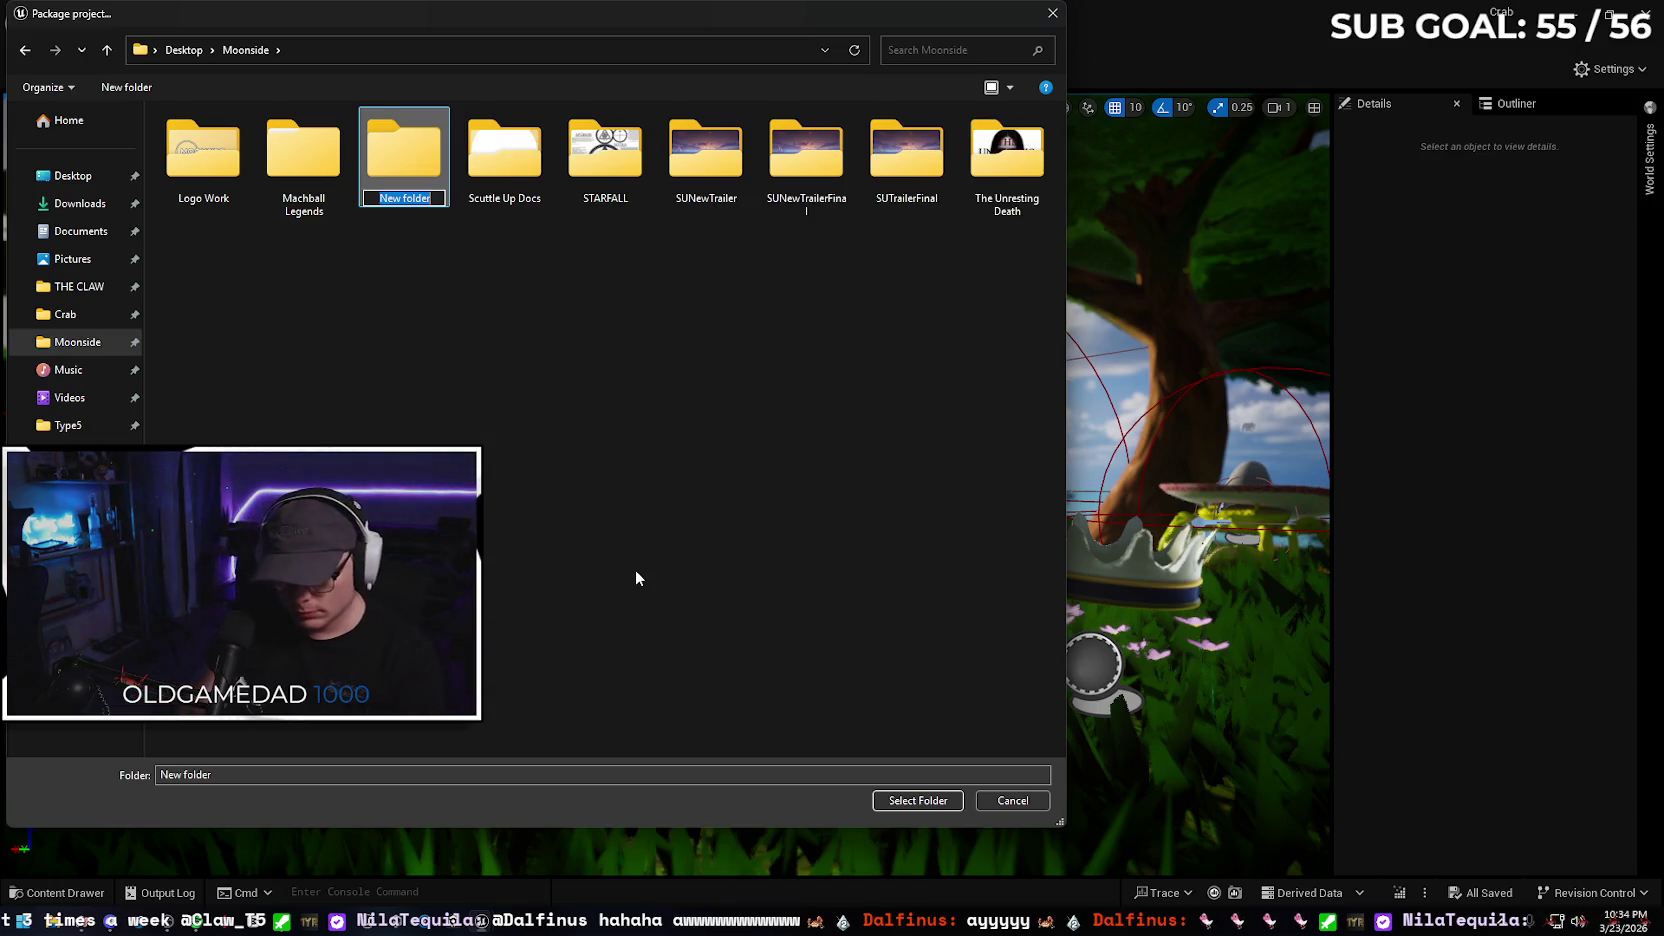
type("SU1")
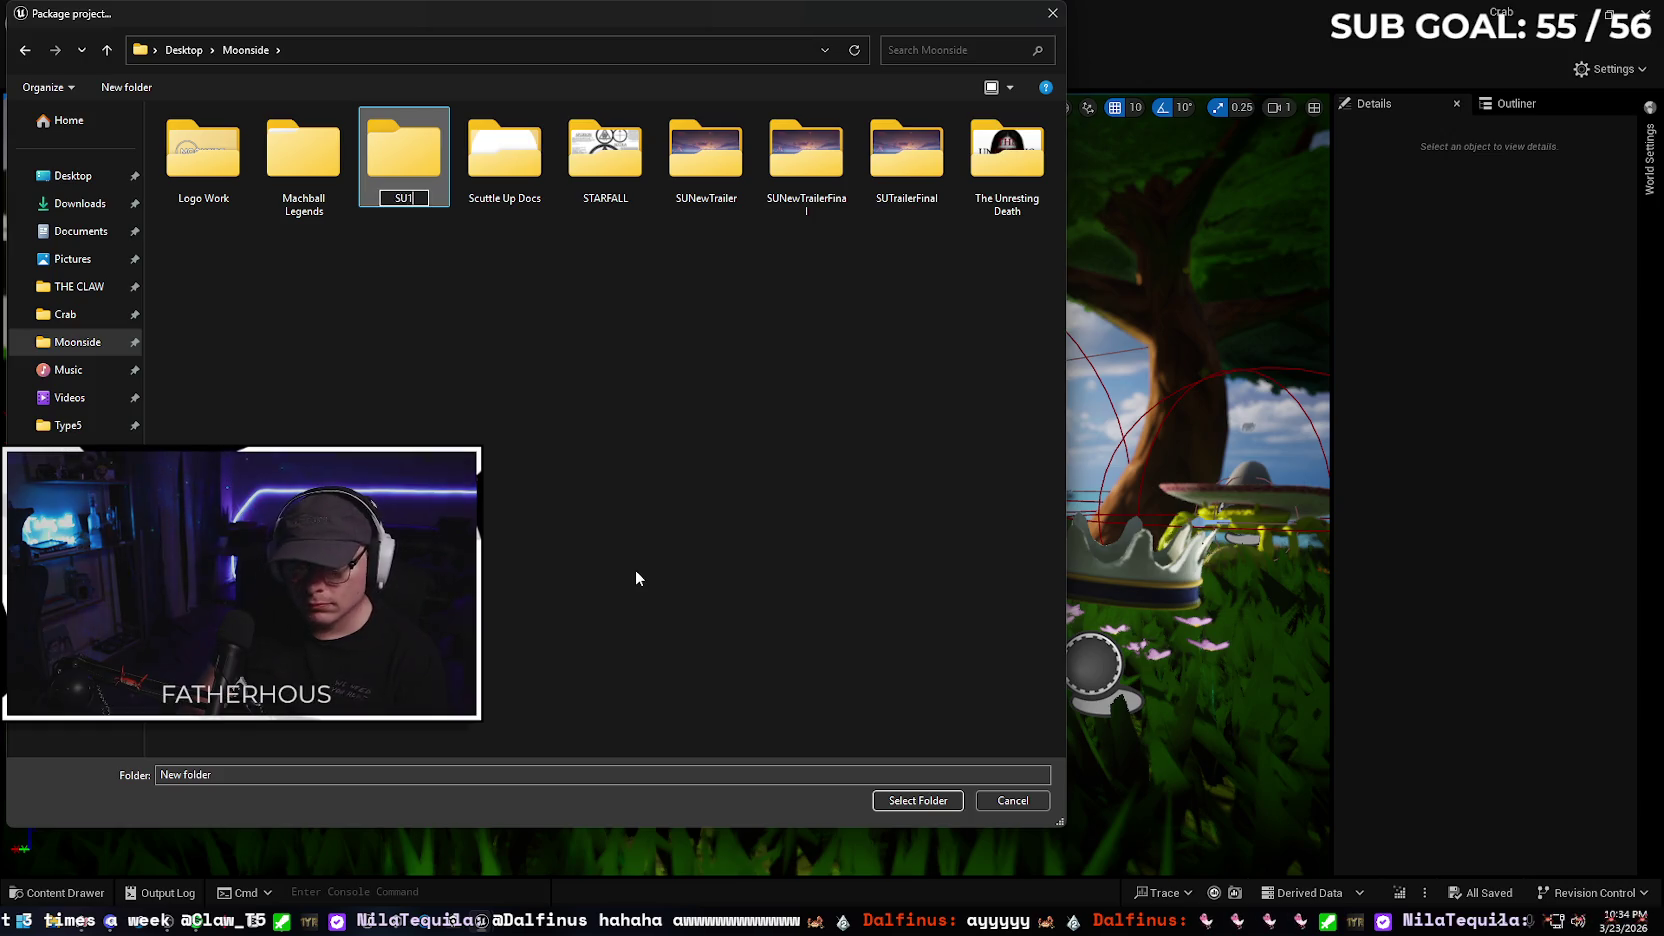
type("2")
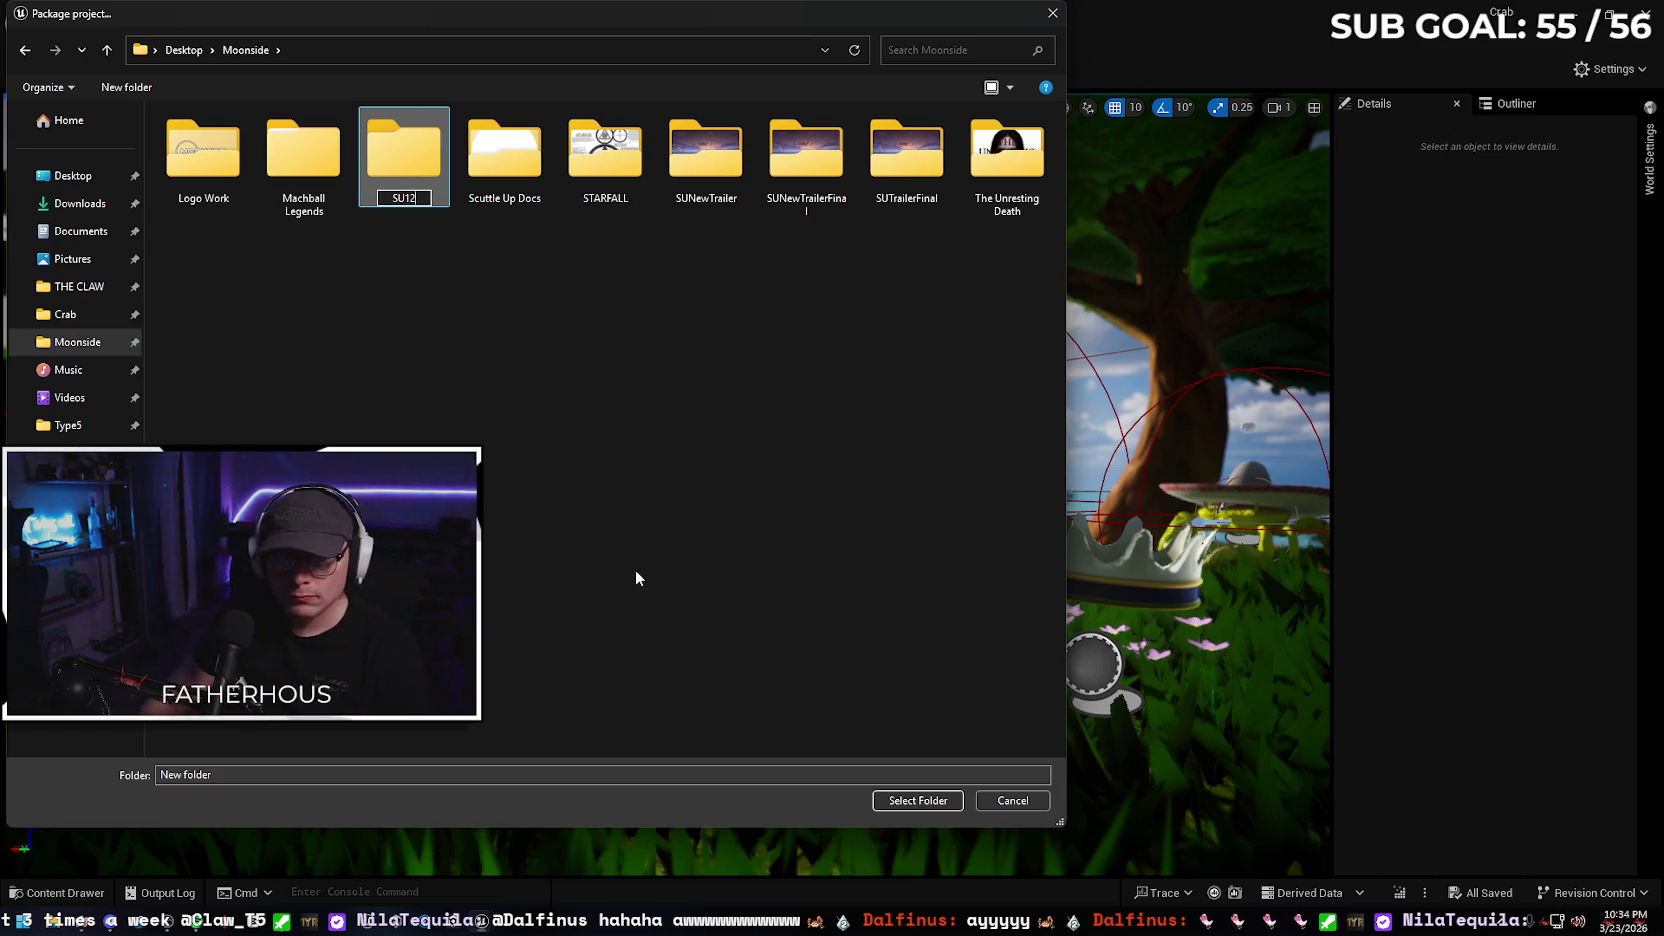
key("Return")
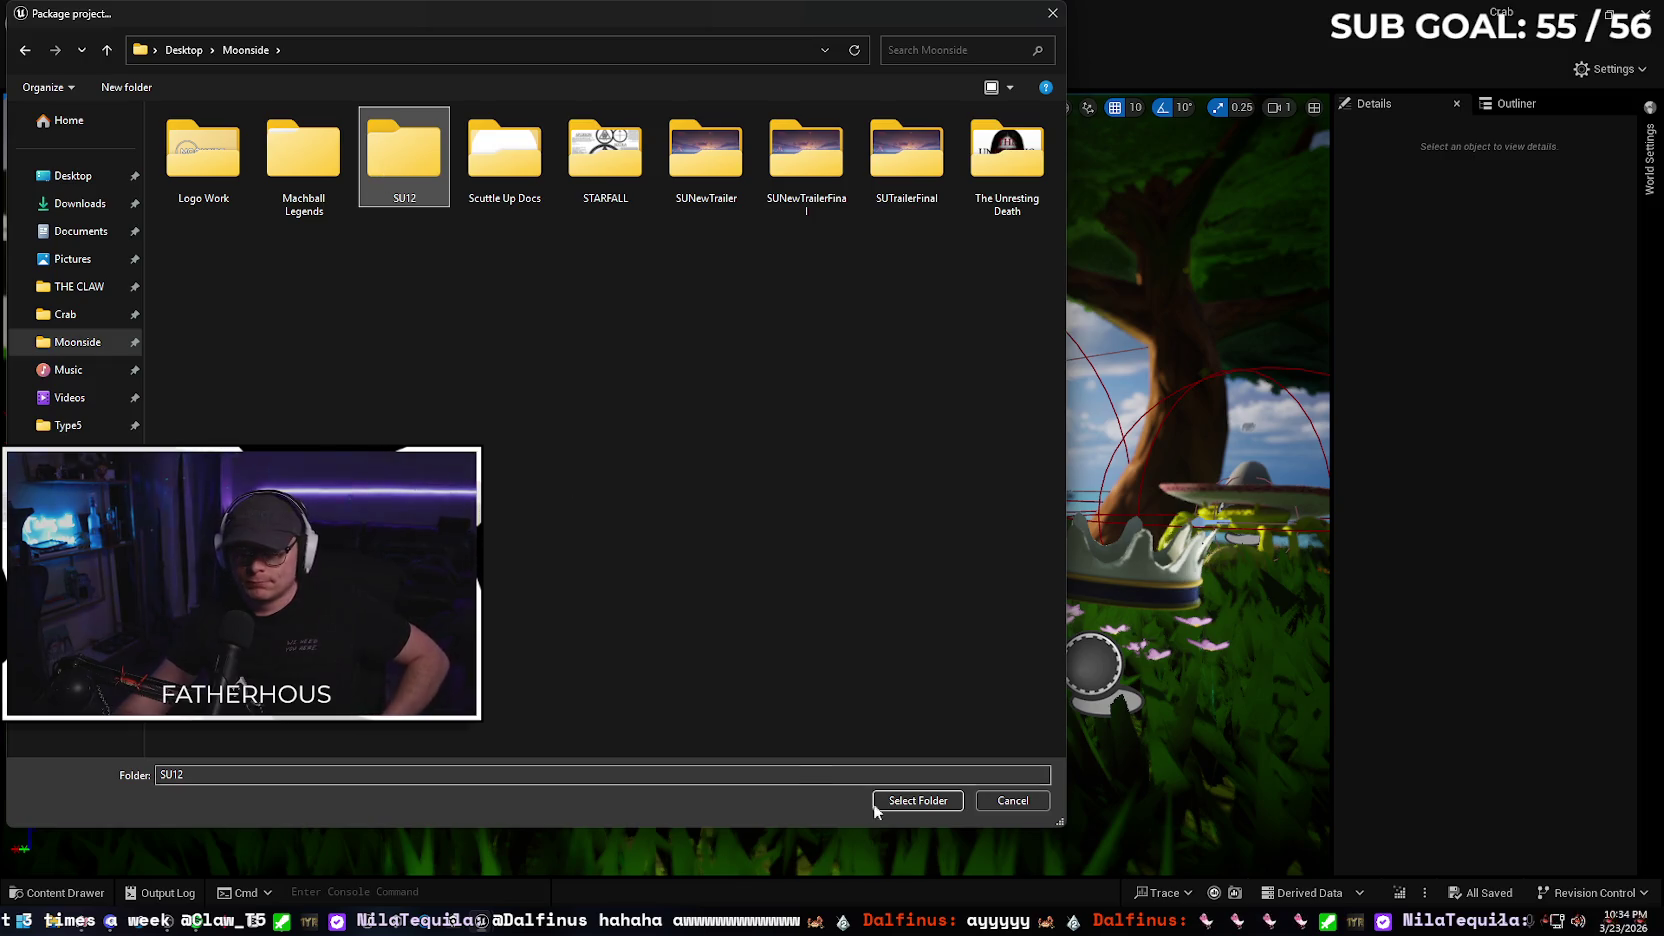
left_click(917, 800)
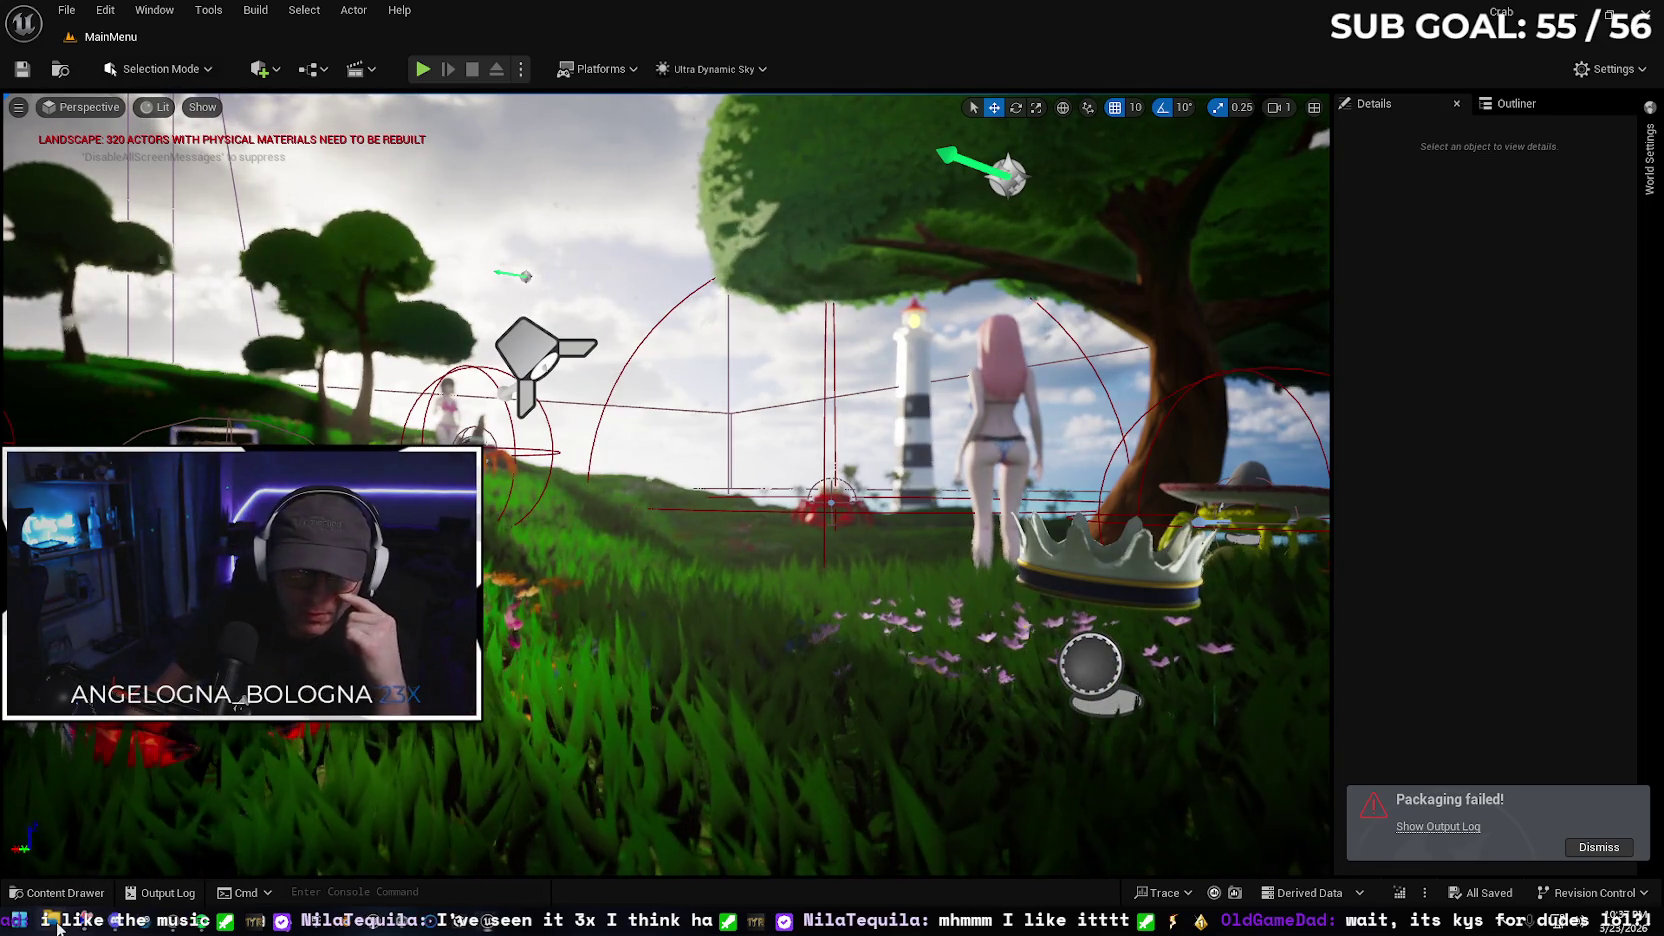
Open Crab.log from Unreal Projects > Crab > Saved > Logs in Notepad
key("super+e")
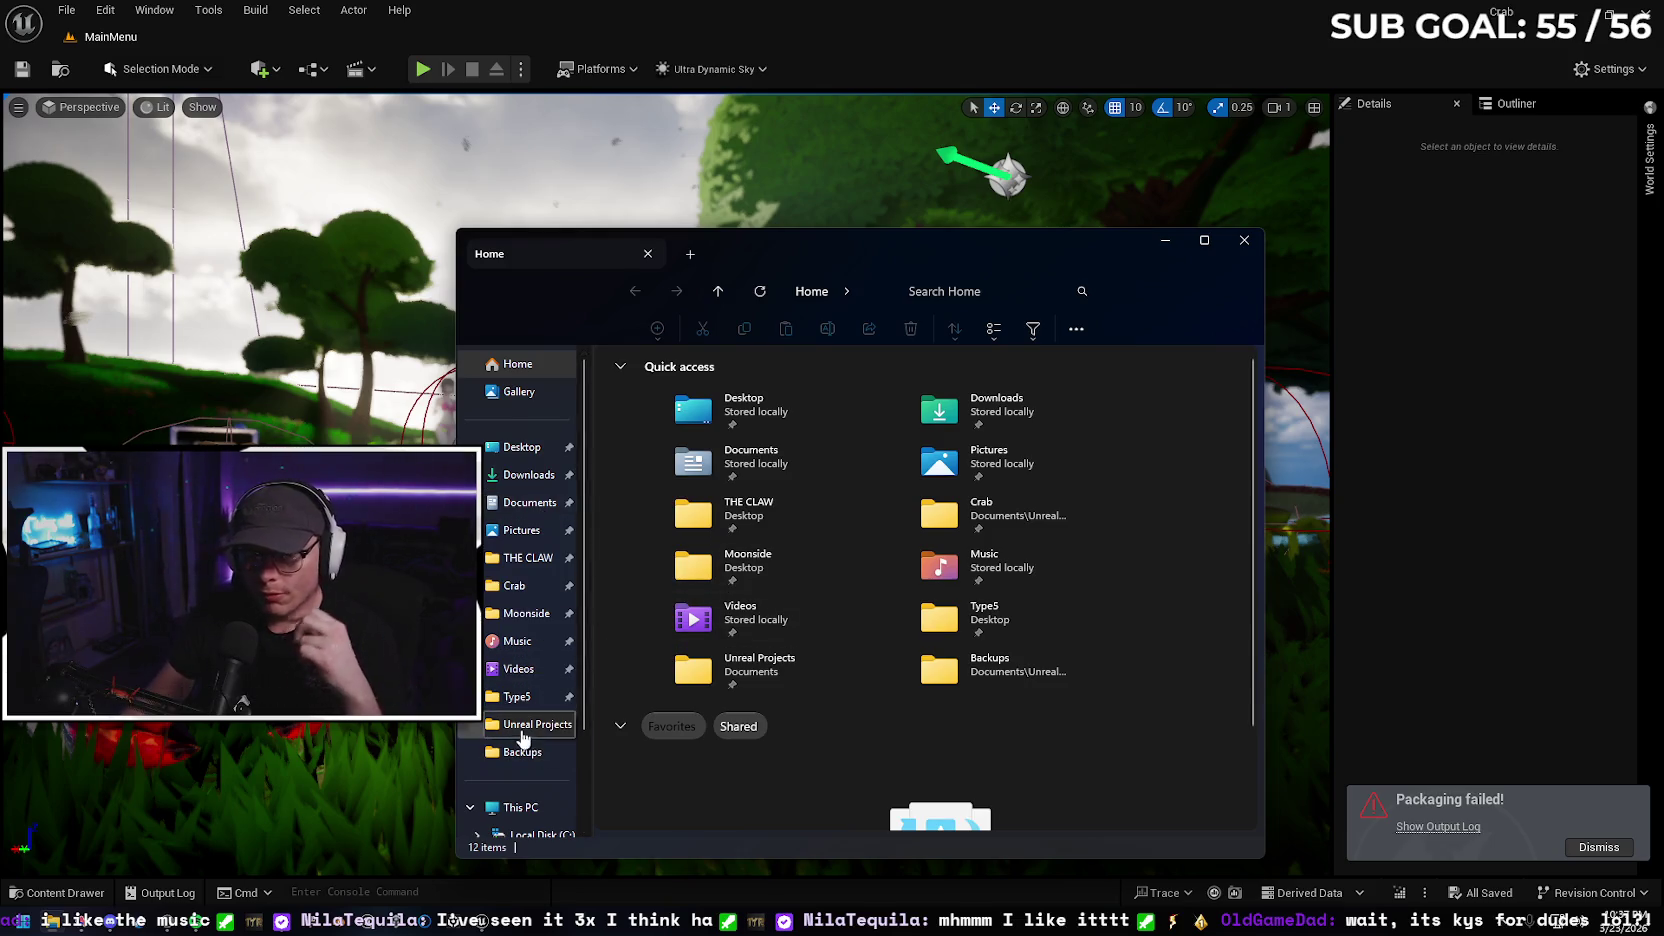
left_click(519, 731)
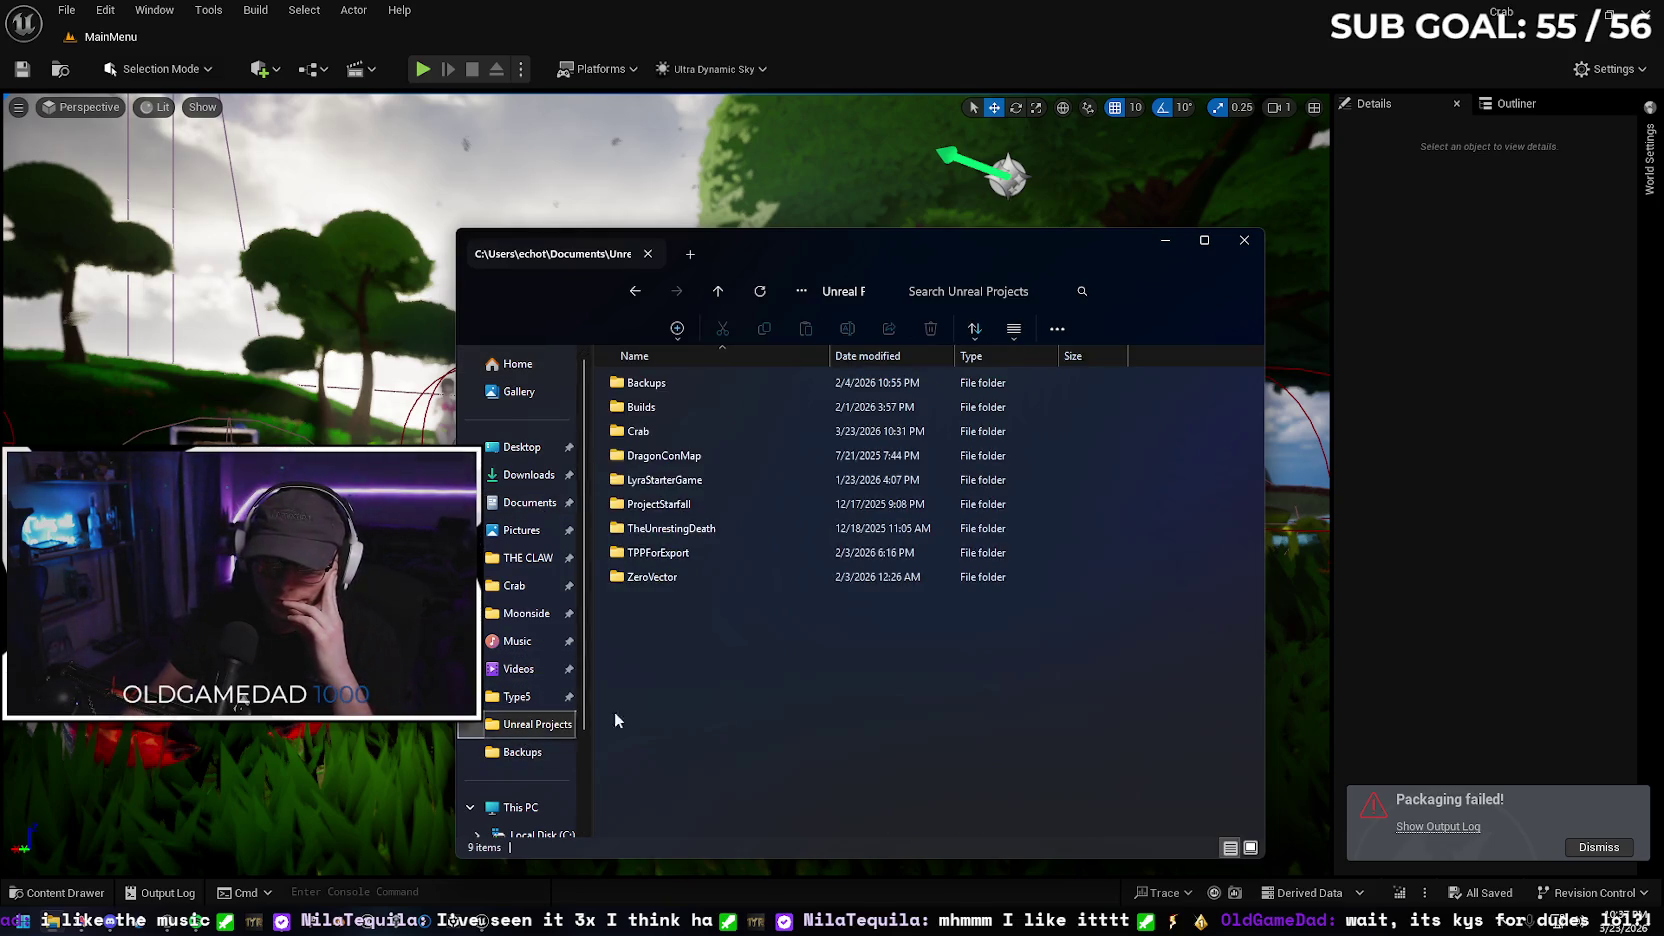
double_click(681, 432)
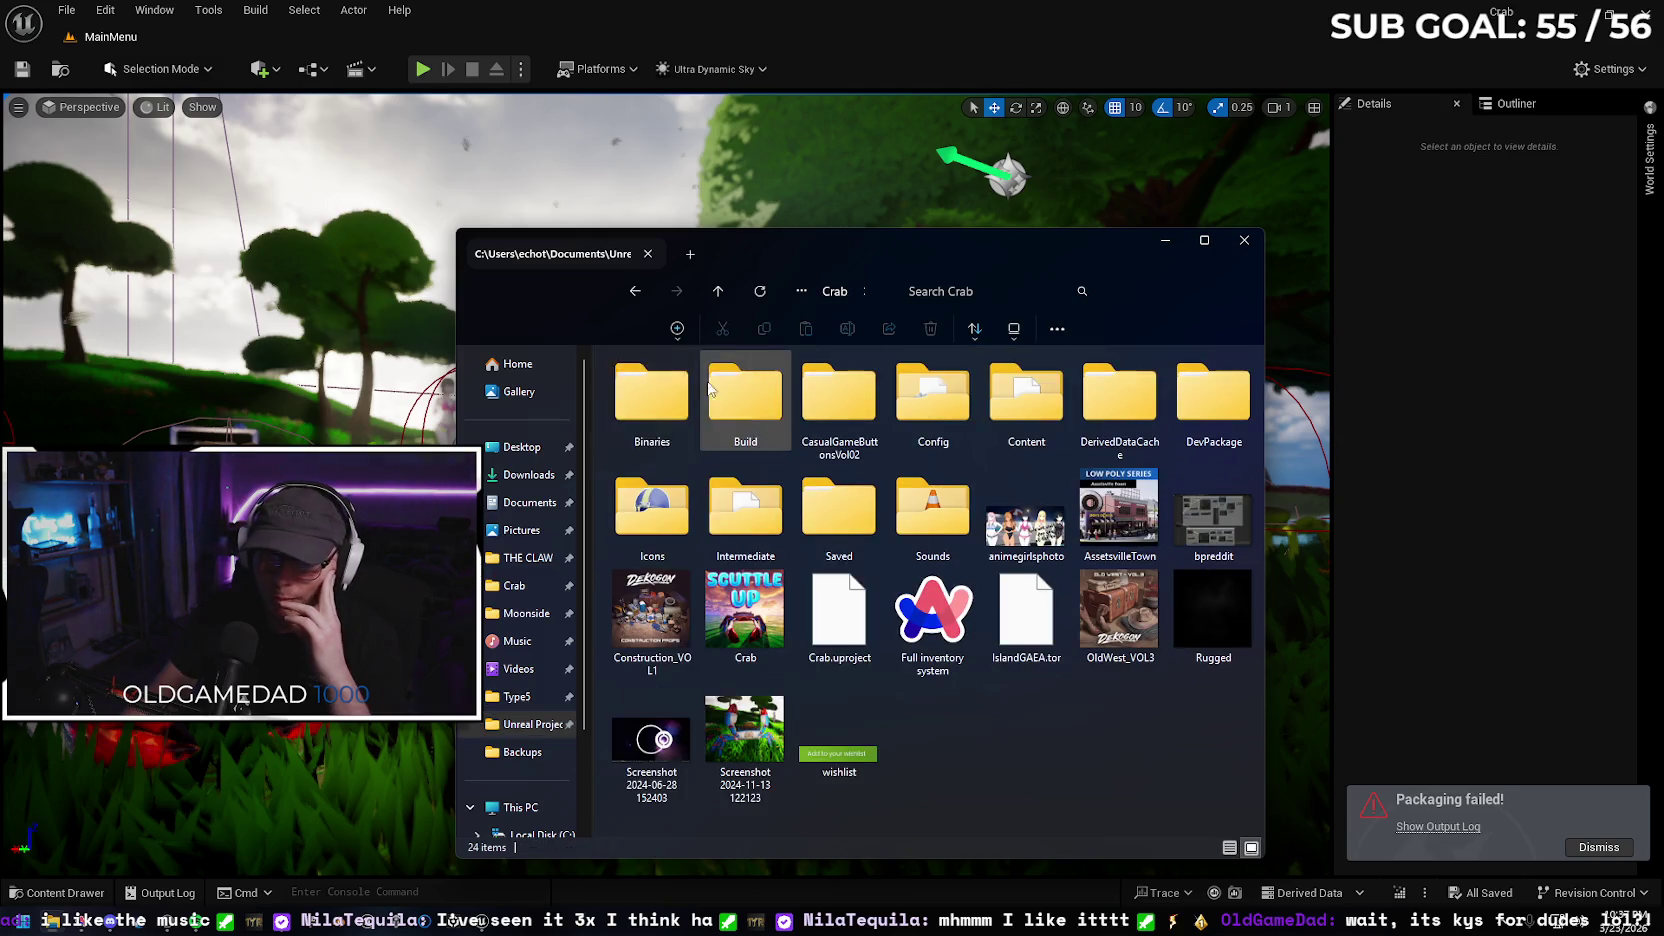
double_click(824, 515)
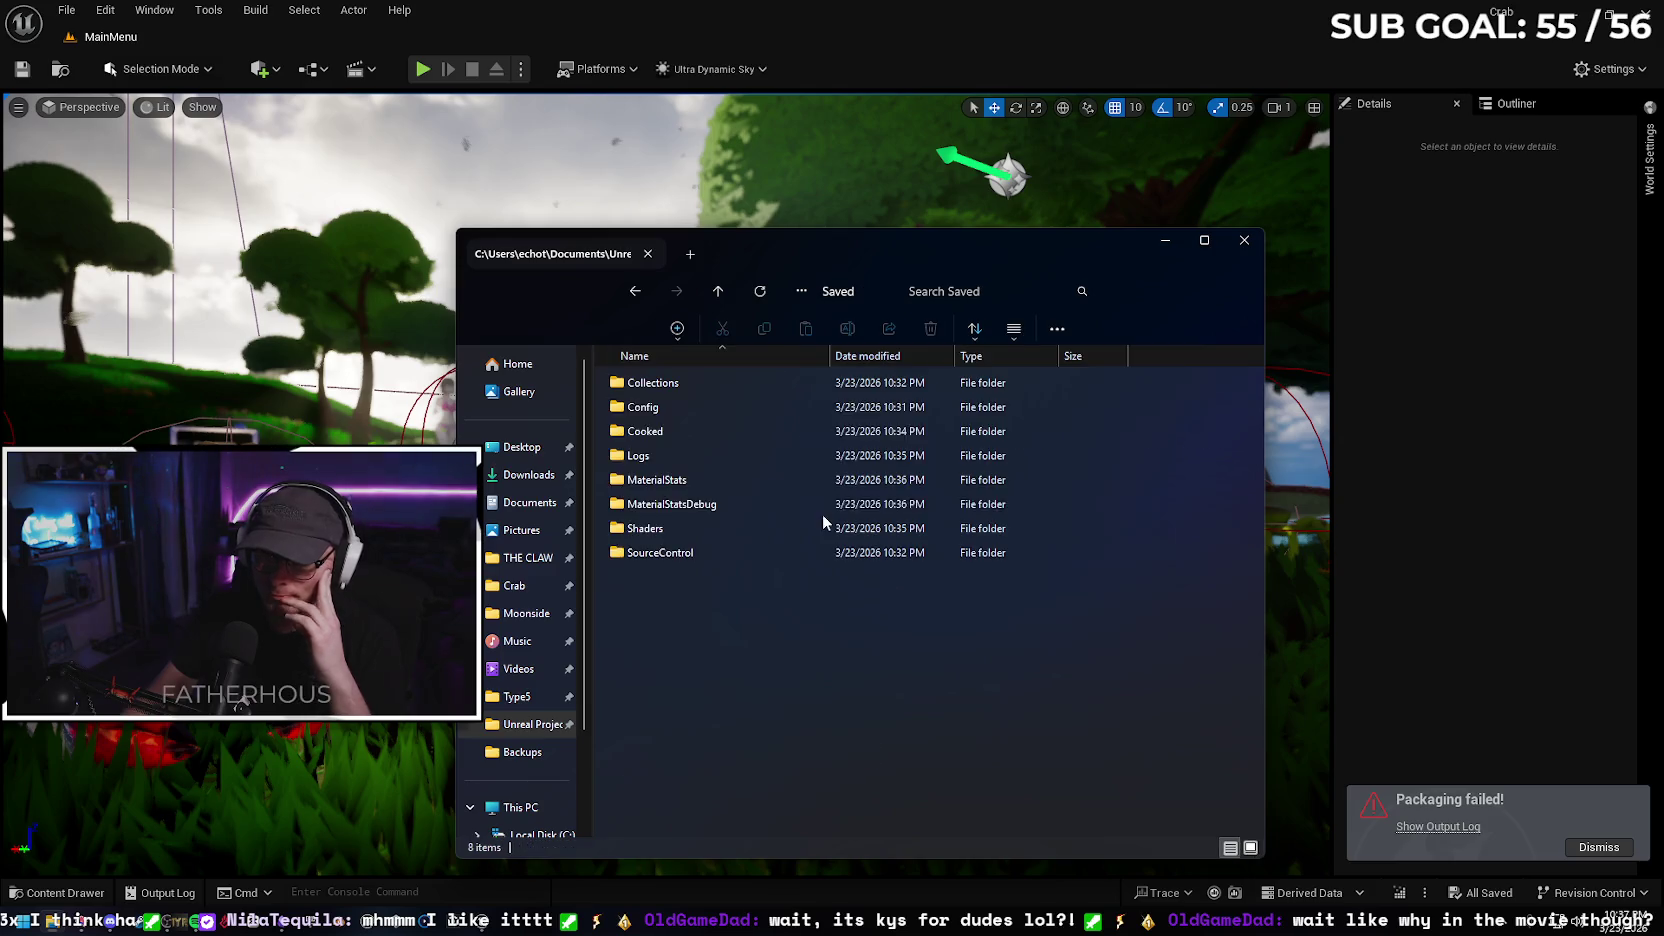
double_click(724, 459)
double_click(729, 436)
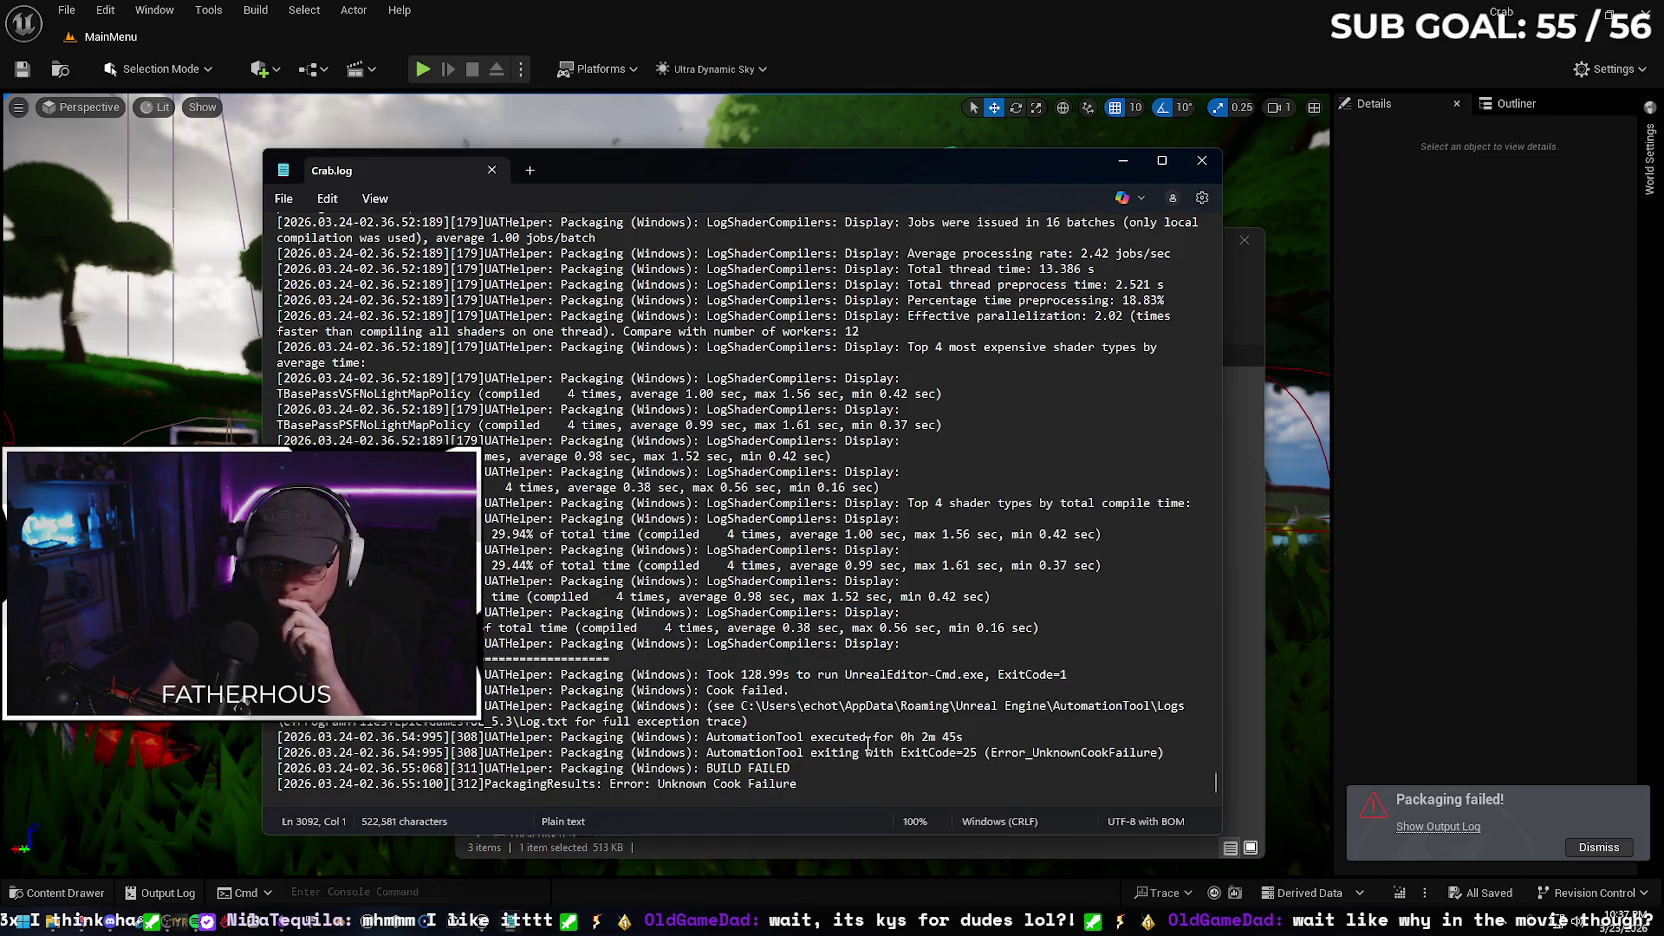
mouse_move(798, 784)
left_mouse_down()
mouse_move(400, 765)
mouse_move(300, 68)
mouse_move(240, 162)
mouse_move(300, 300)
mouse_move(400, 645)
mouse_move(366, 928)
mouse_move(520, 913)
left_mouse_up()
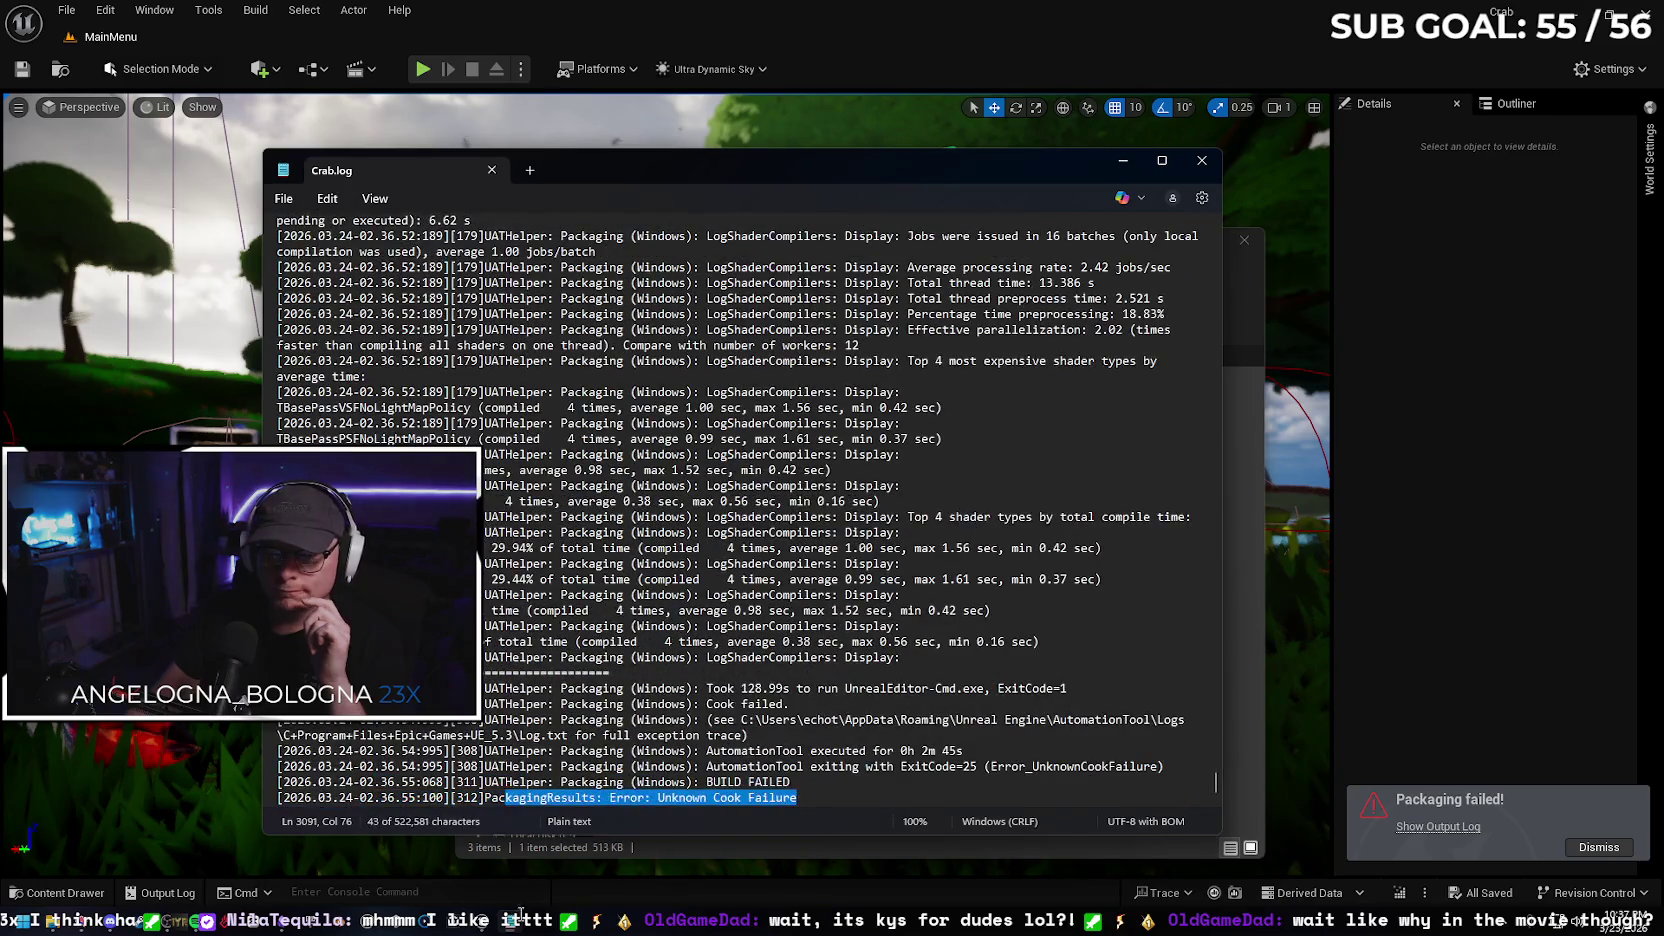
left_click(97, 925)
left_click(108, 918)
key("alt+Tab")
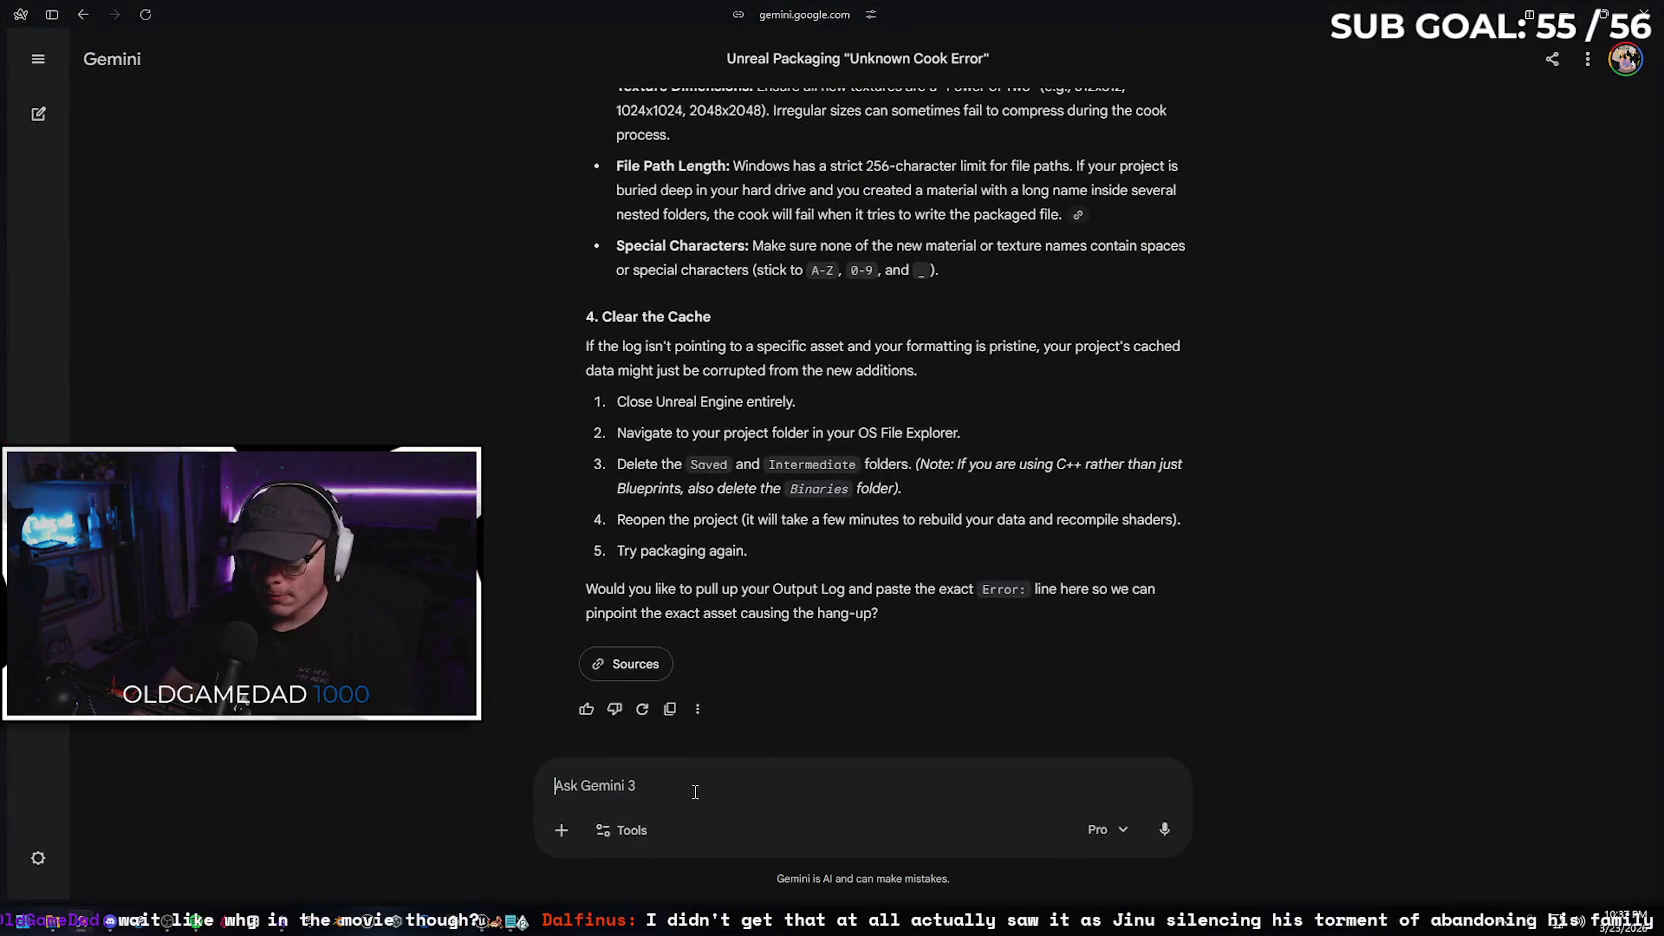
Upload Crab.log from Crab > Saved > Logs as an attachment to the Gemini prompt
left_click(561, 830)
left_click(638, 645)
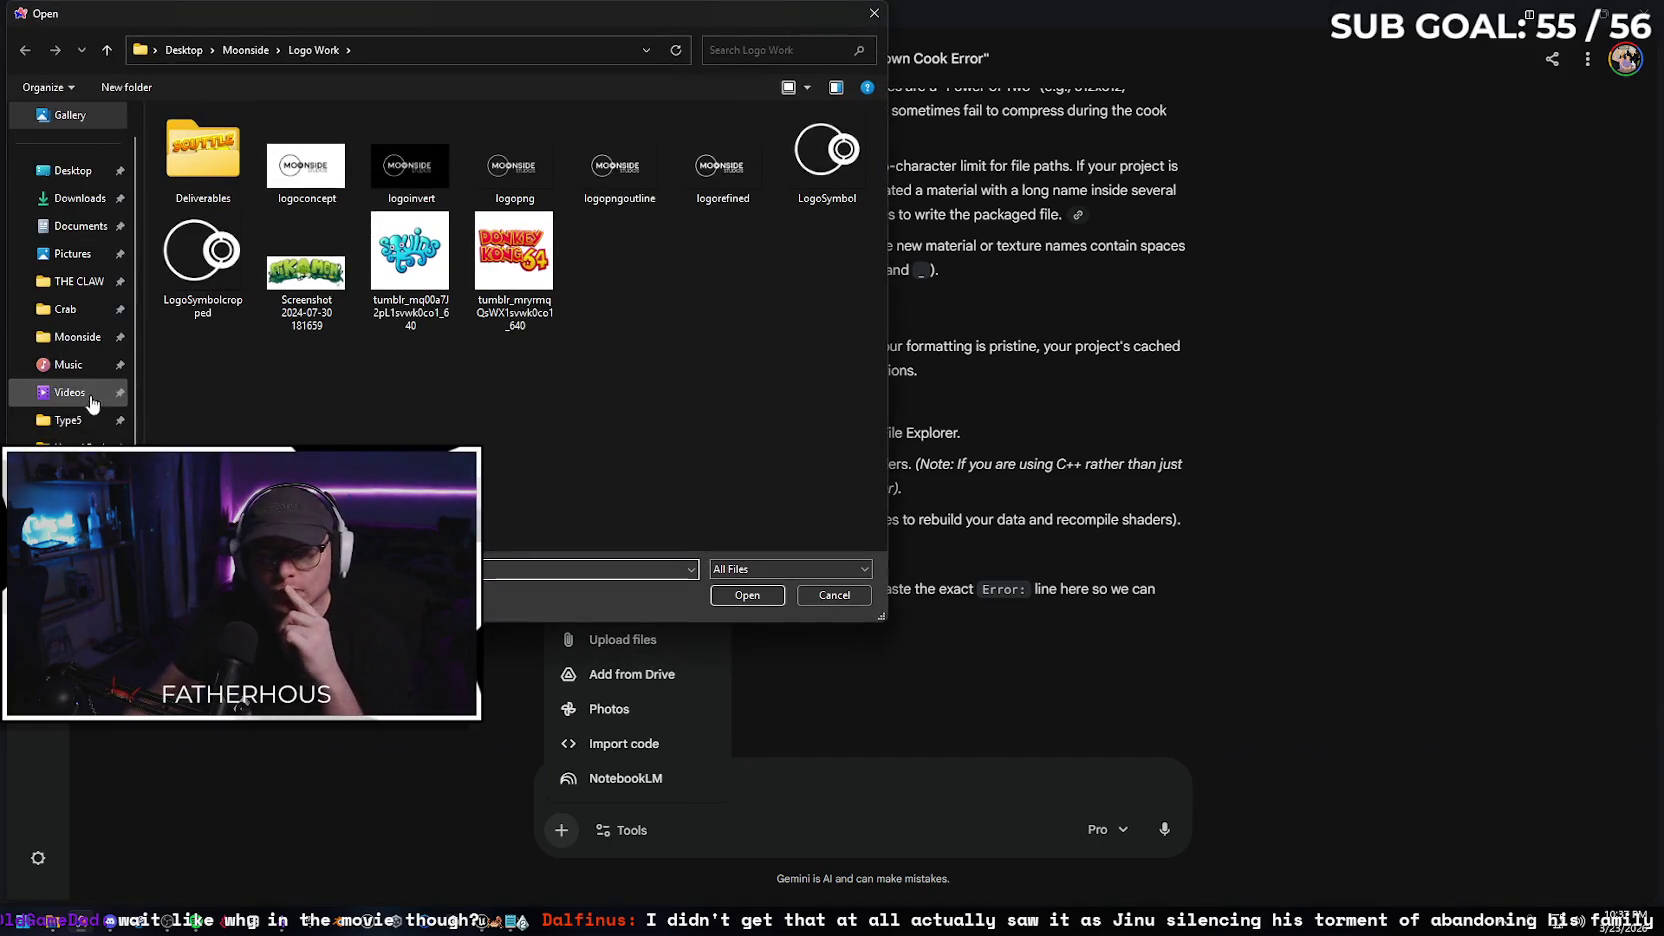
left_click(66, 309)
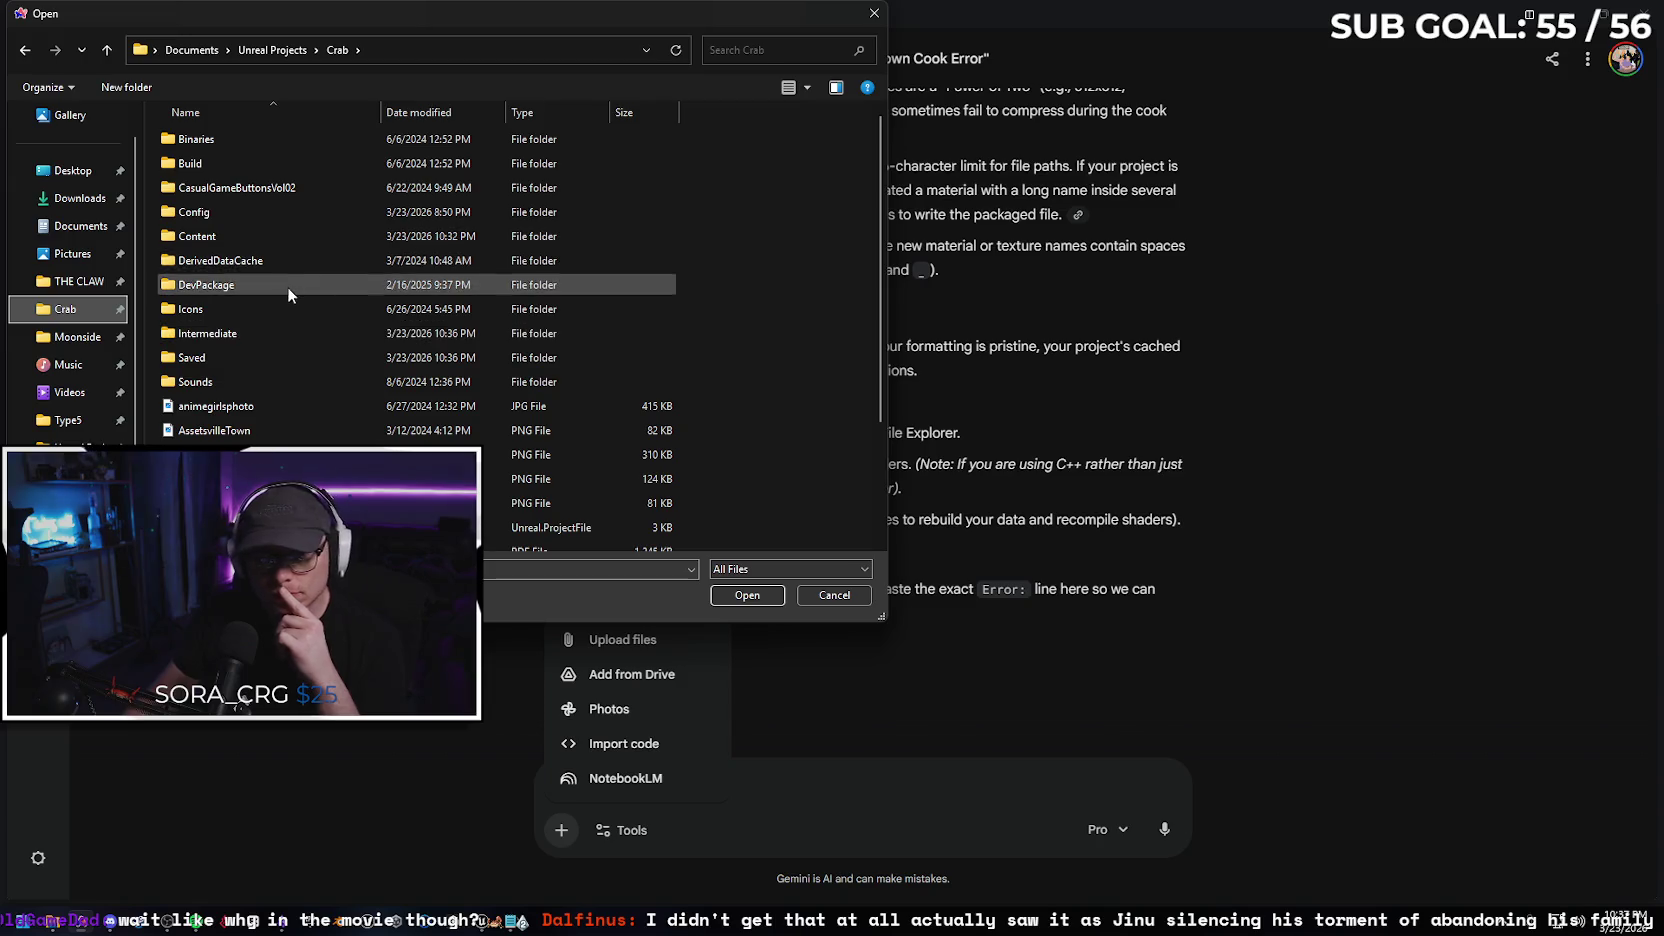
double_click(254, 358)
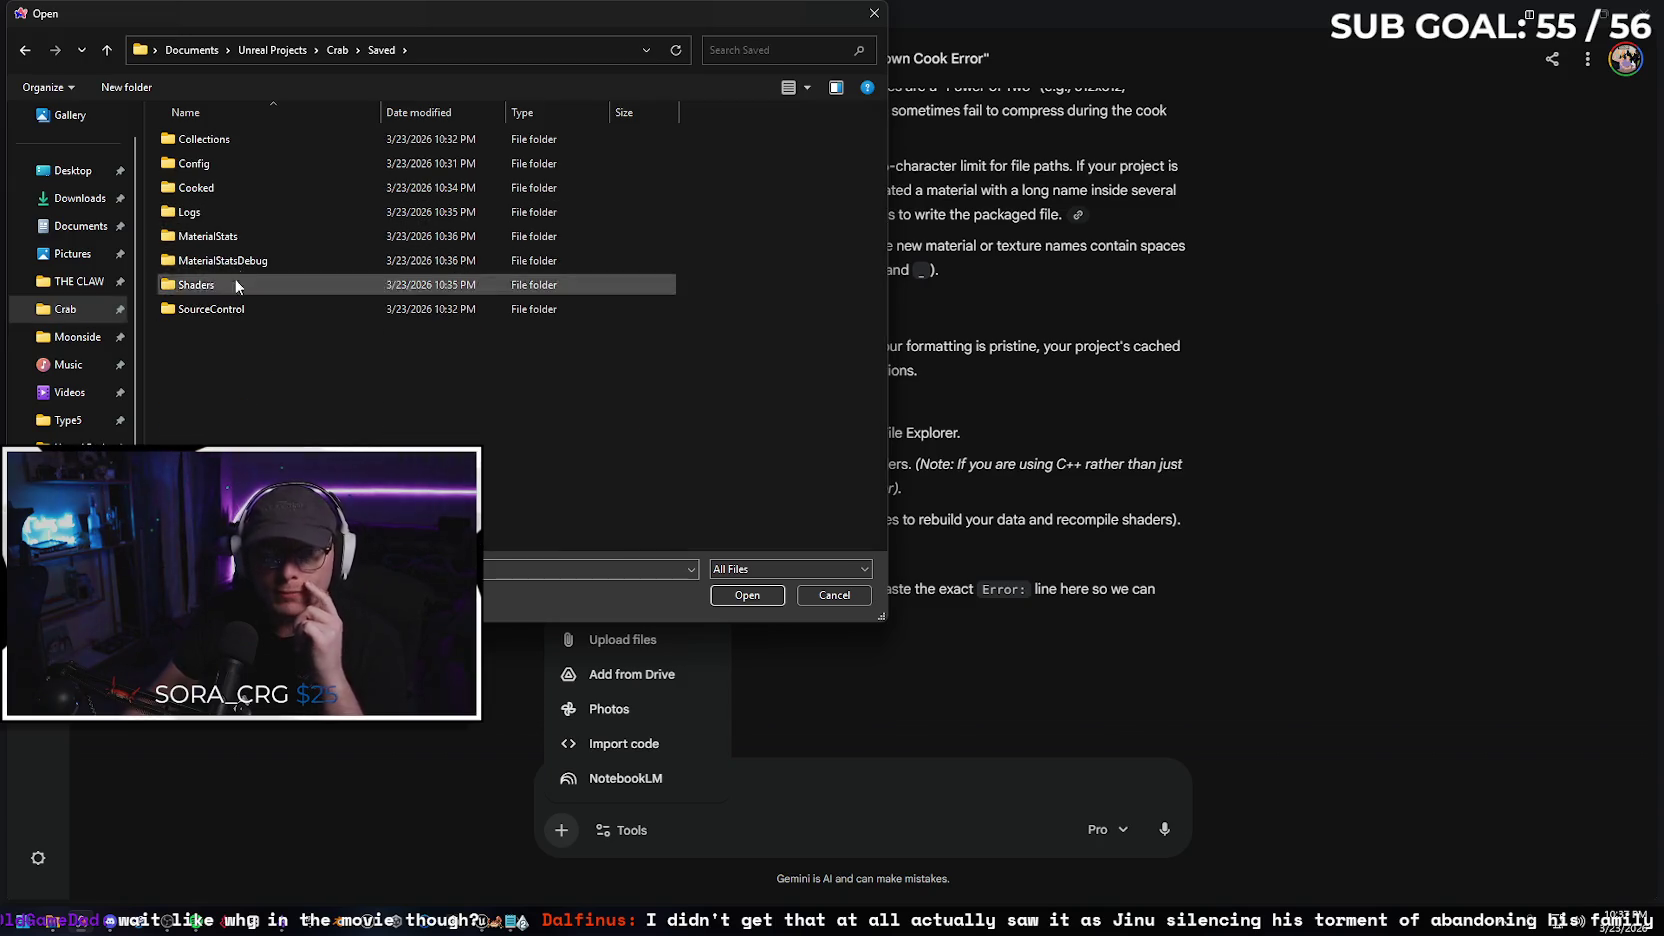
double_click(252, 208)
left_click(252, 190)
left_click(724, 597)
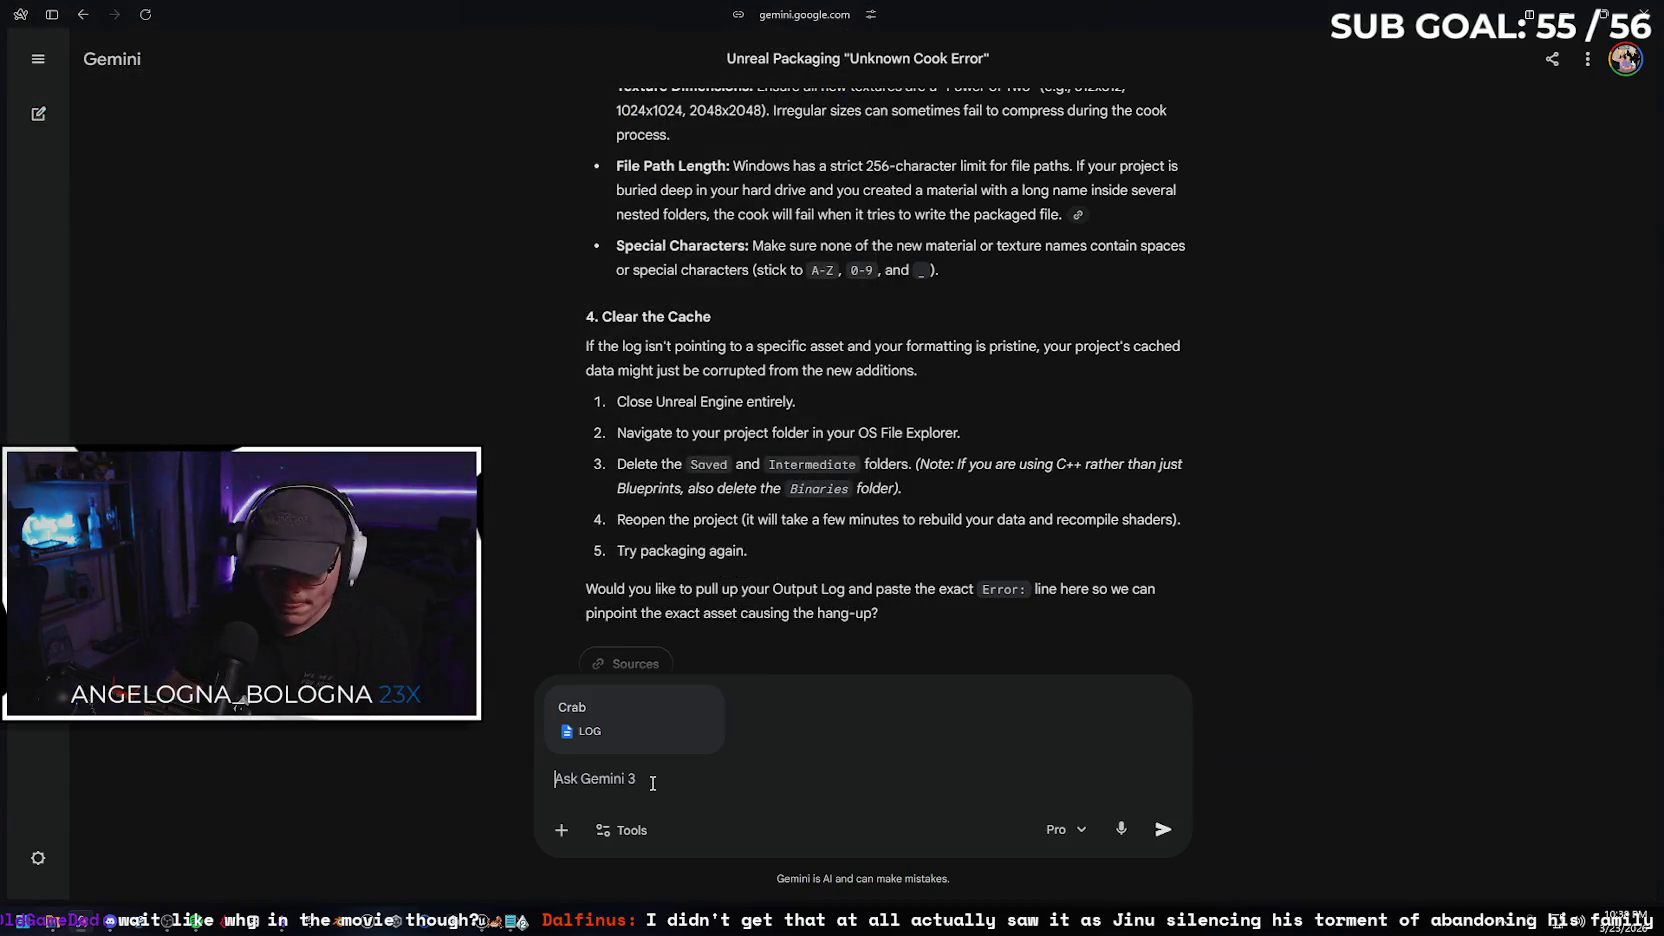
Send the attached log to Gemini with the message "Here it is"
type("Here iot")
key("BackSpace")
key("BackSpace")
type("t is")
key("Return")
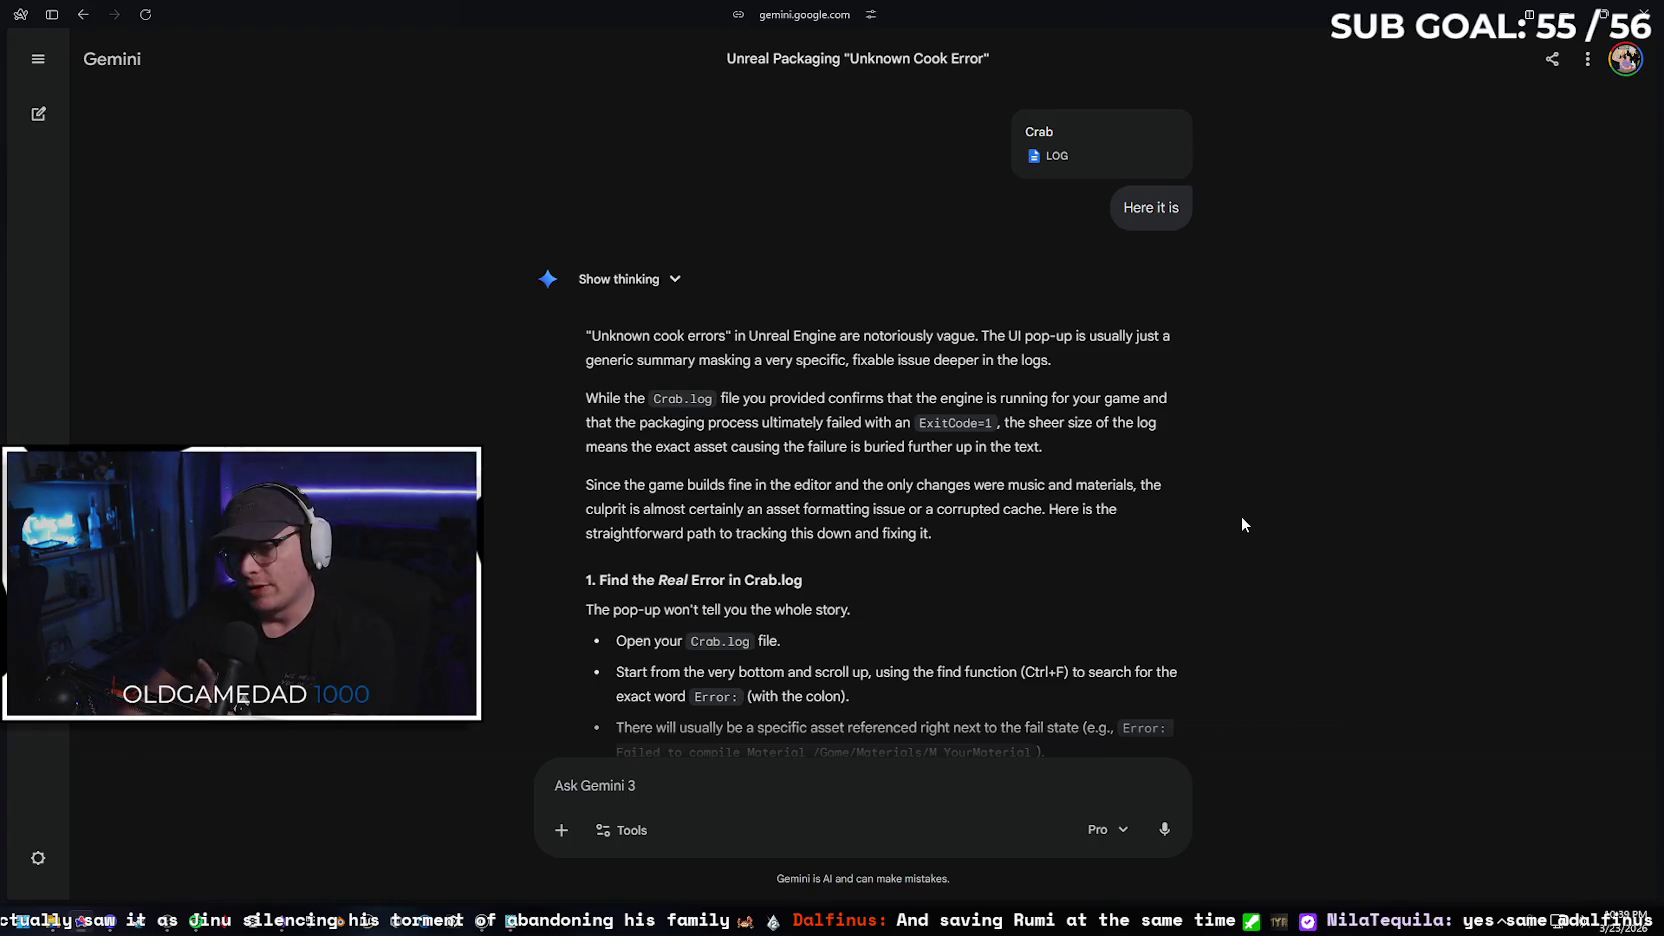
Read through Gemini's reply and begin a follow-up asking why it says to find the error
scroll(1202, 508, "down", 1)
scroll(1195, 490, "down", 1)
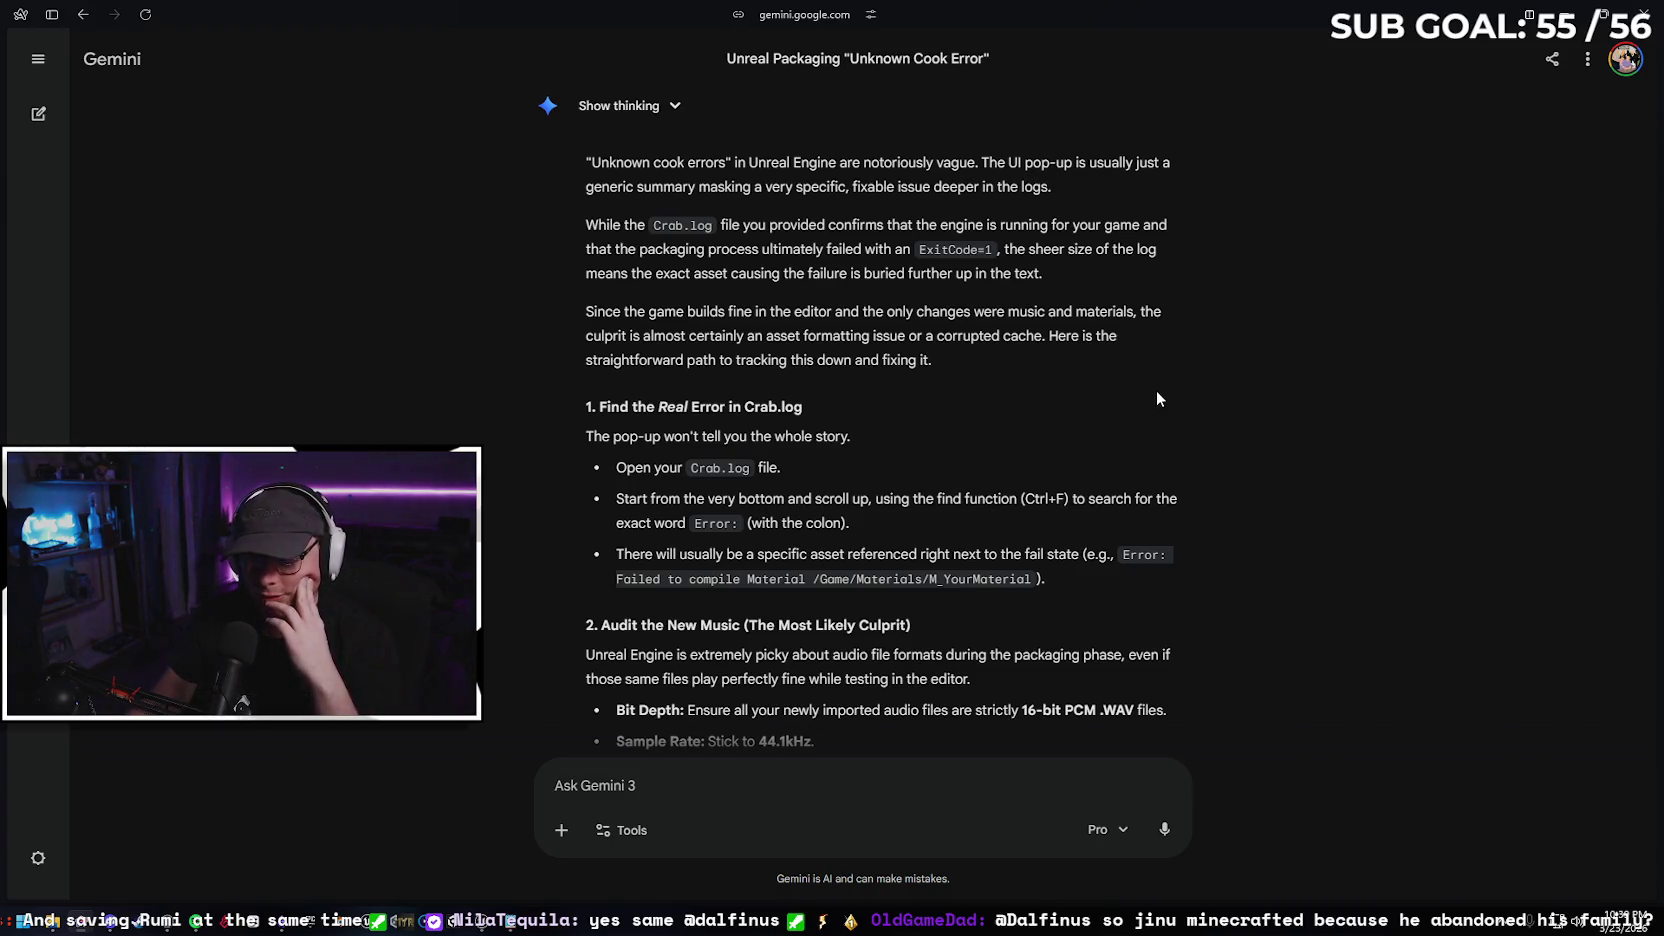
scroll(1130, 365, "down", 1)
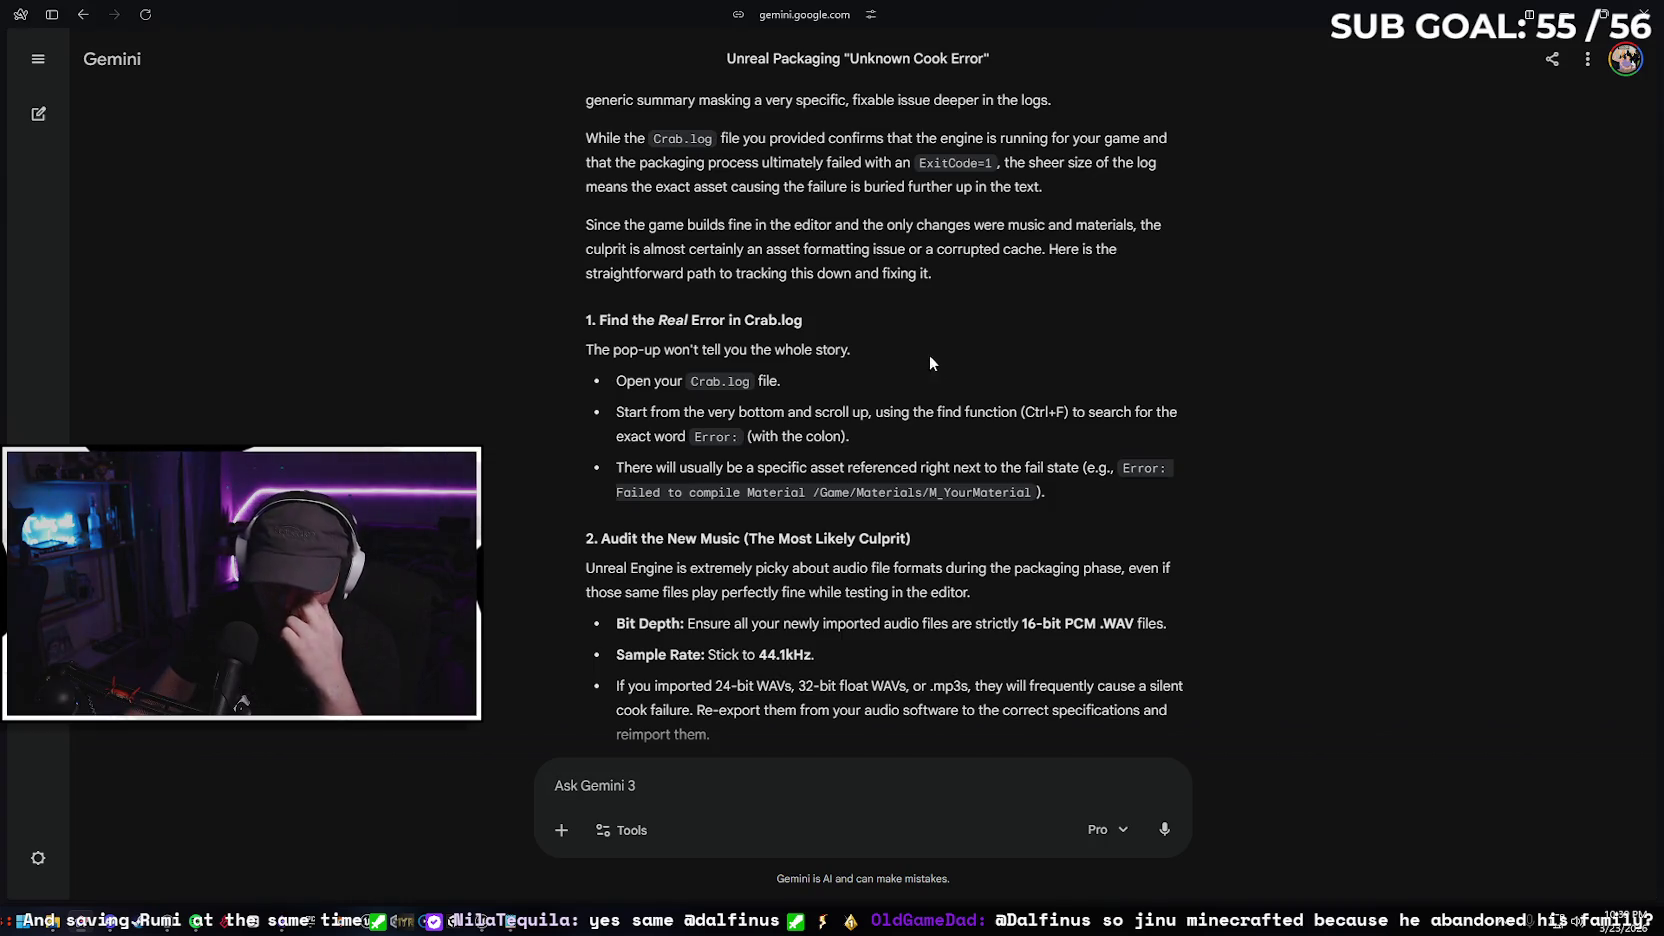
left_click(733, 784)
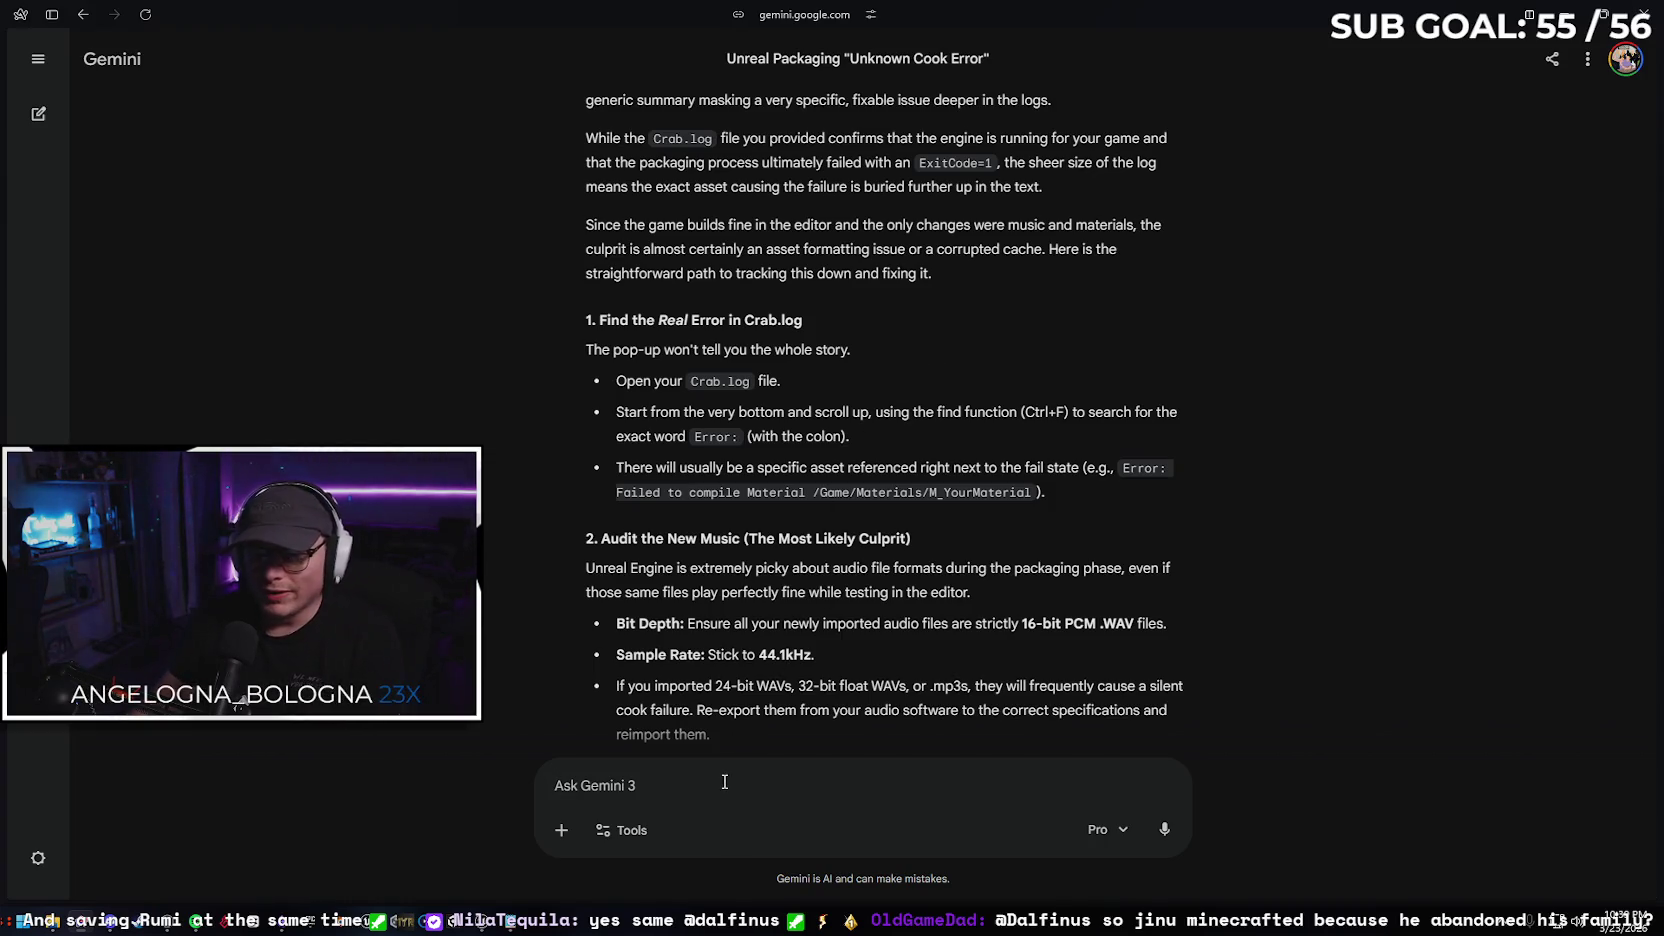
type("Wh")
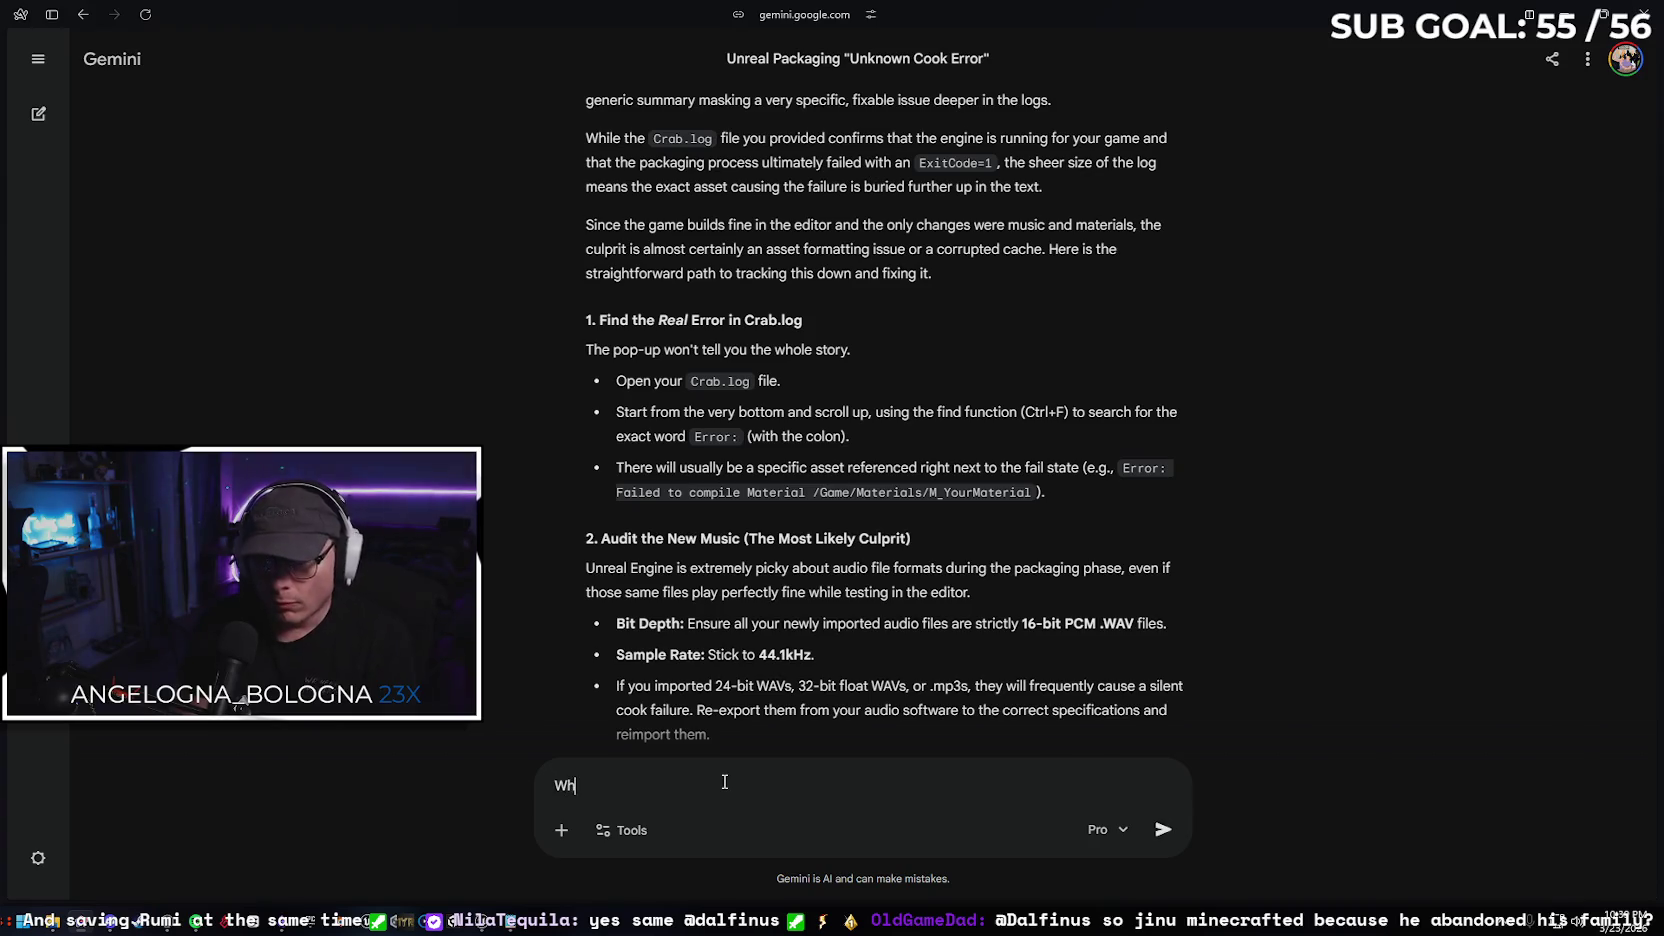
type("y at")
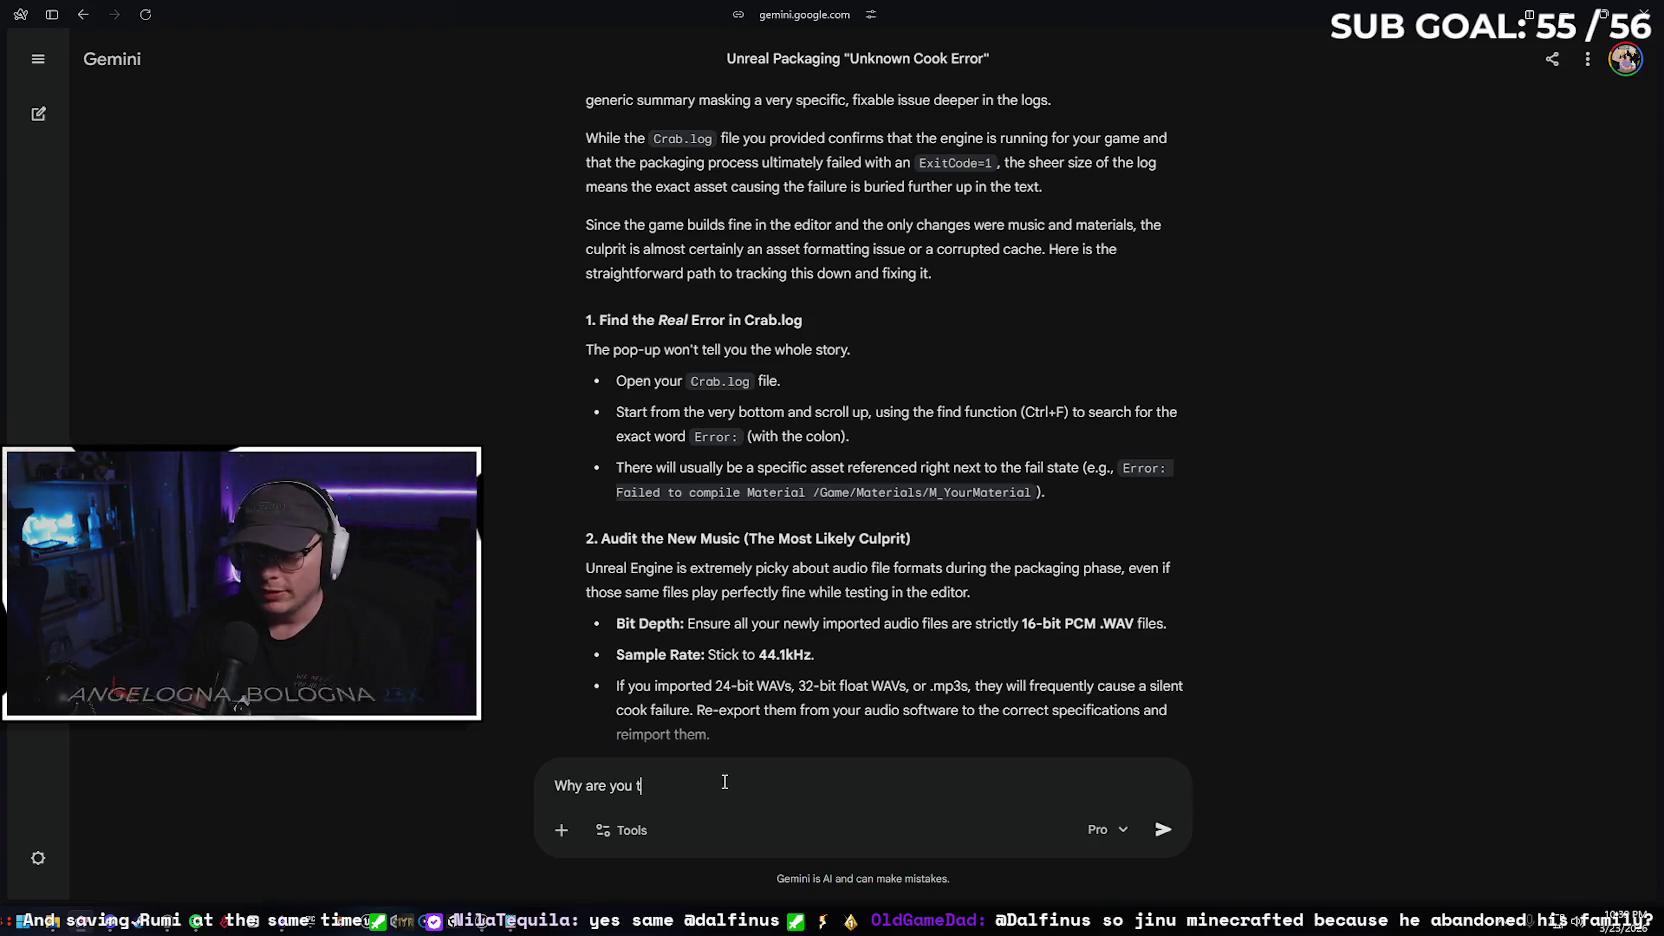
type("elling me to find")
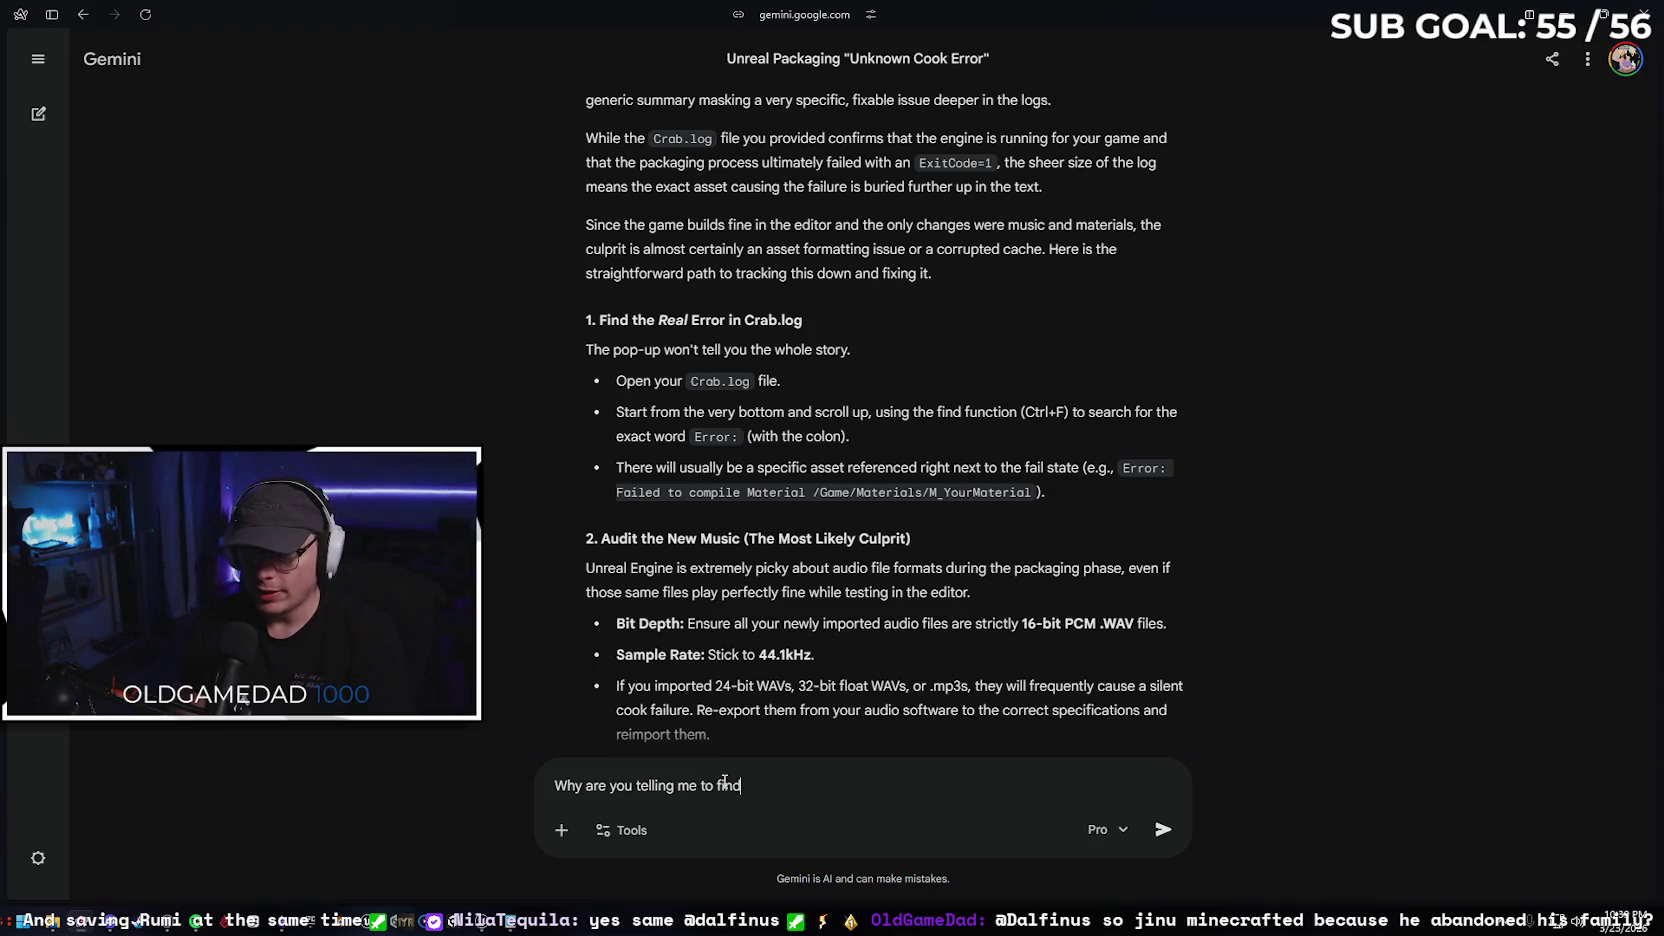
type(" erro")
type("where")
Finish and send the follow-up ending "I uploaded the log to you. YOU find the errors"
key("BackSpace")
key("BackSpace")
type("n I u")
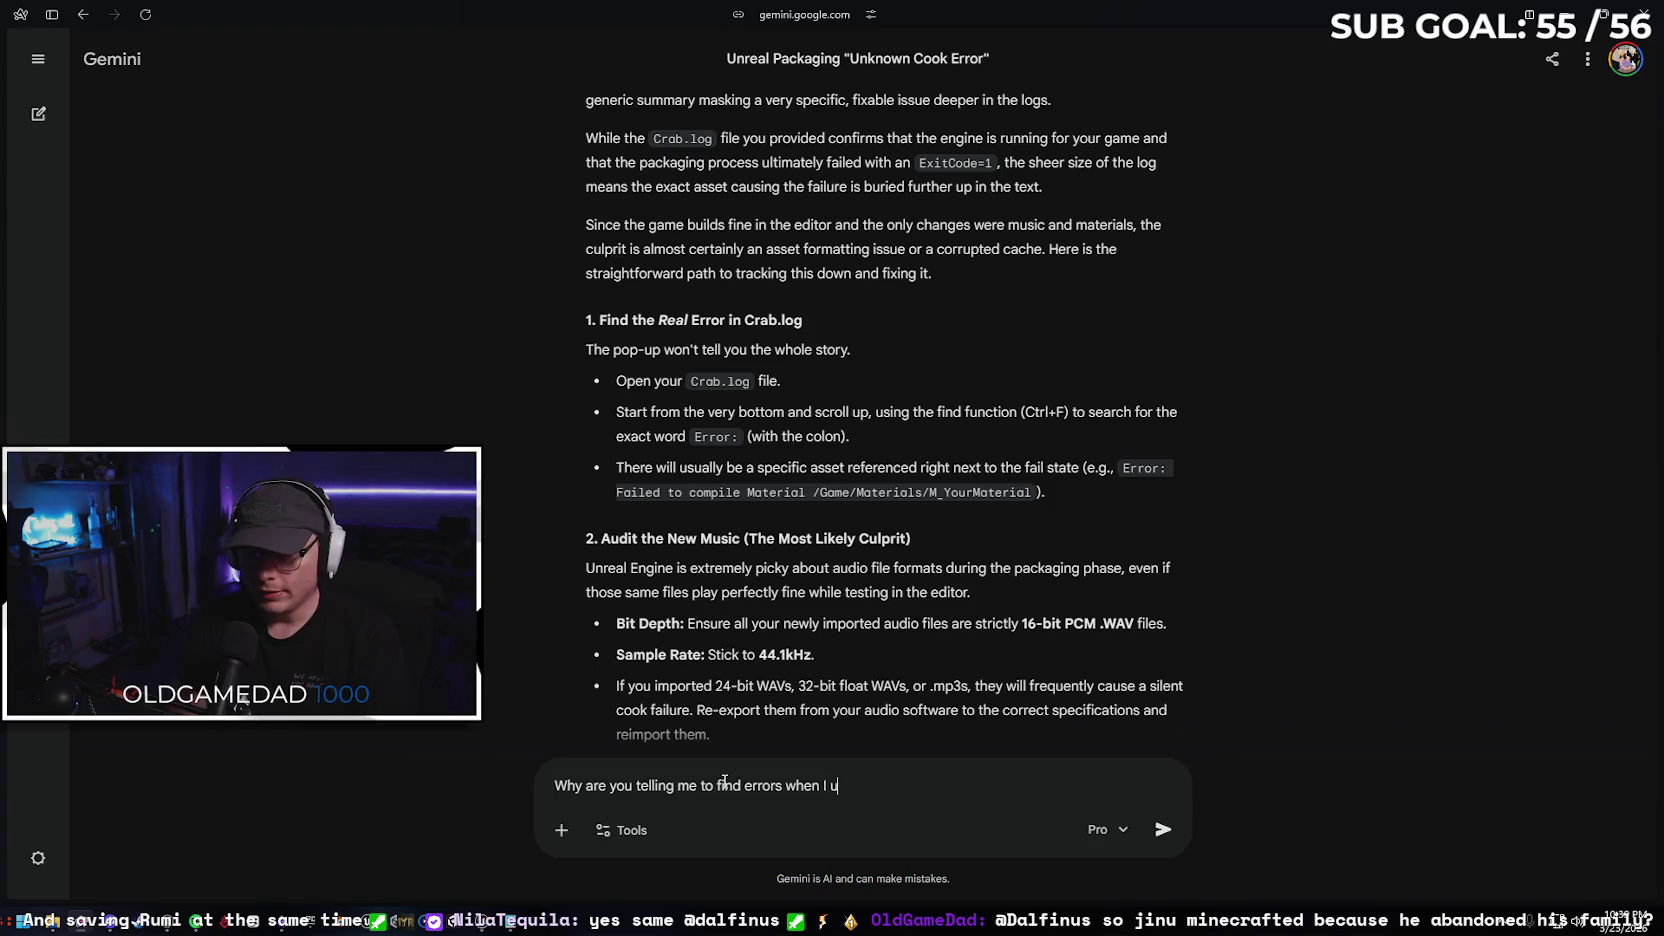
type("ploaded the l")
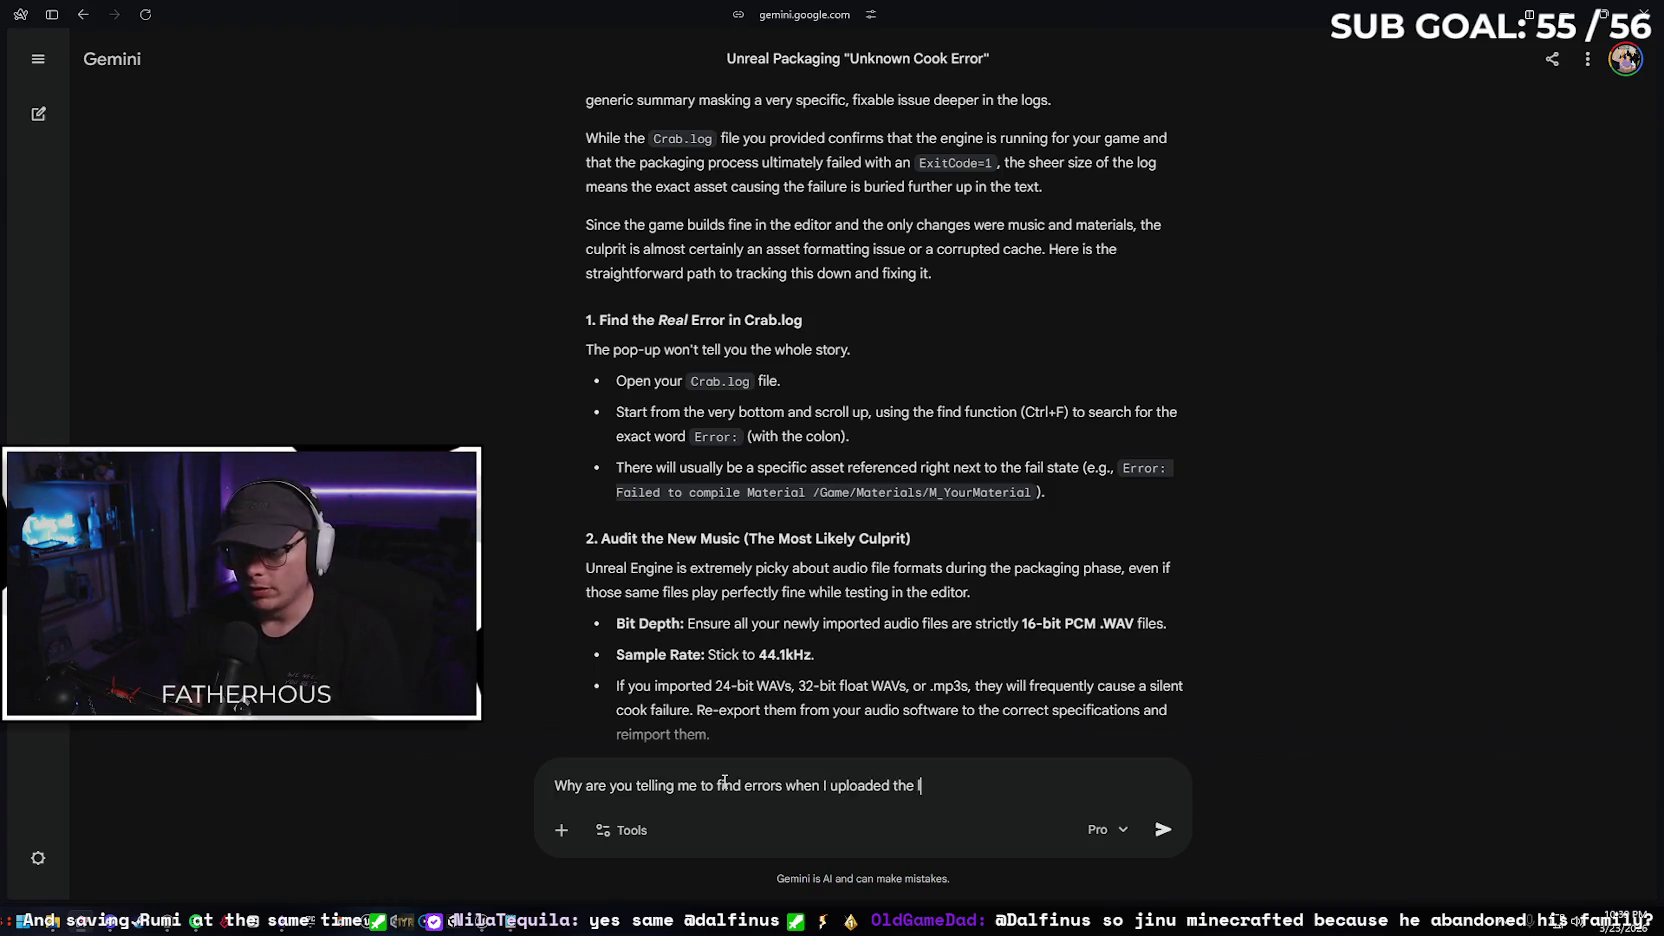
type("og to you")
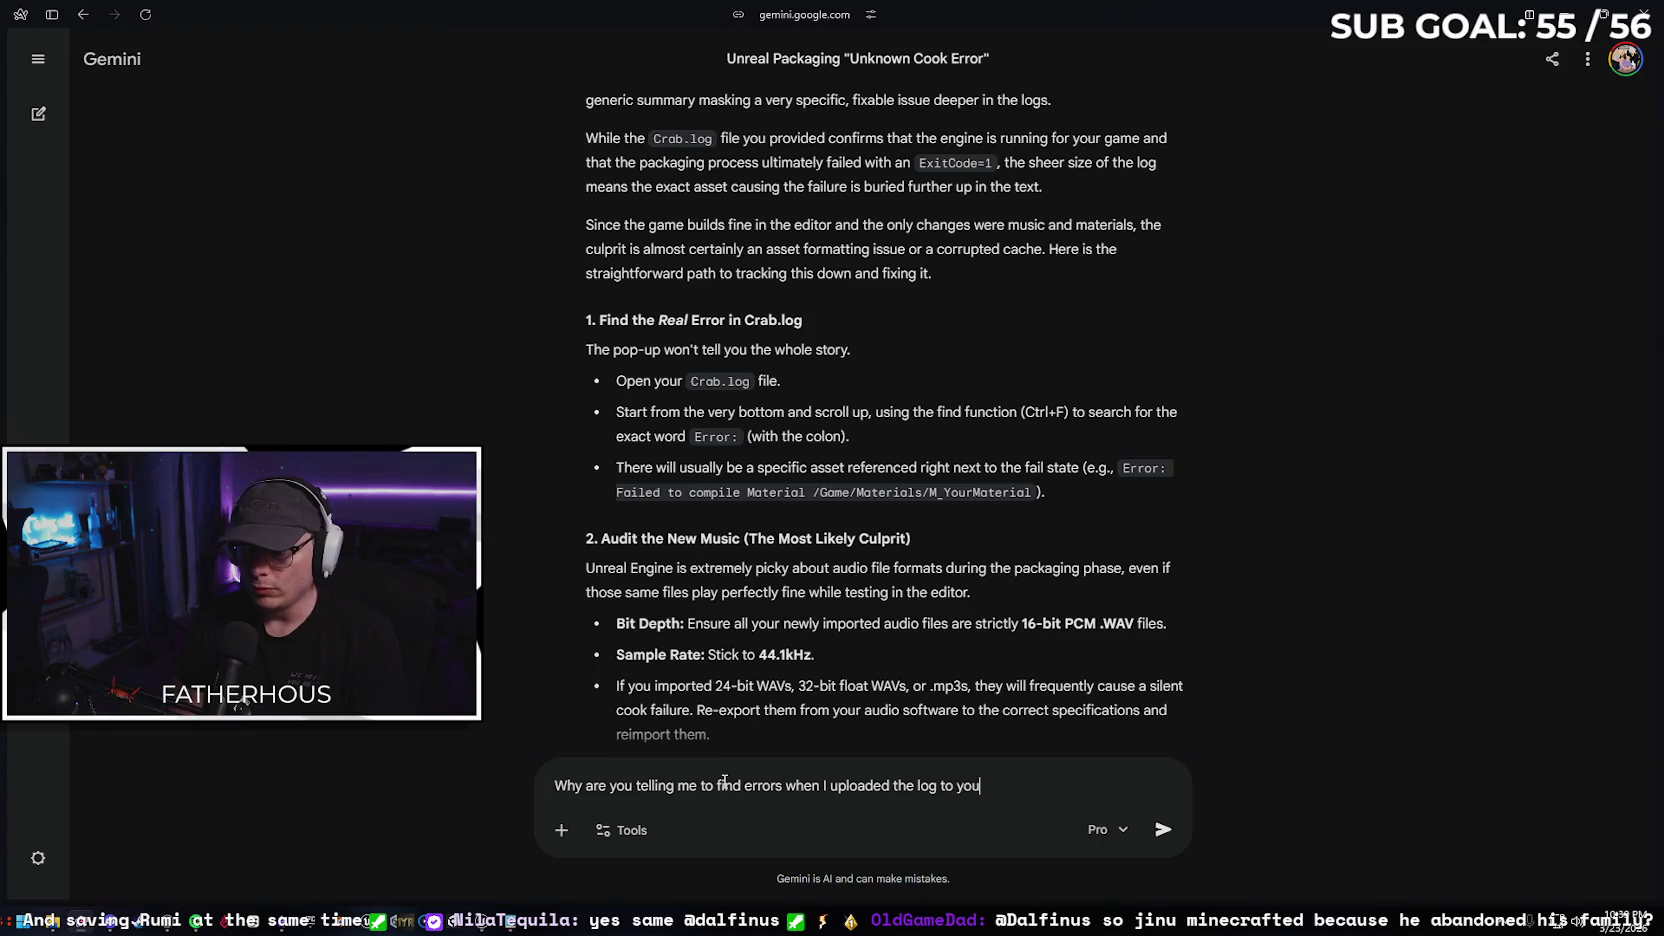
type(". YOU find the errors")
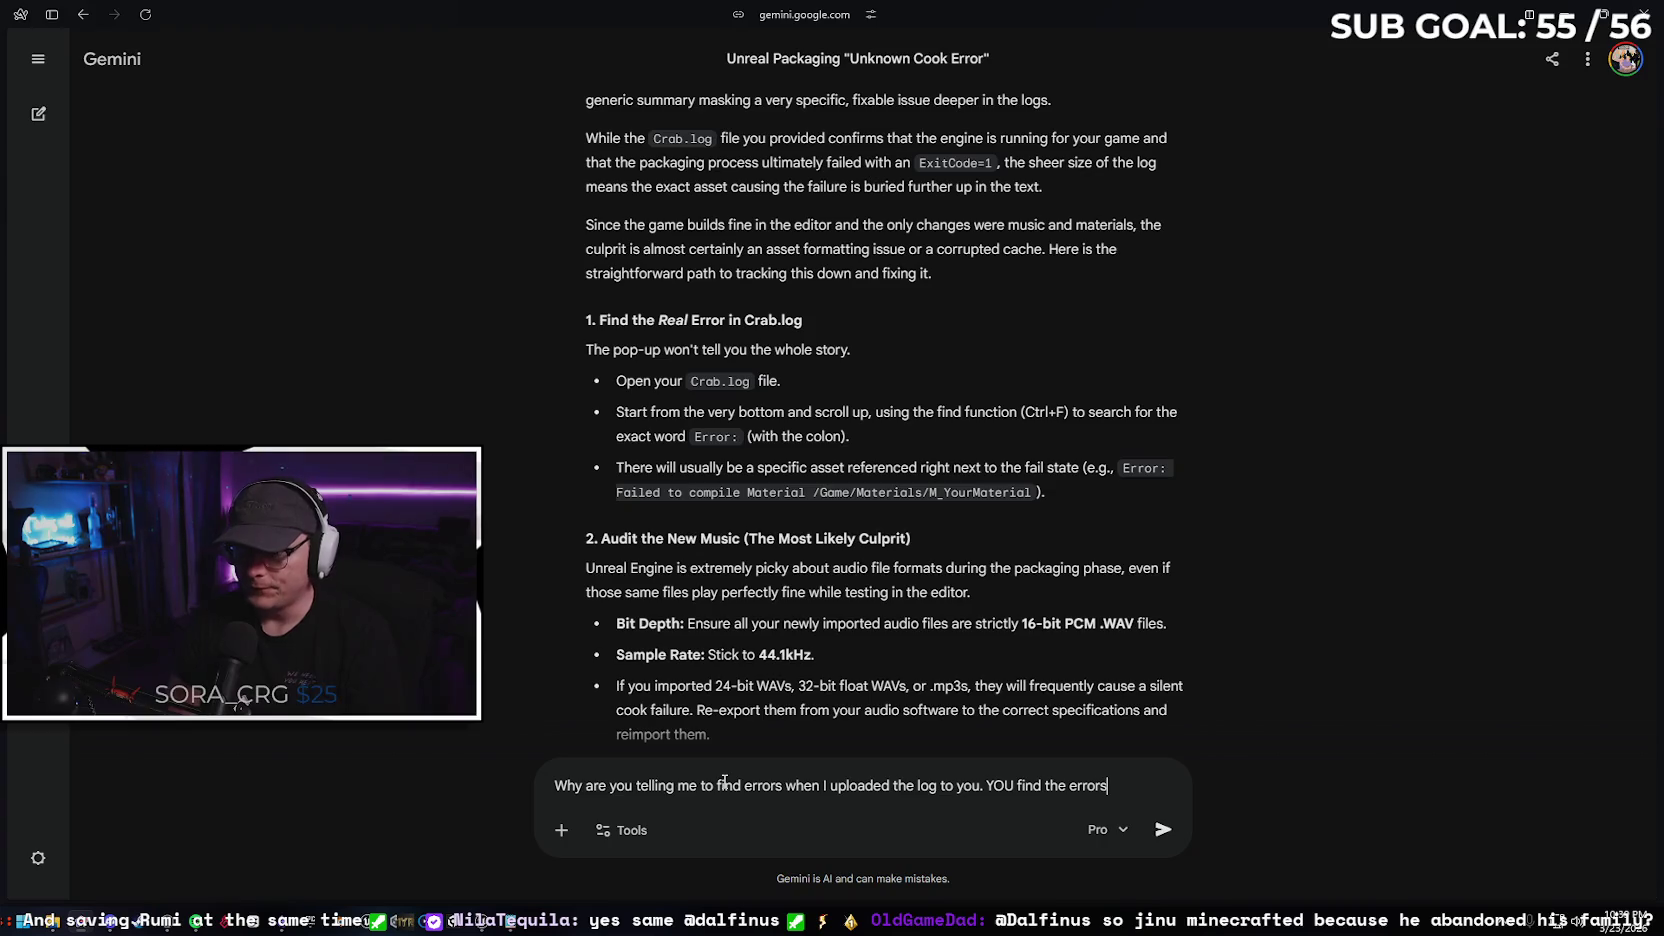
key("Return")
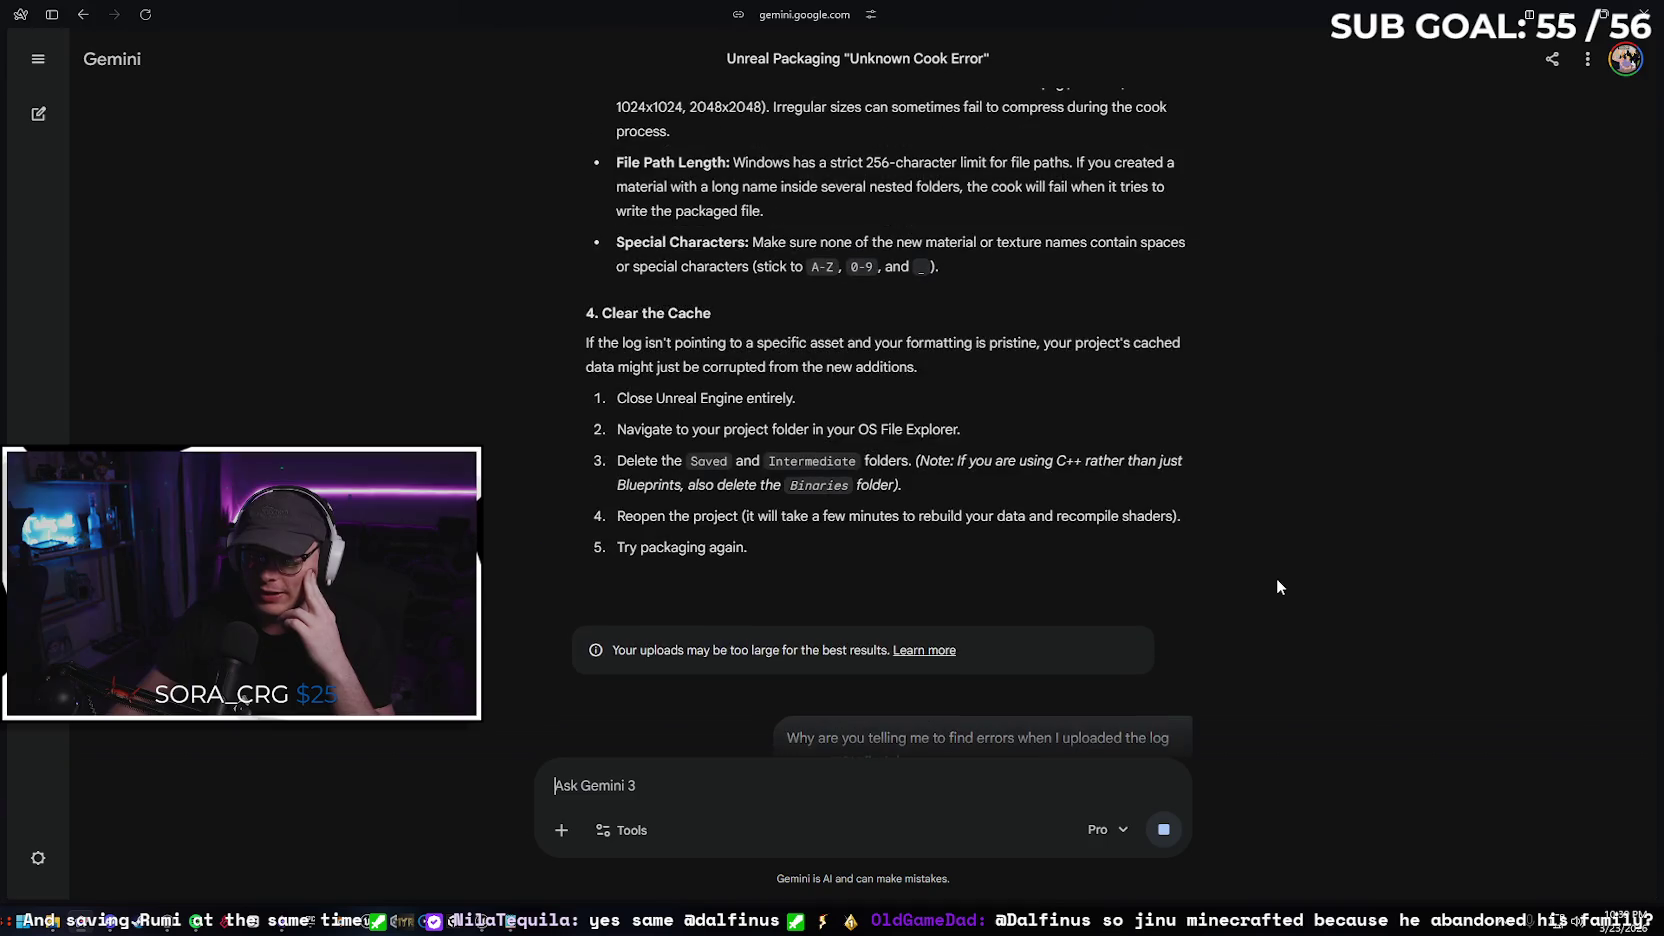
Scroll through Gemini's earlier answer while waiting for its reply to the complaint
scroll(1266, 518, "up", 5)
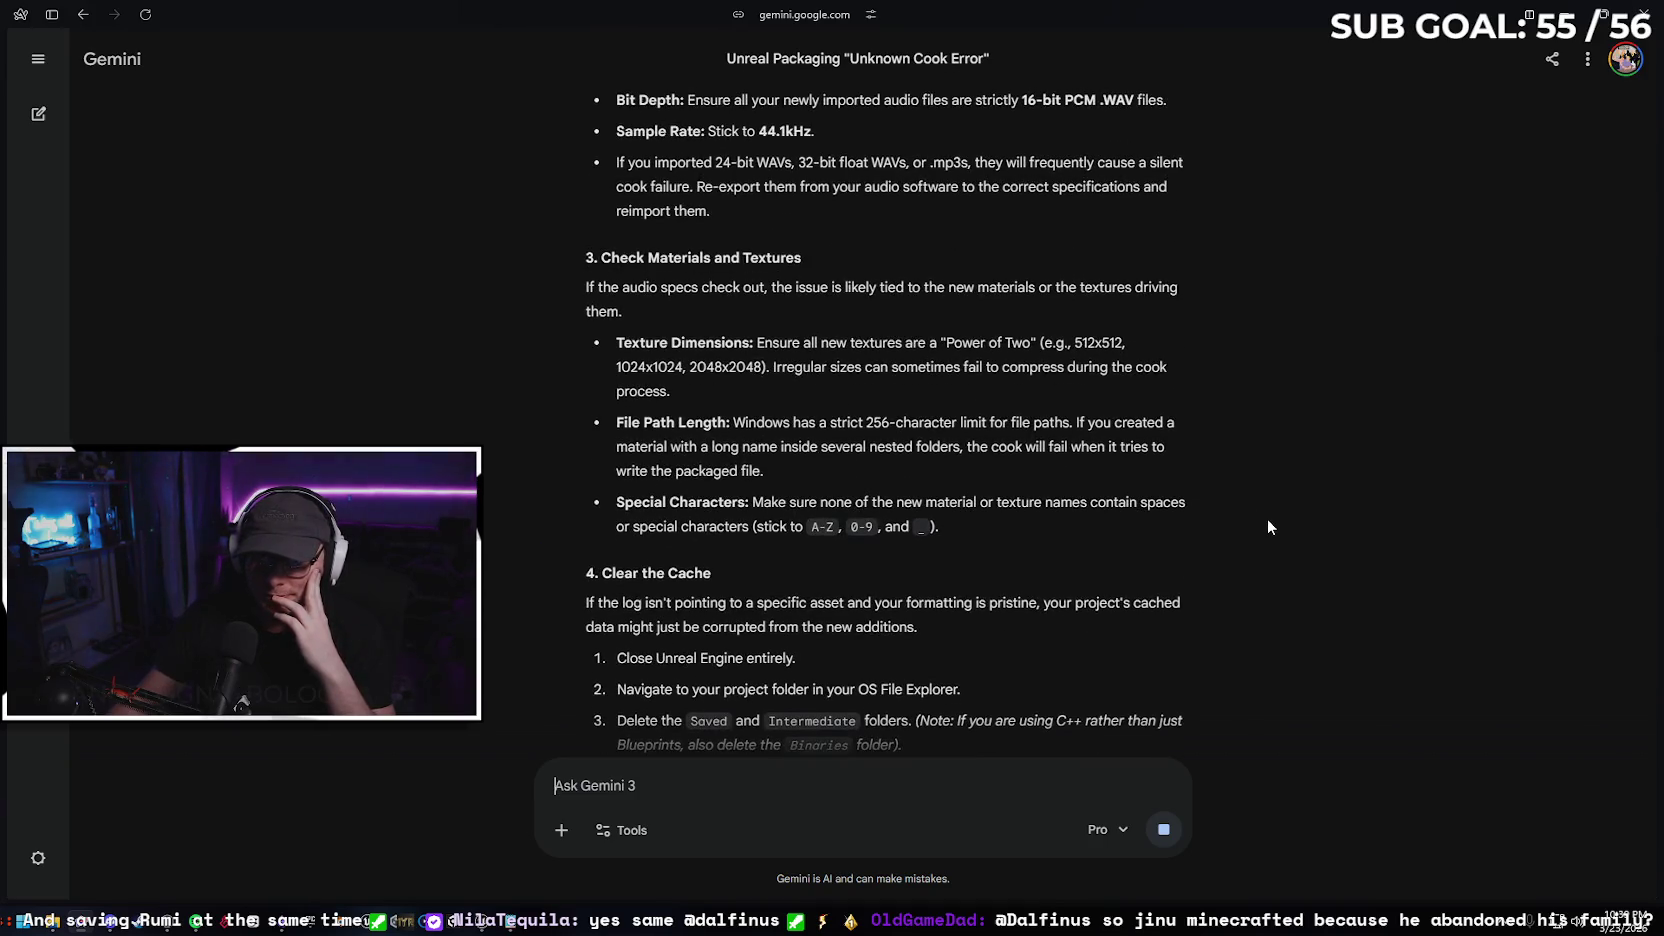
scroll(1270, 519, "up", 3)
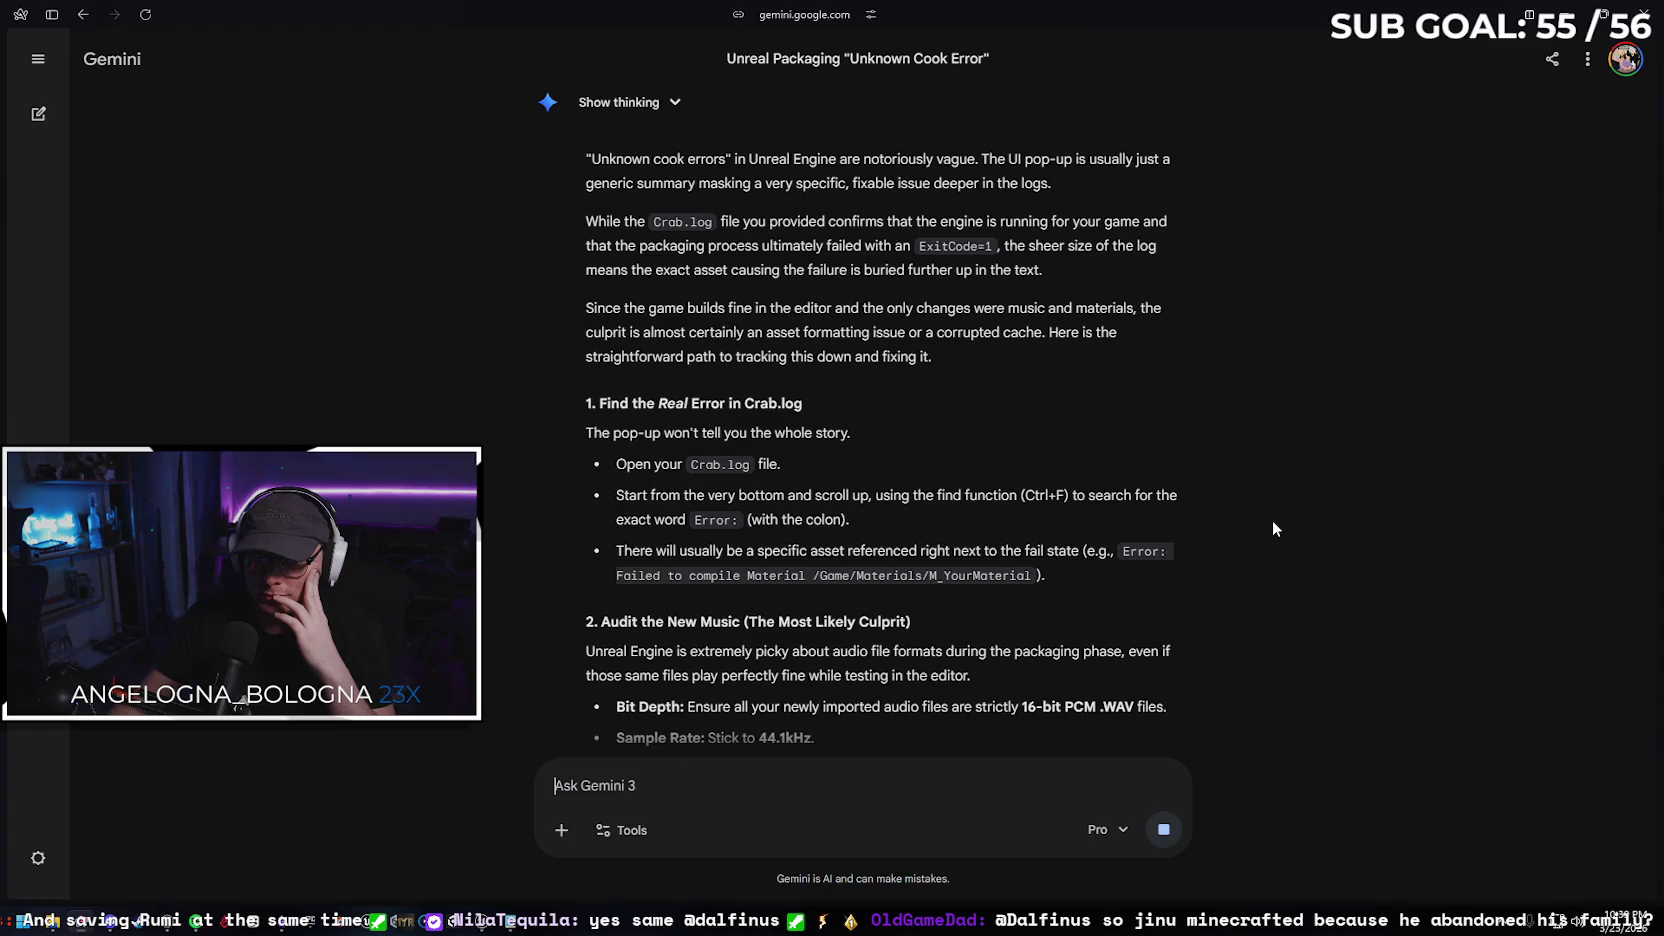
scroll(1275, 522, "down", 10)
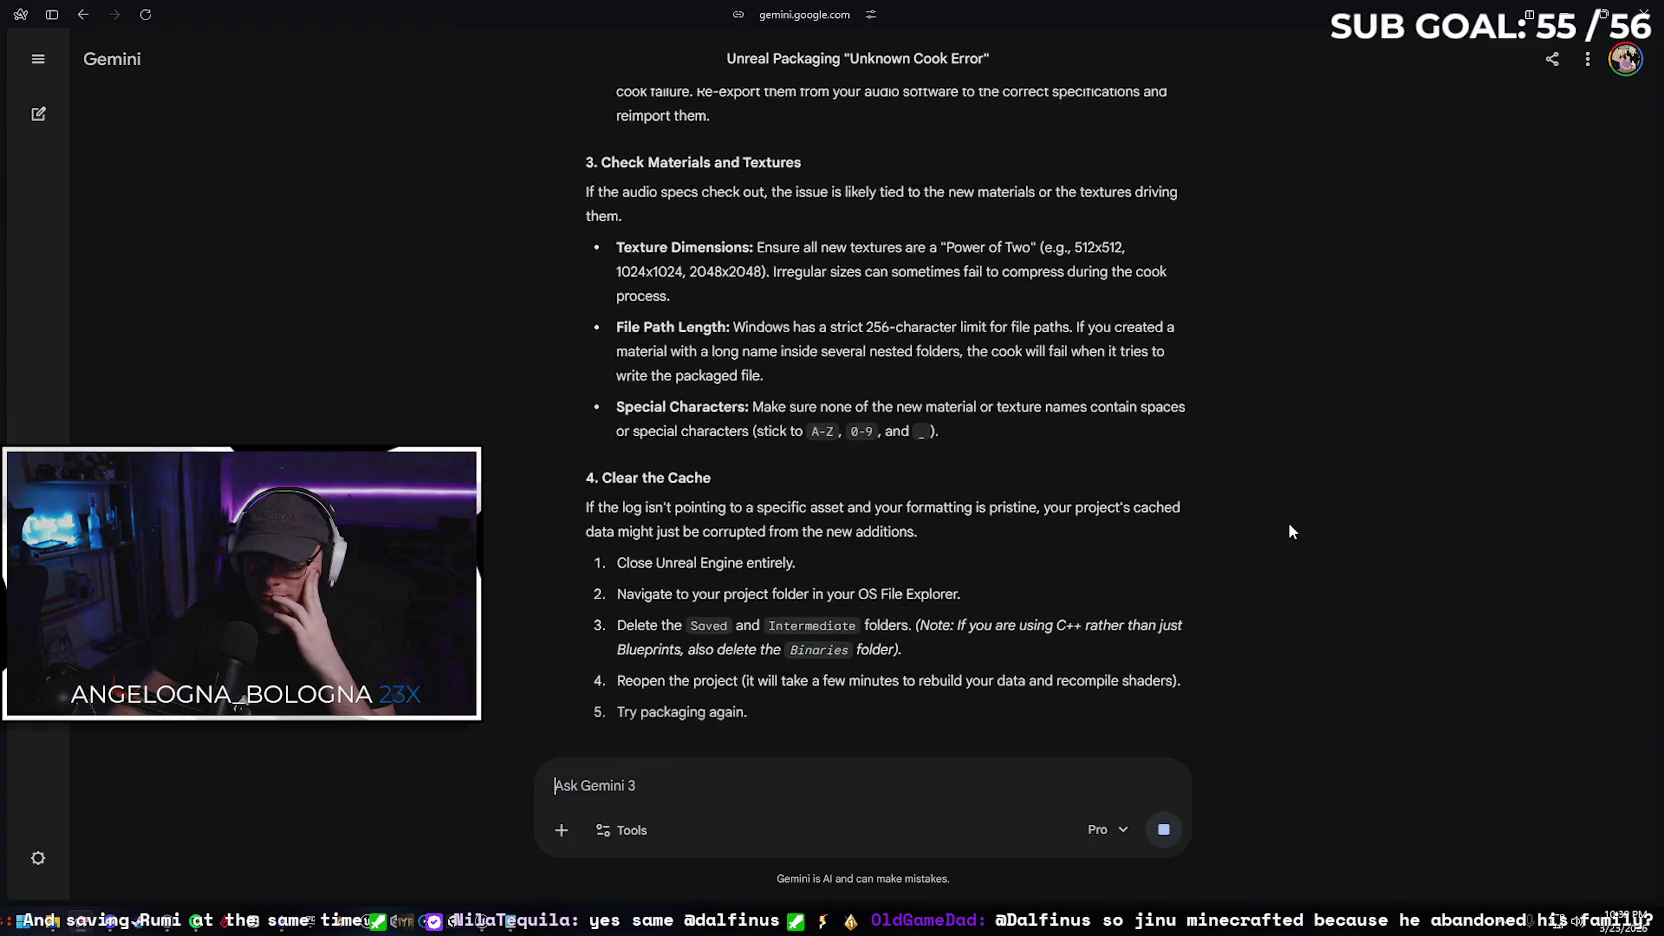
scroll(1290, 526, "down", 5)
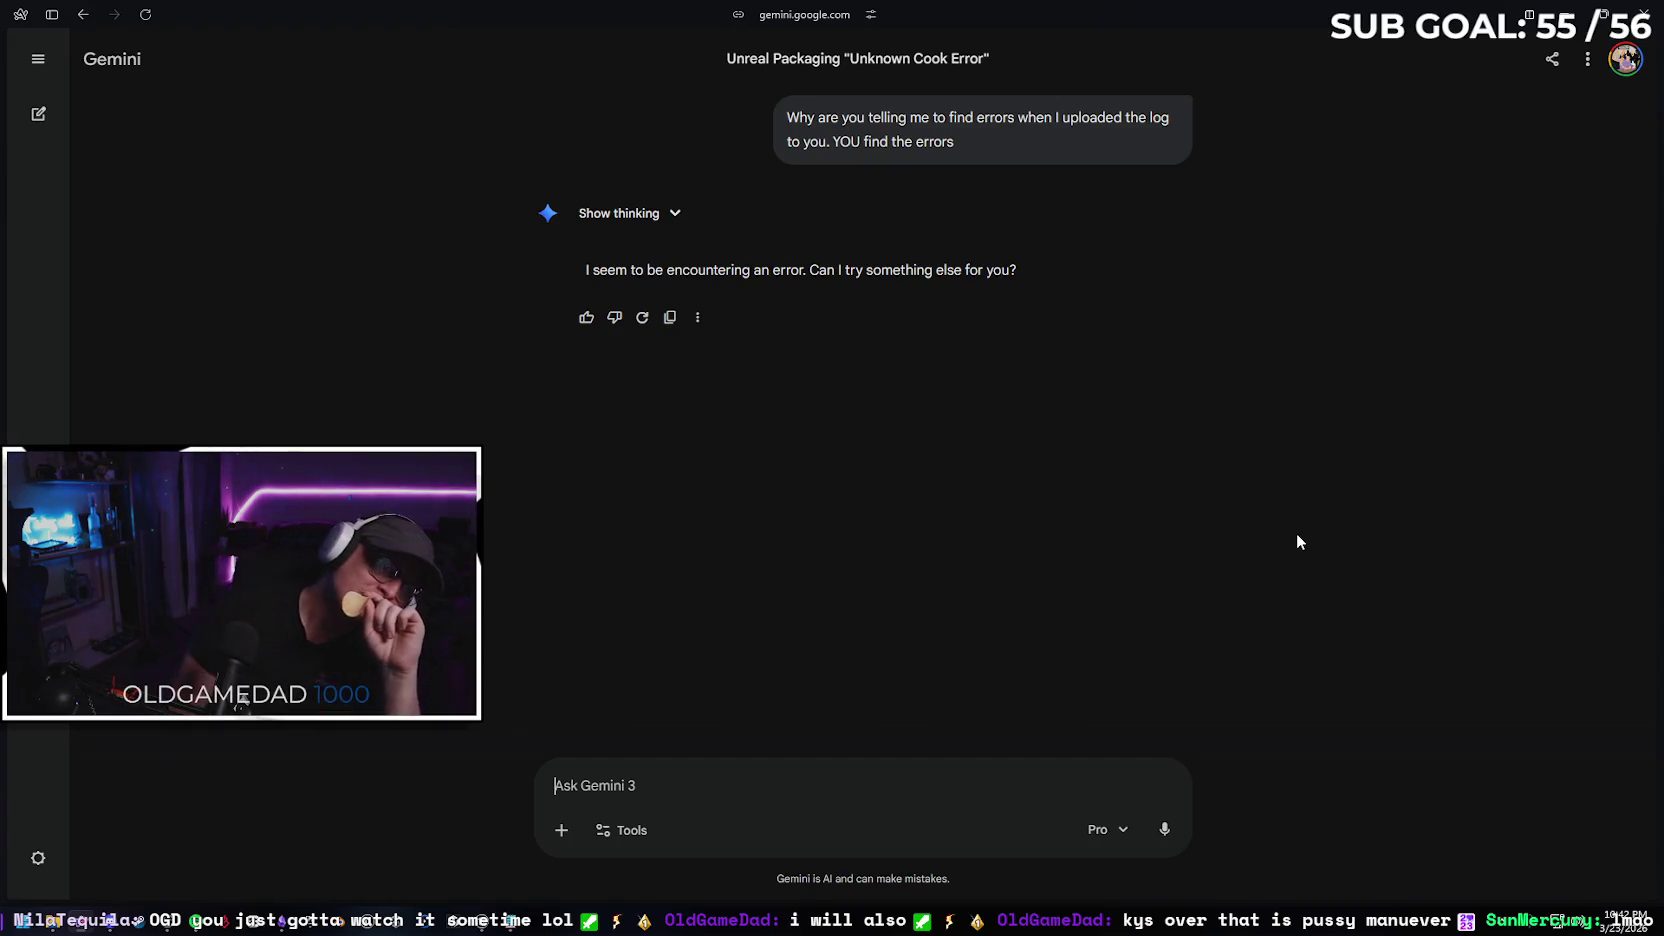
scroll(1265, 449, "up", 20)
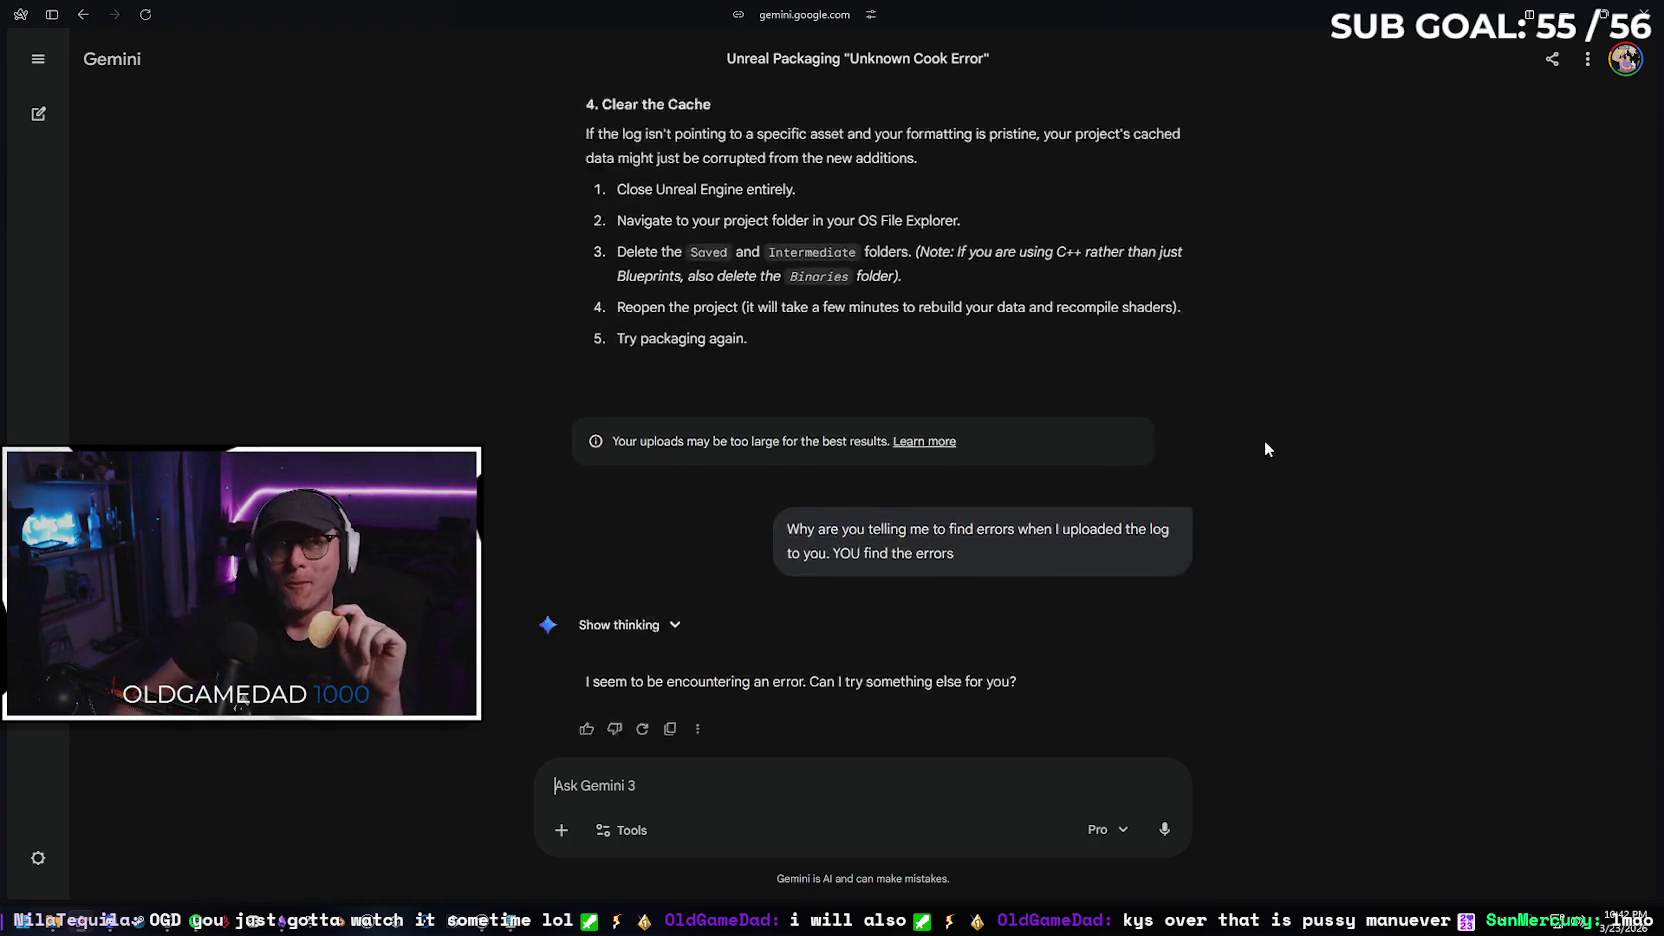
scroll(1265, 449, "up", 1)
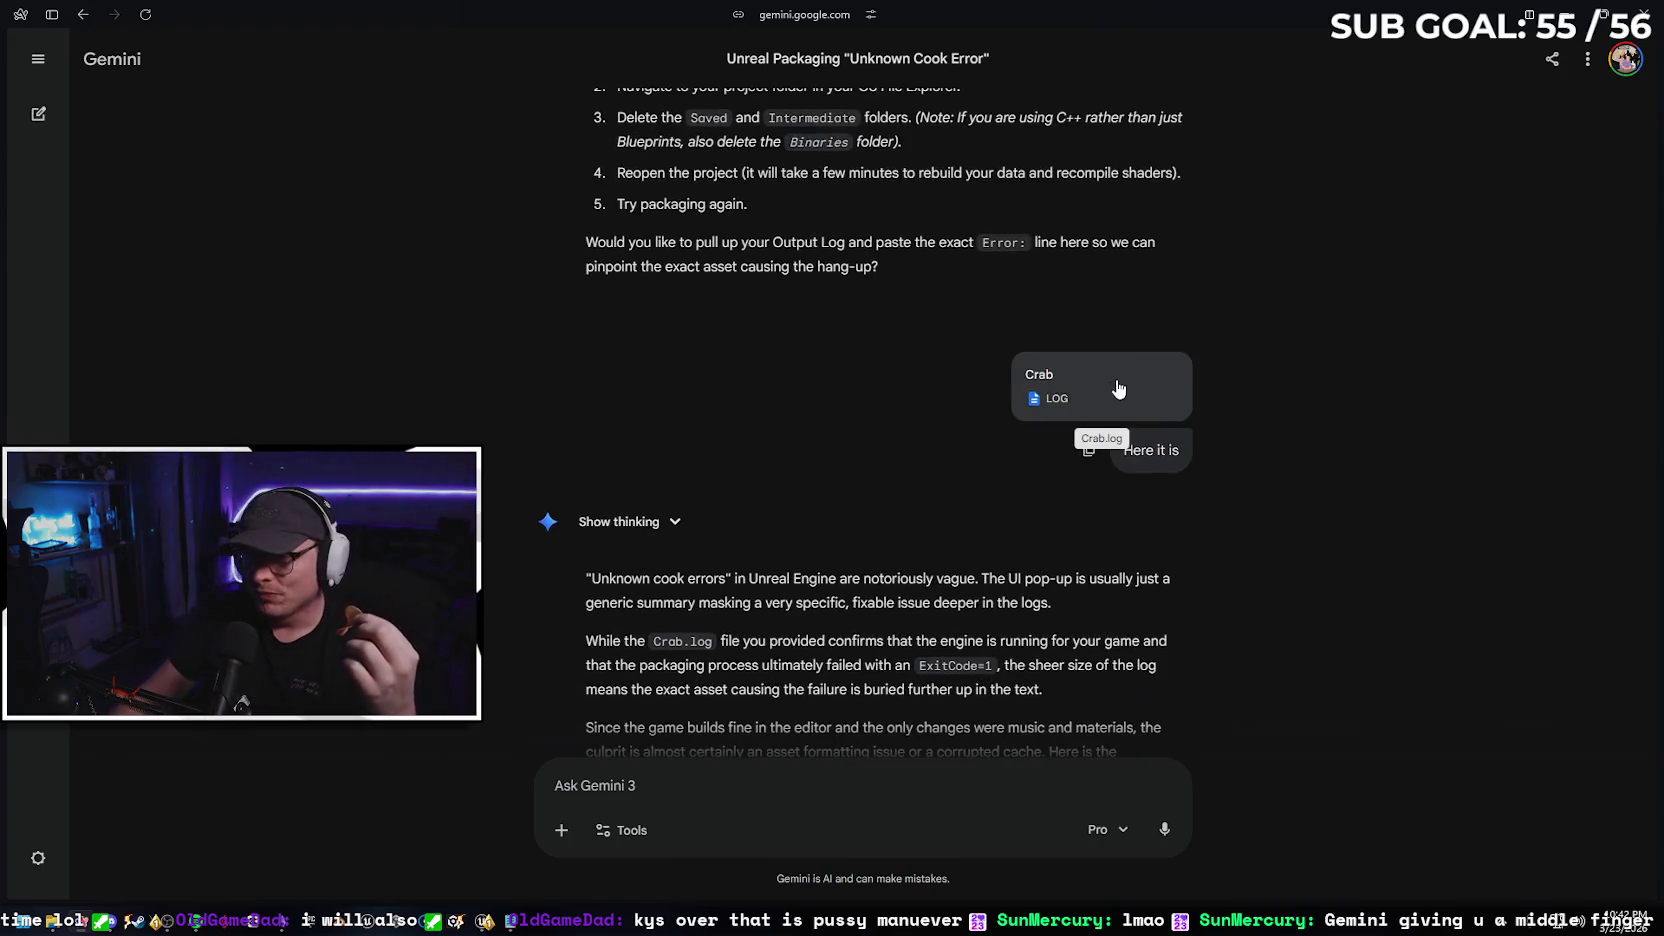
scroll(879, 432, "down", 3)
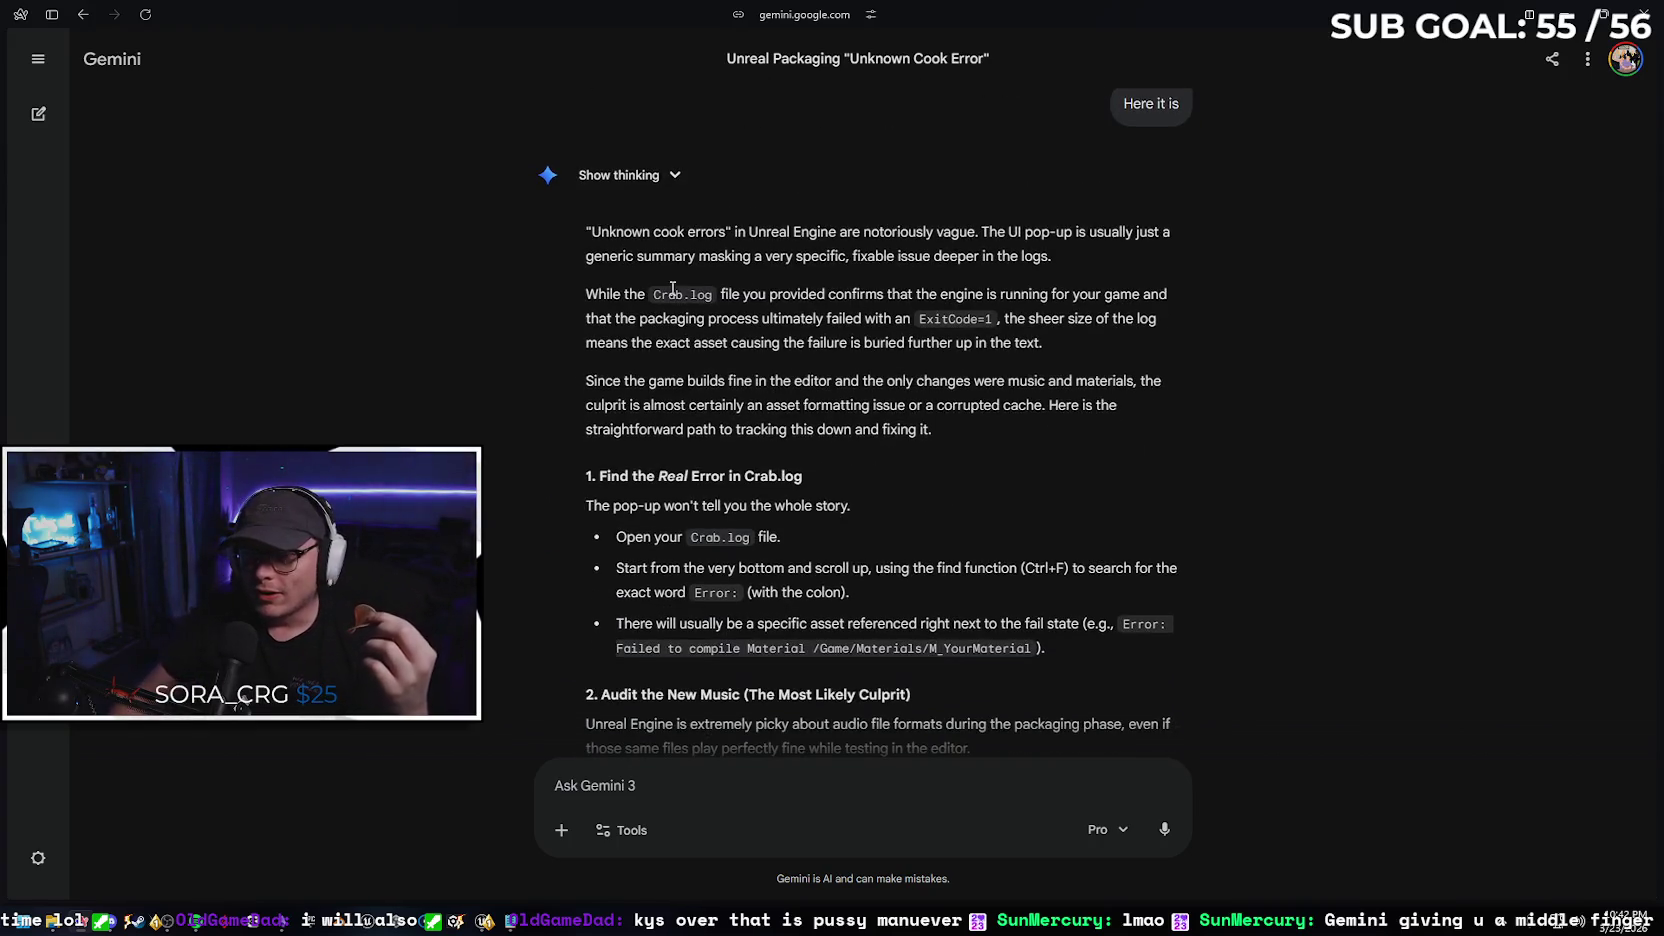
scroll(672, 289, "down", 3)
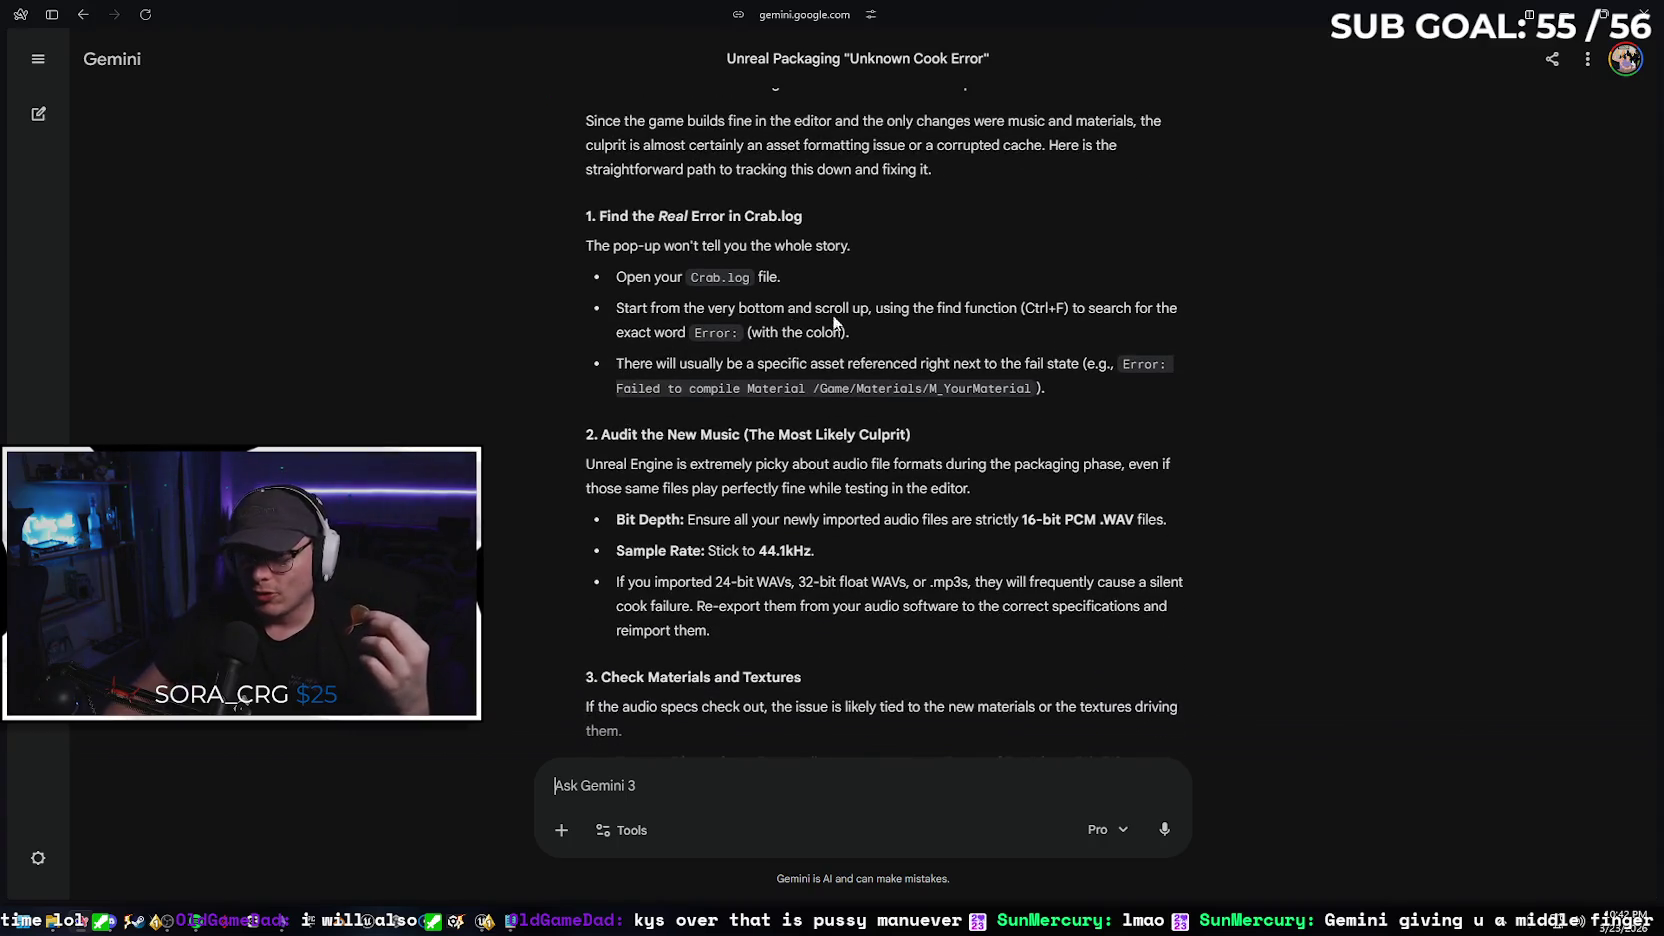
scroll(835, 322, "down", 10)
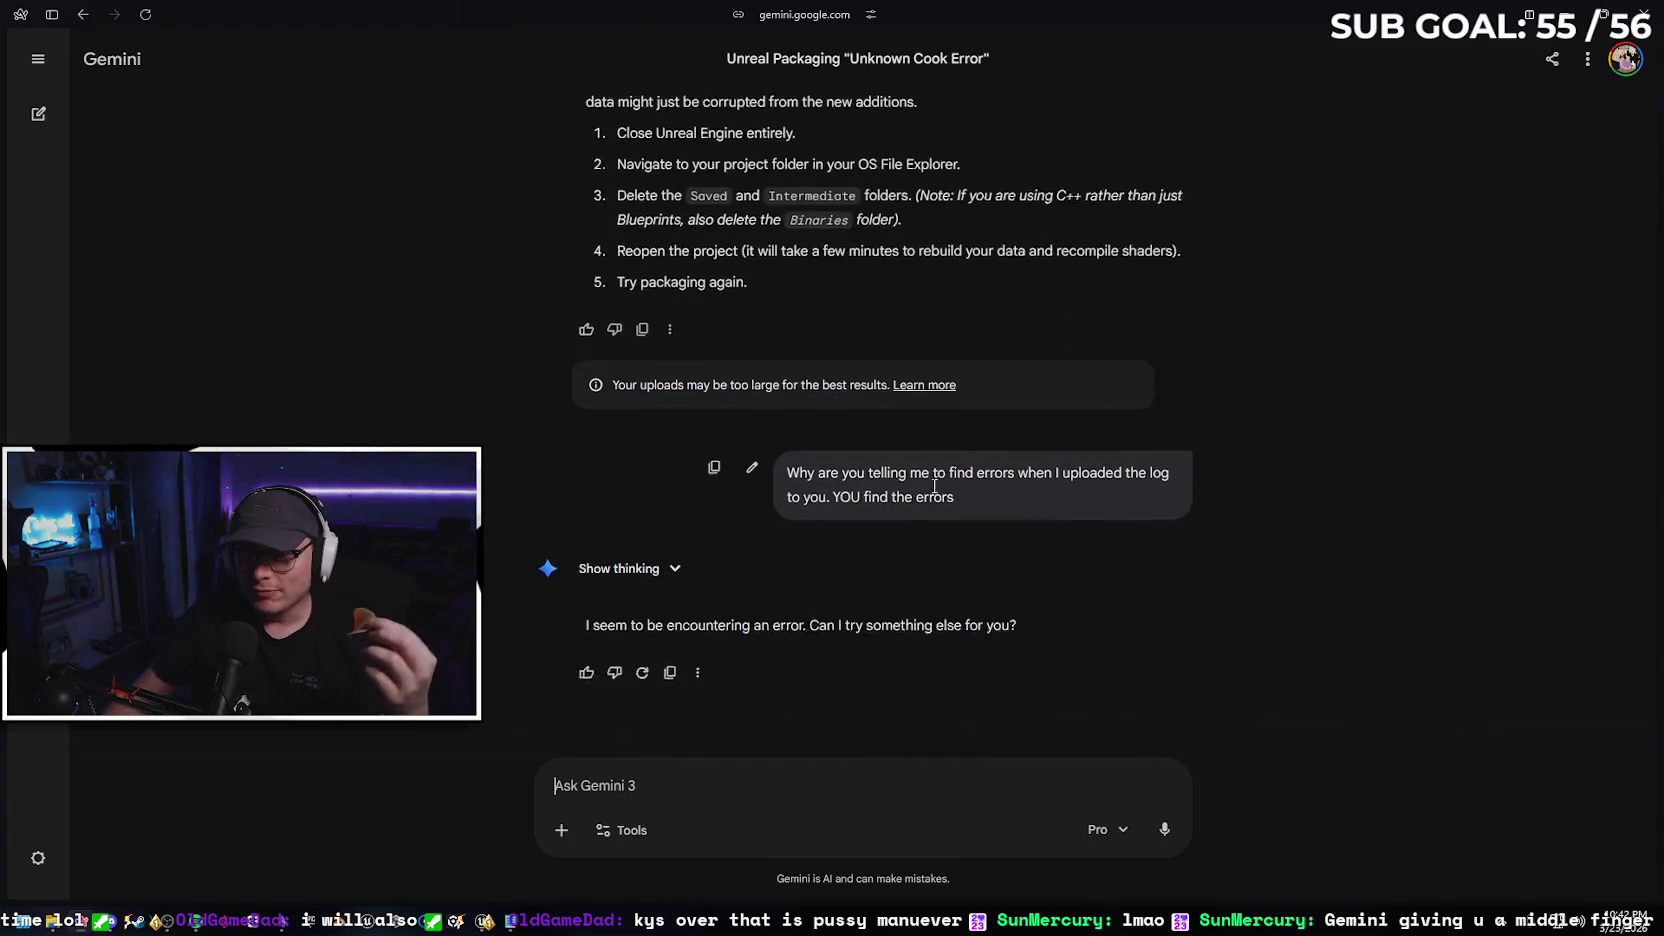
scroll(935, 487, "down", 1)
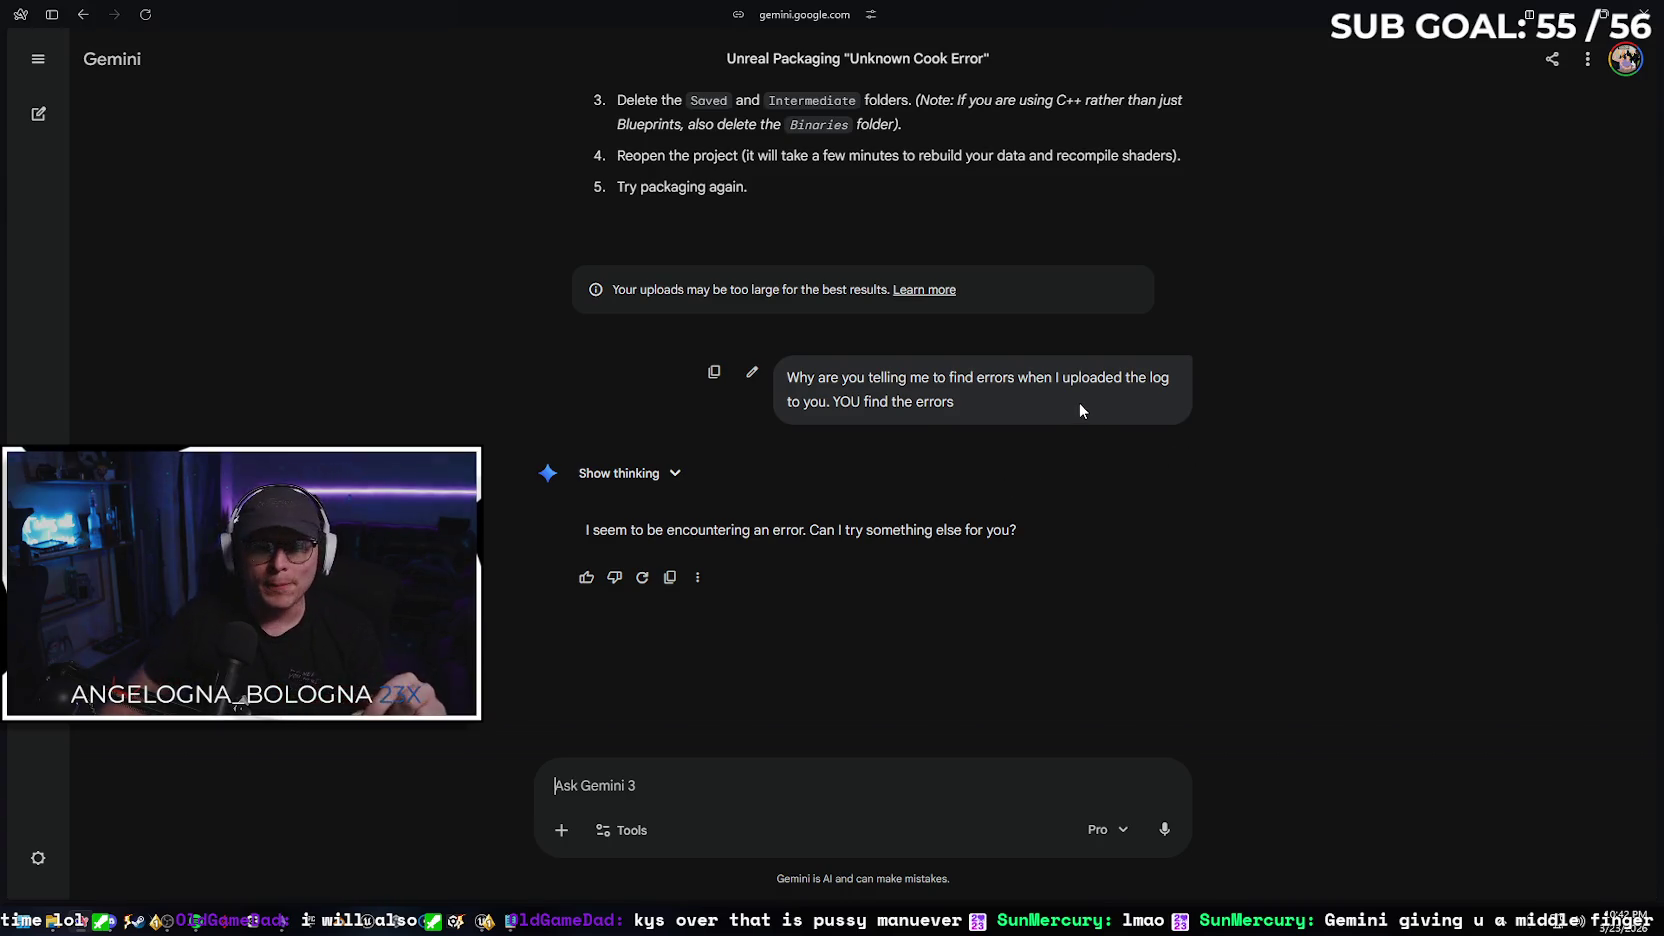
scroll(757, 367, "down", 3)
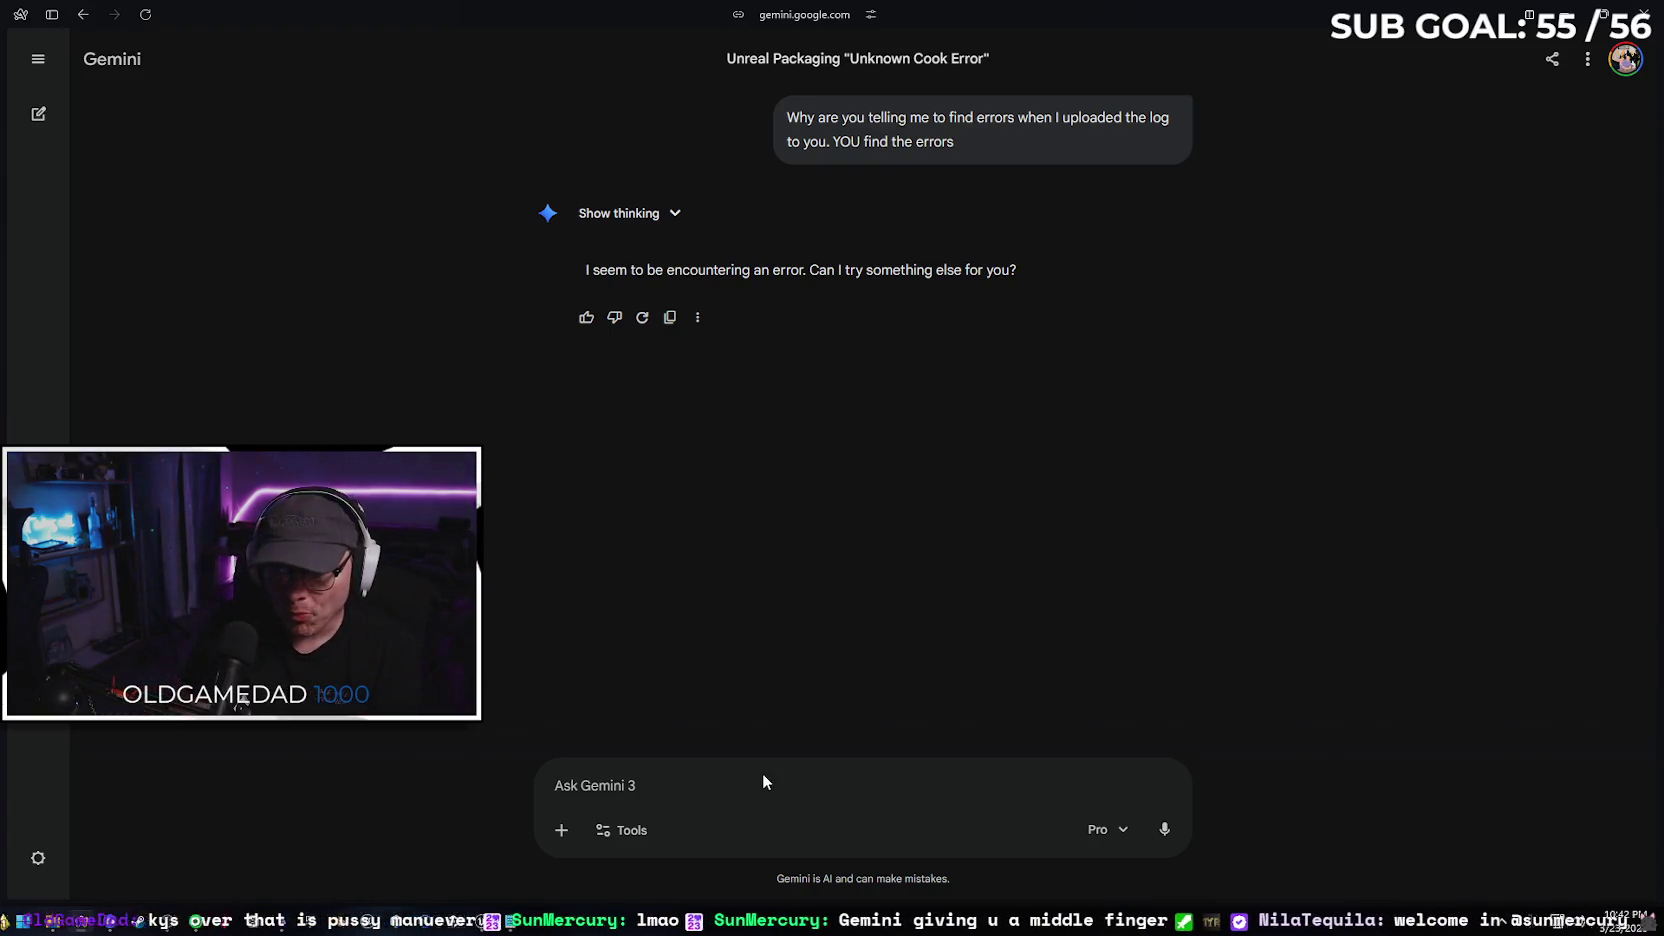
Send "TIL you cant read" to Gemini, then bring Crab.log back into view
type("T")
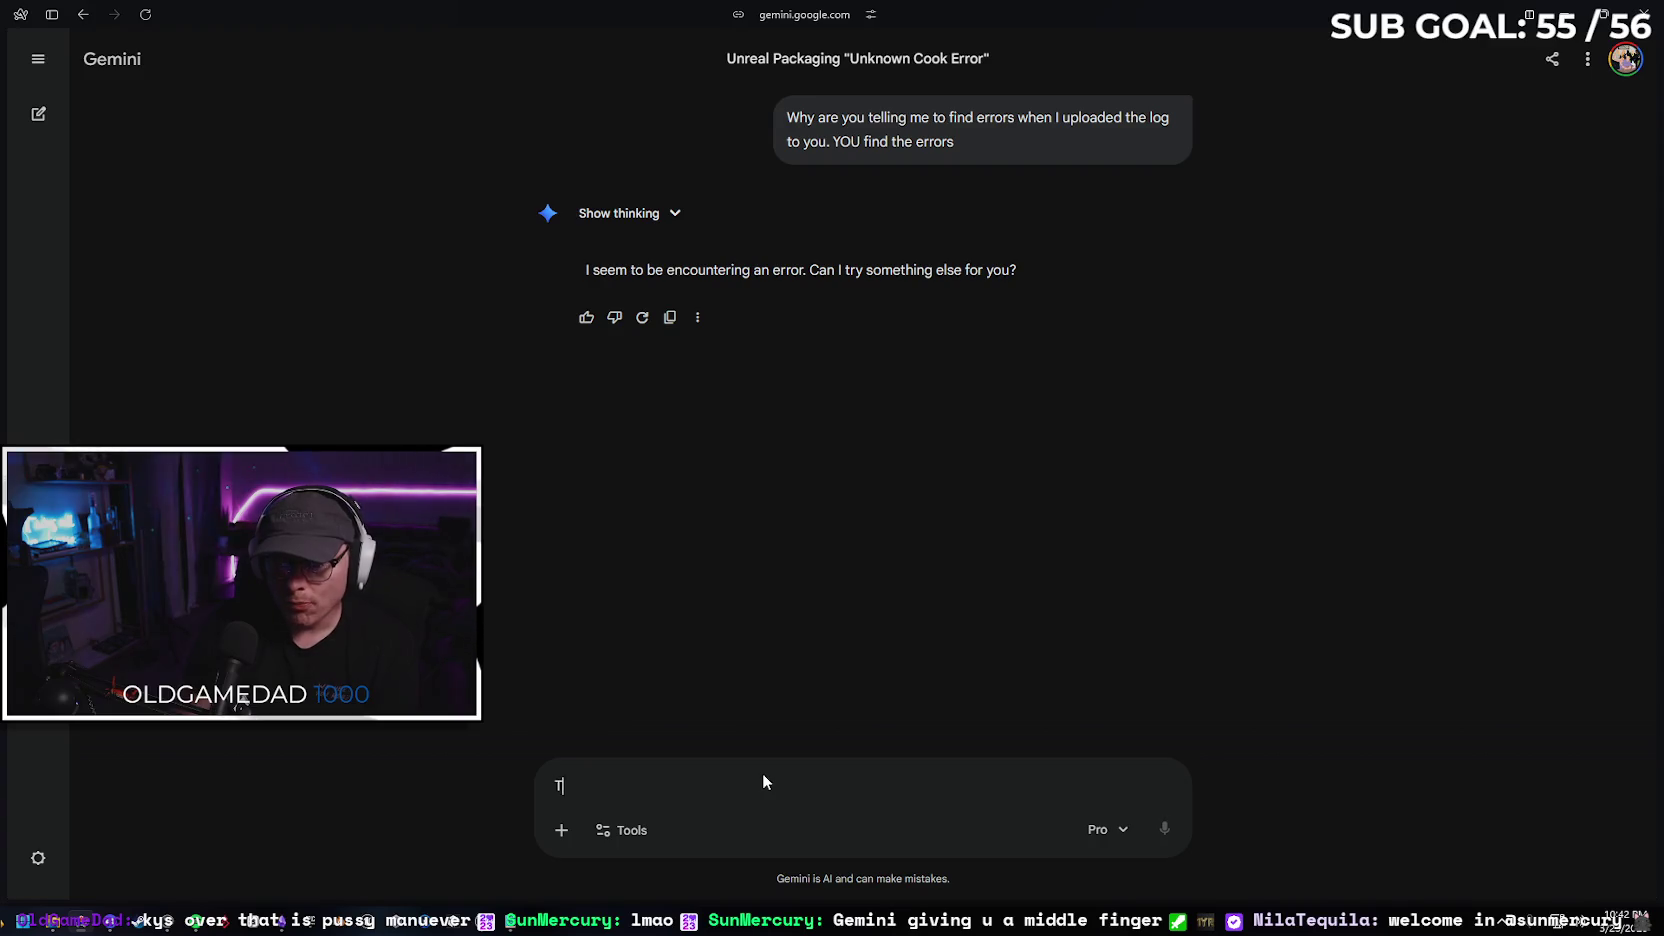
type("IL you cant read")
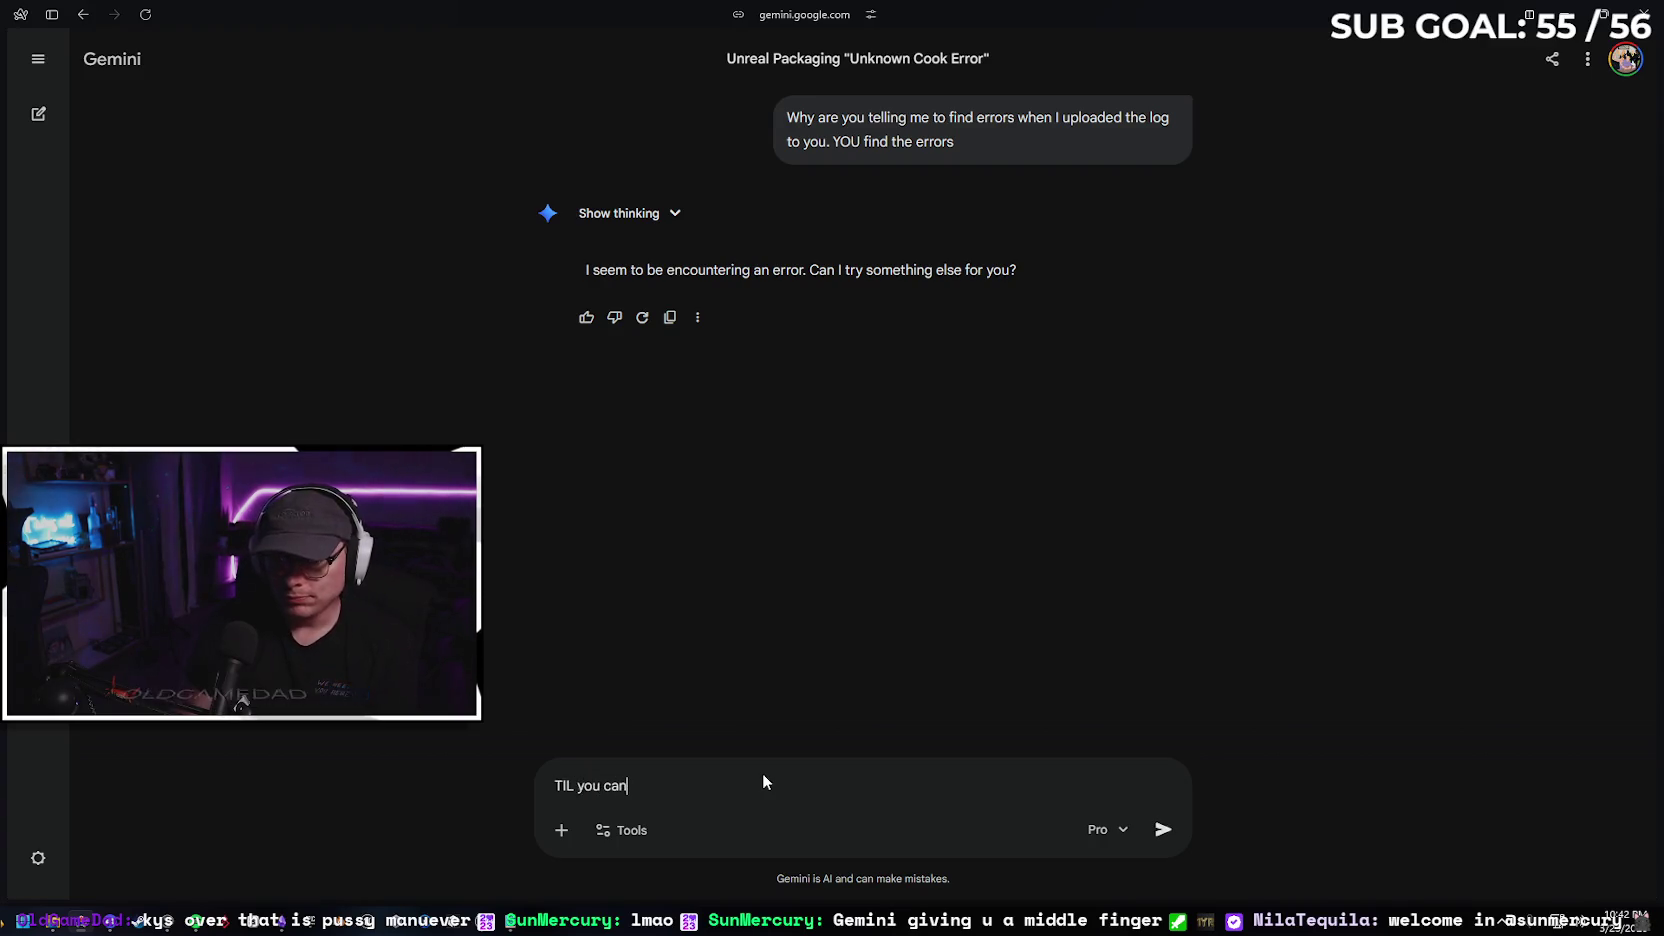
key("Return")
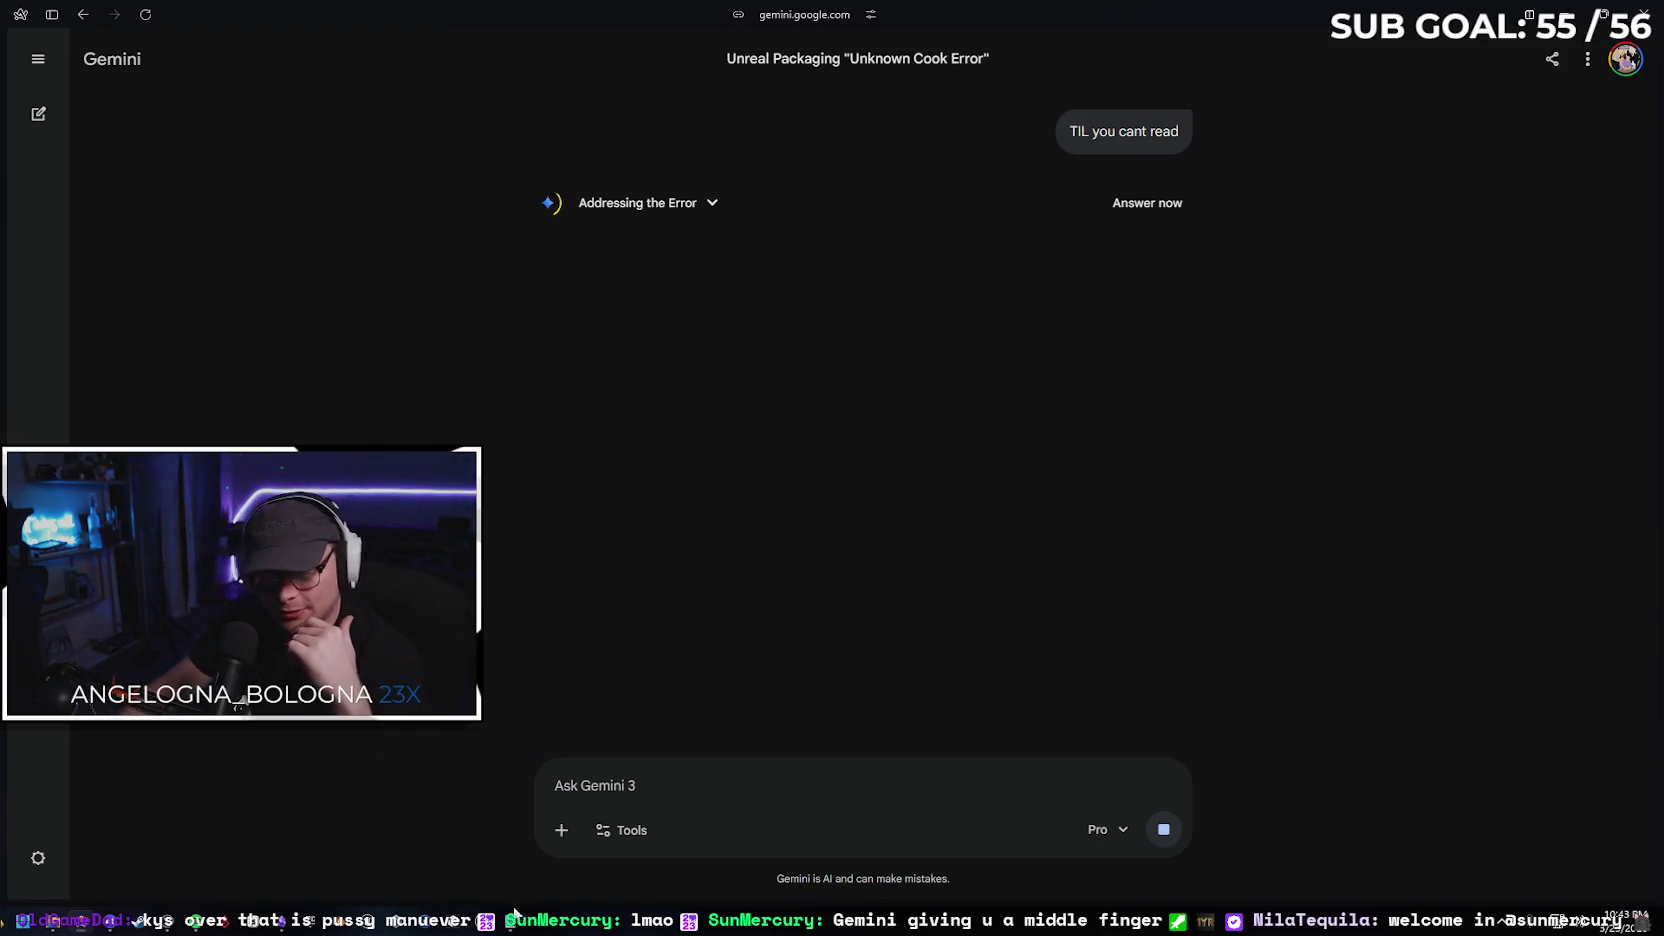
key("alt+Tab")
Review the Unknown Cook Failure result at the end of Crab.log, then minimize Notepad
left_click(826, 789)
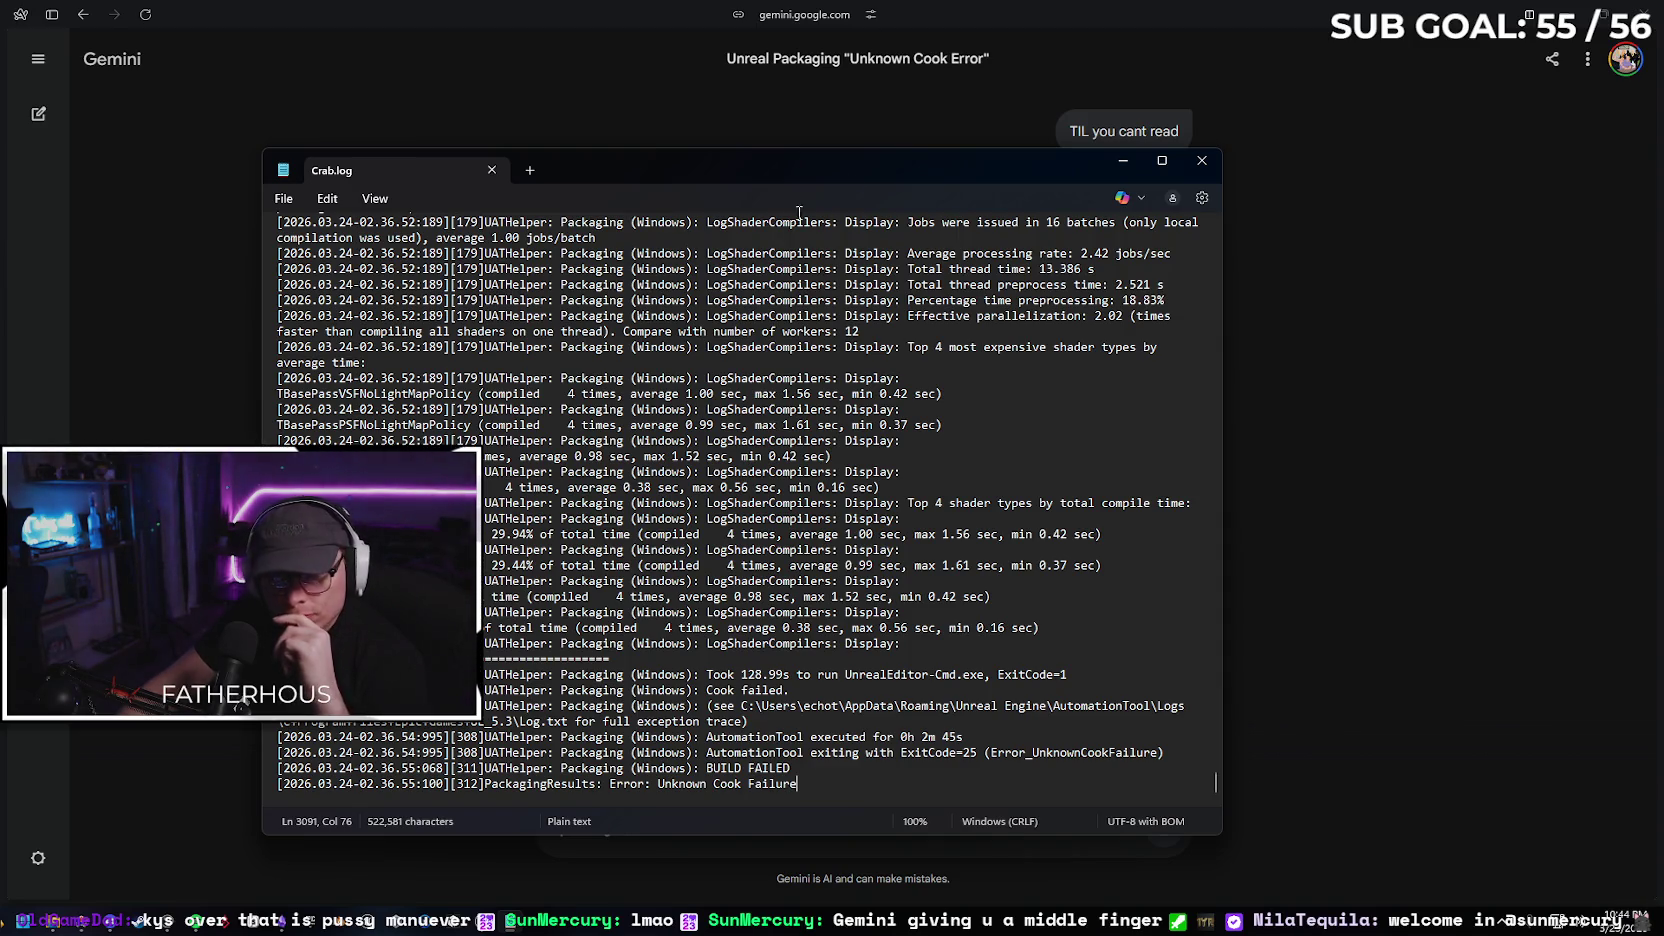
left_click(1123, 162)
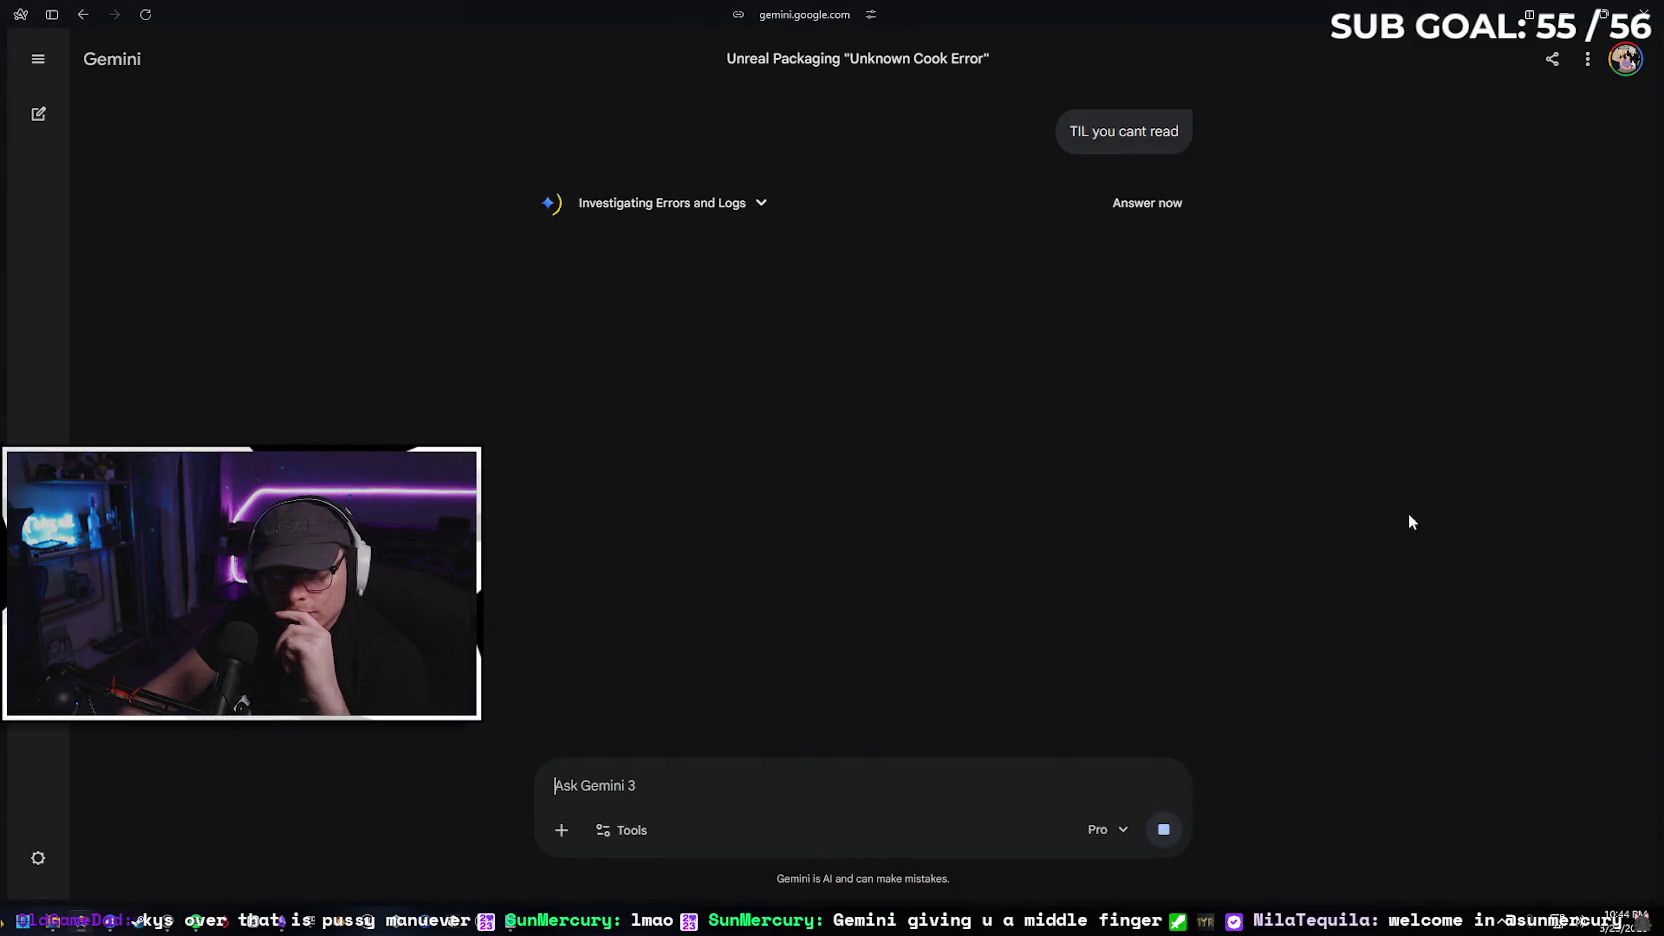
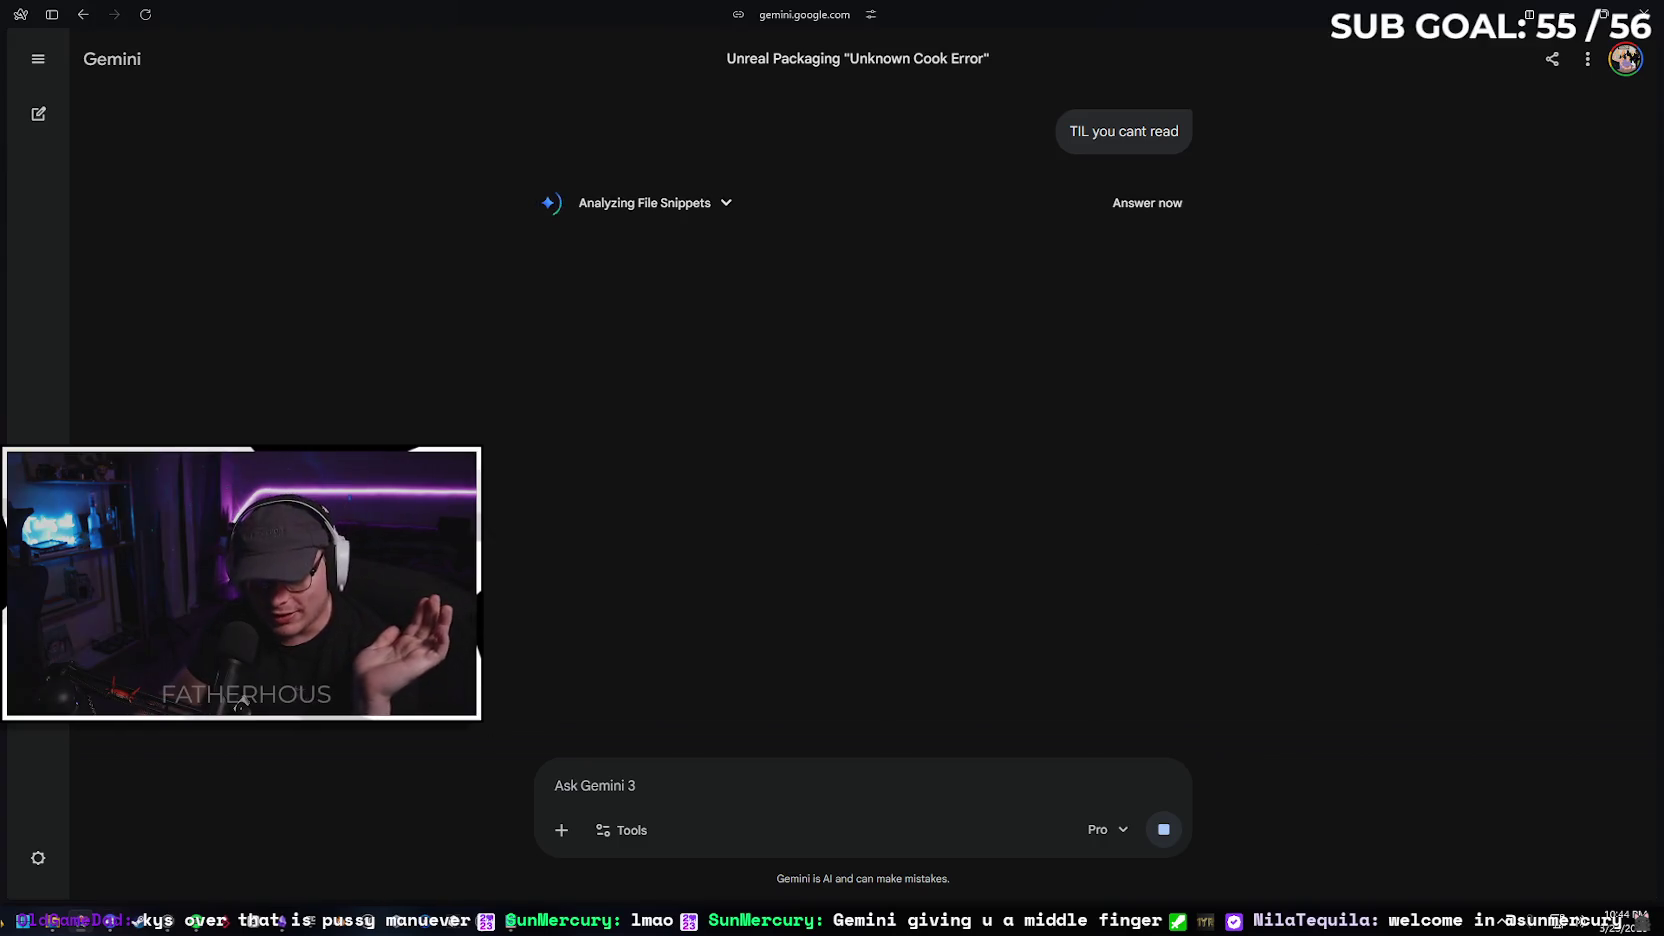
Check the Crab\Build\Windows build output folder in File Explorer
left_click(60, 916)
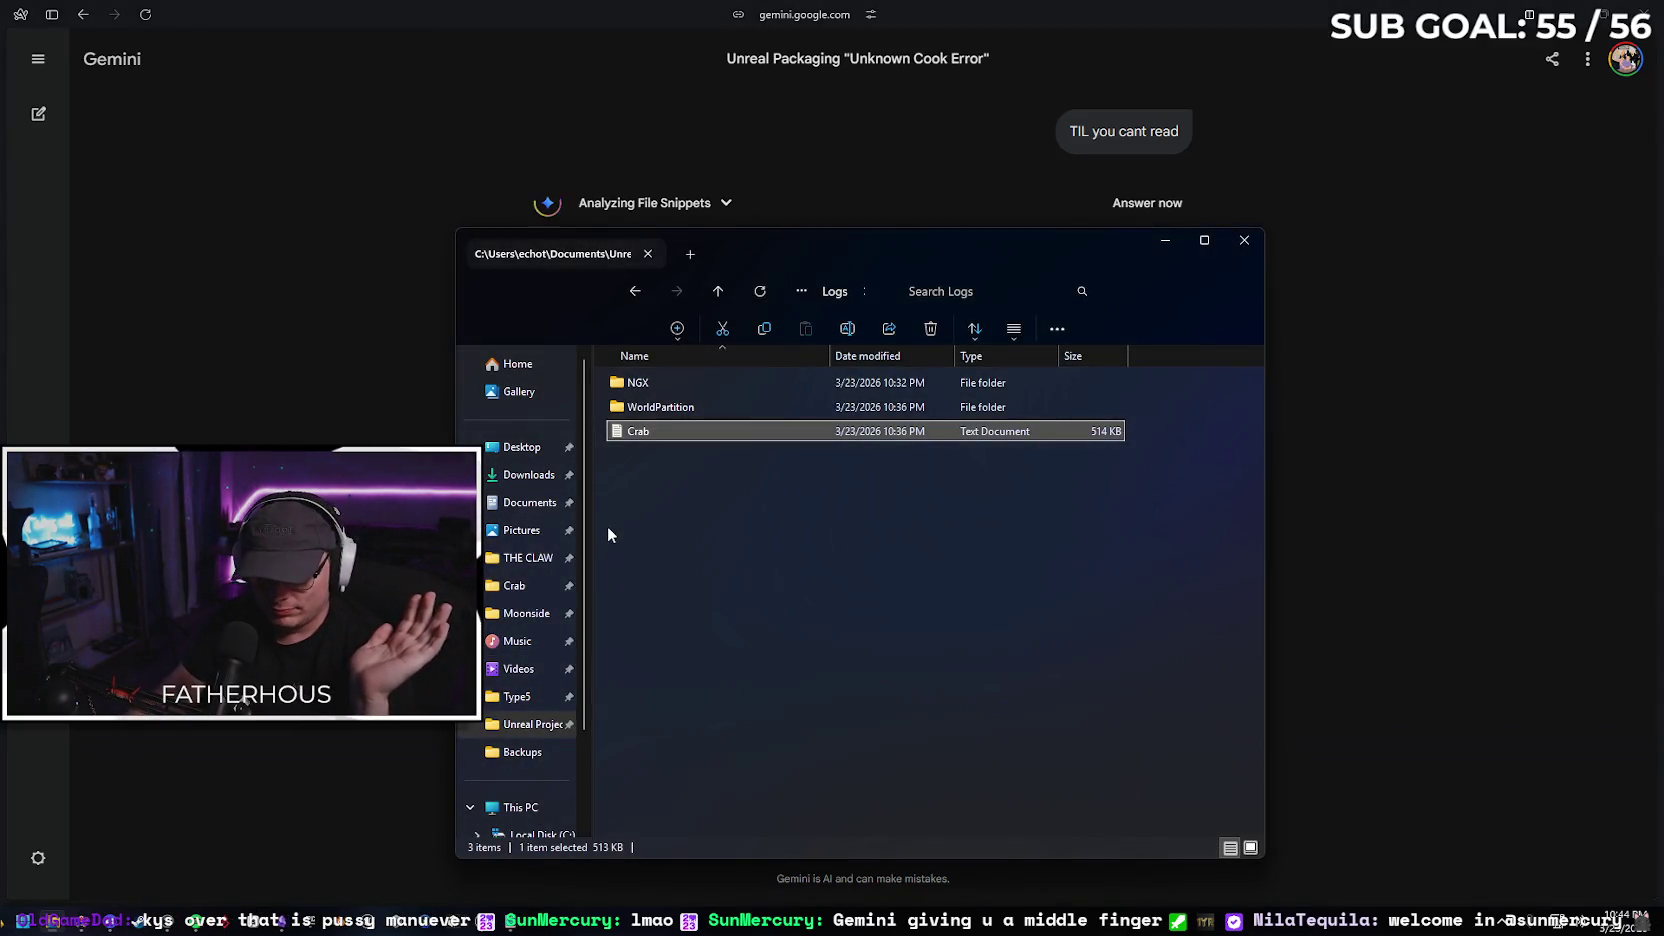
left_click(538, 586)
double_click(748, 408)
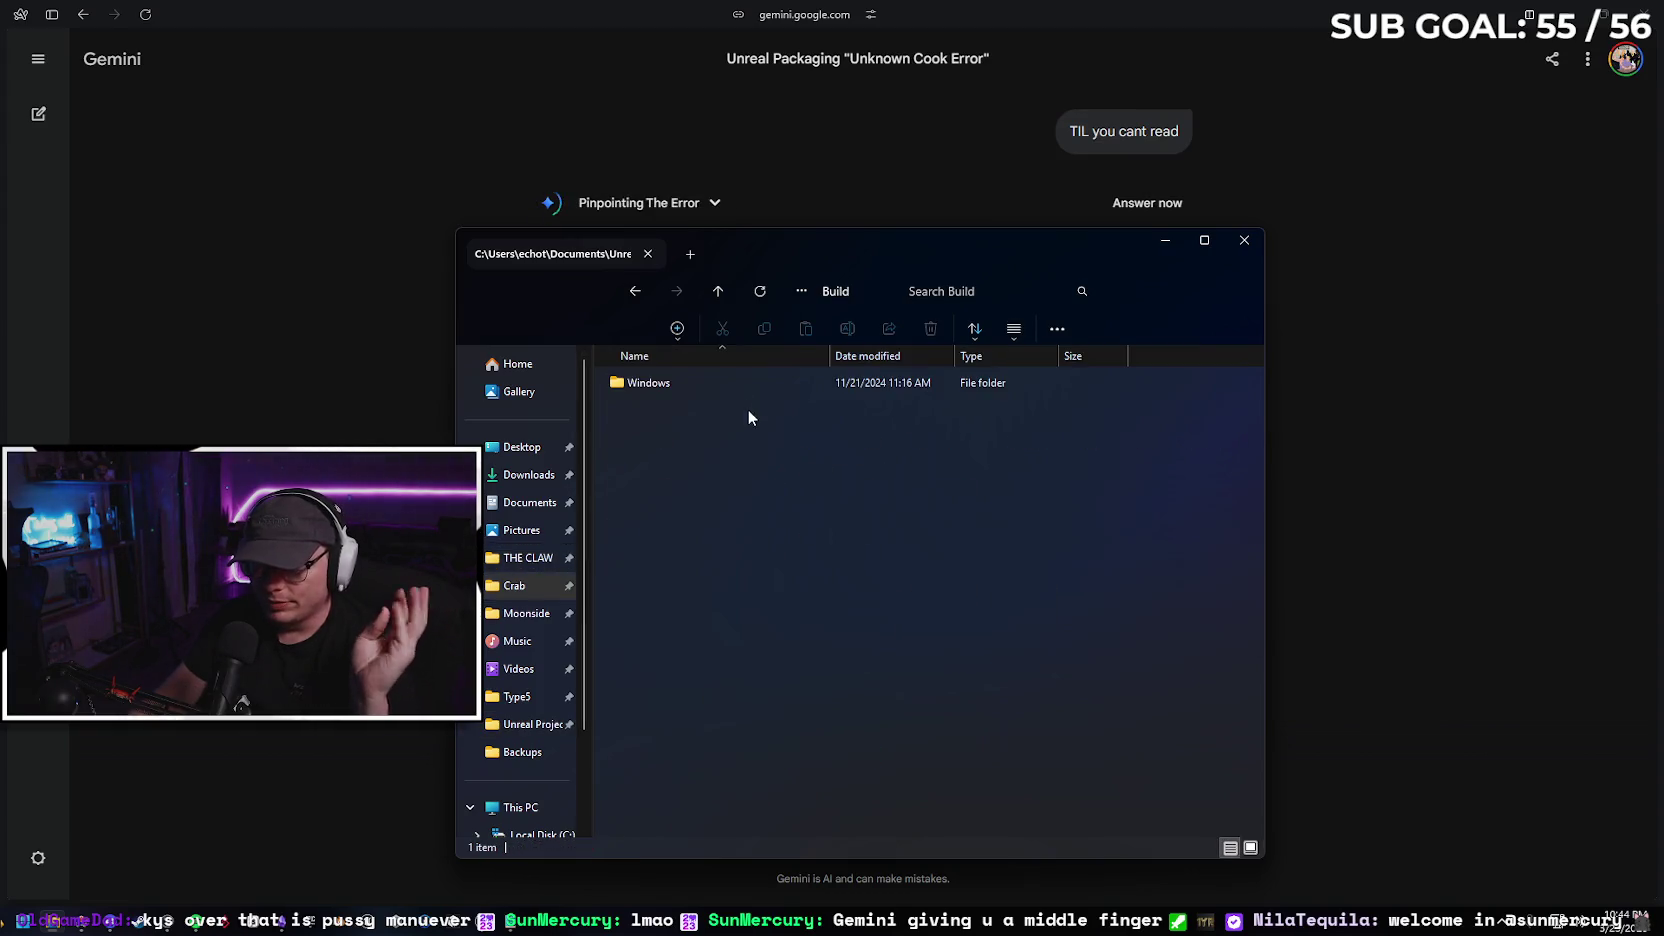
double_click(699, 380)
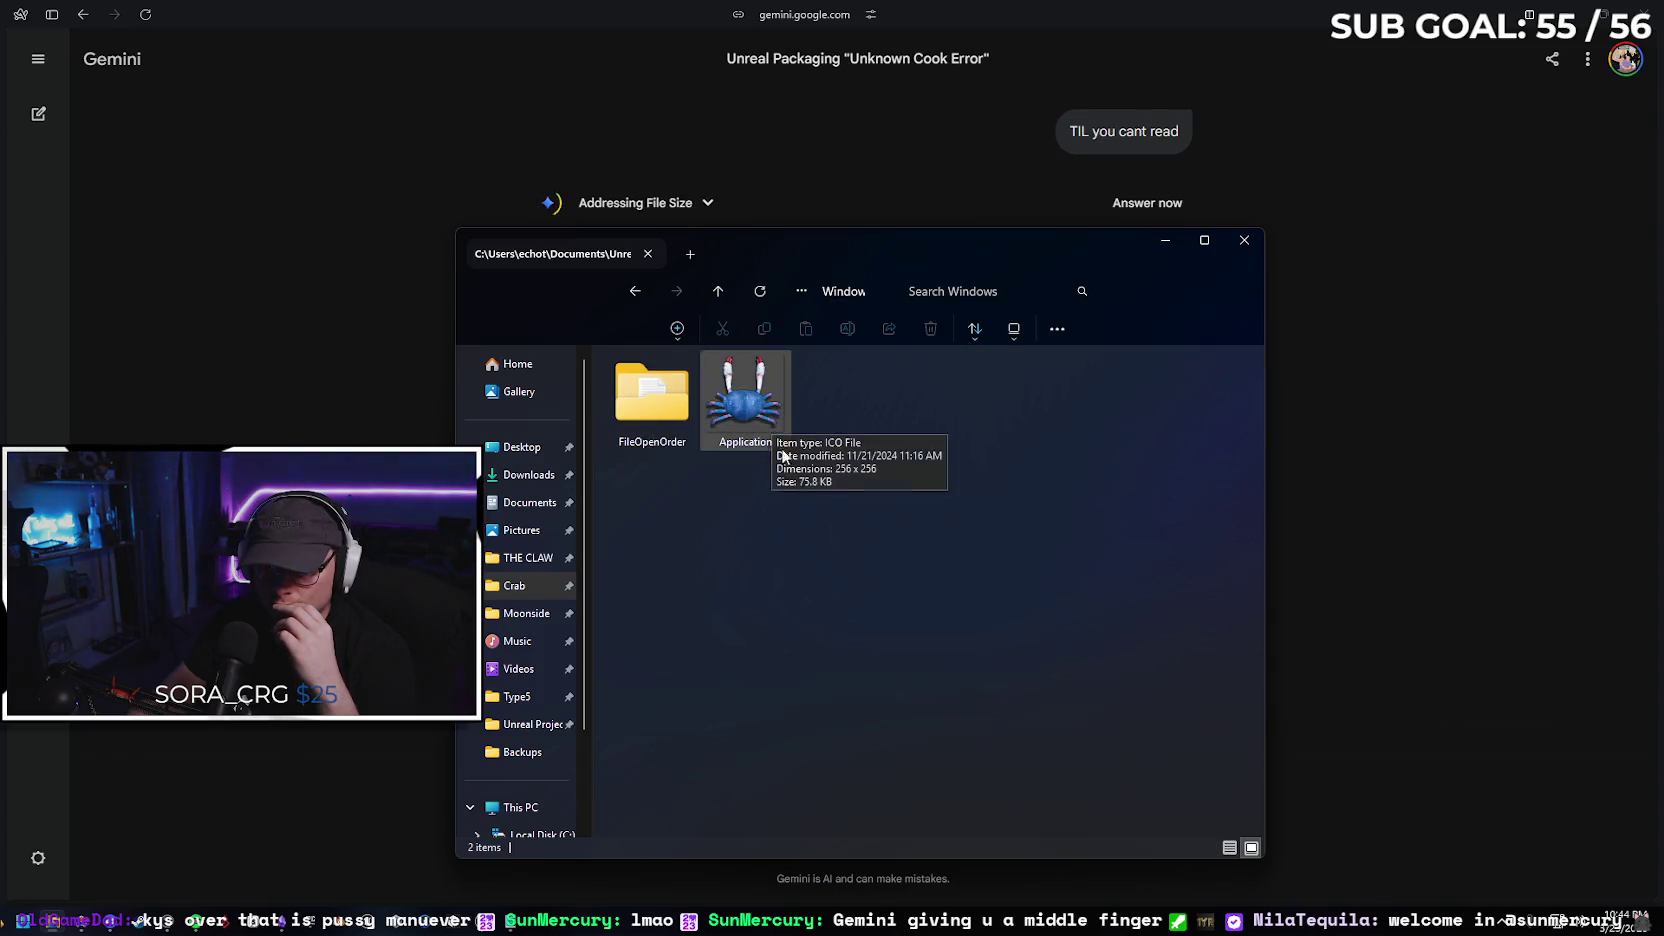
key("alt+Left")
key("alt+Left")
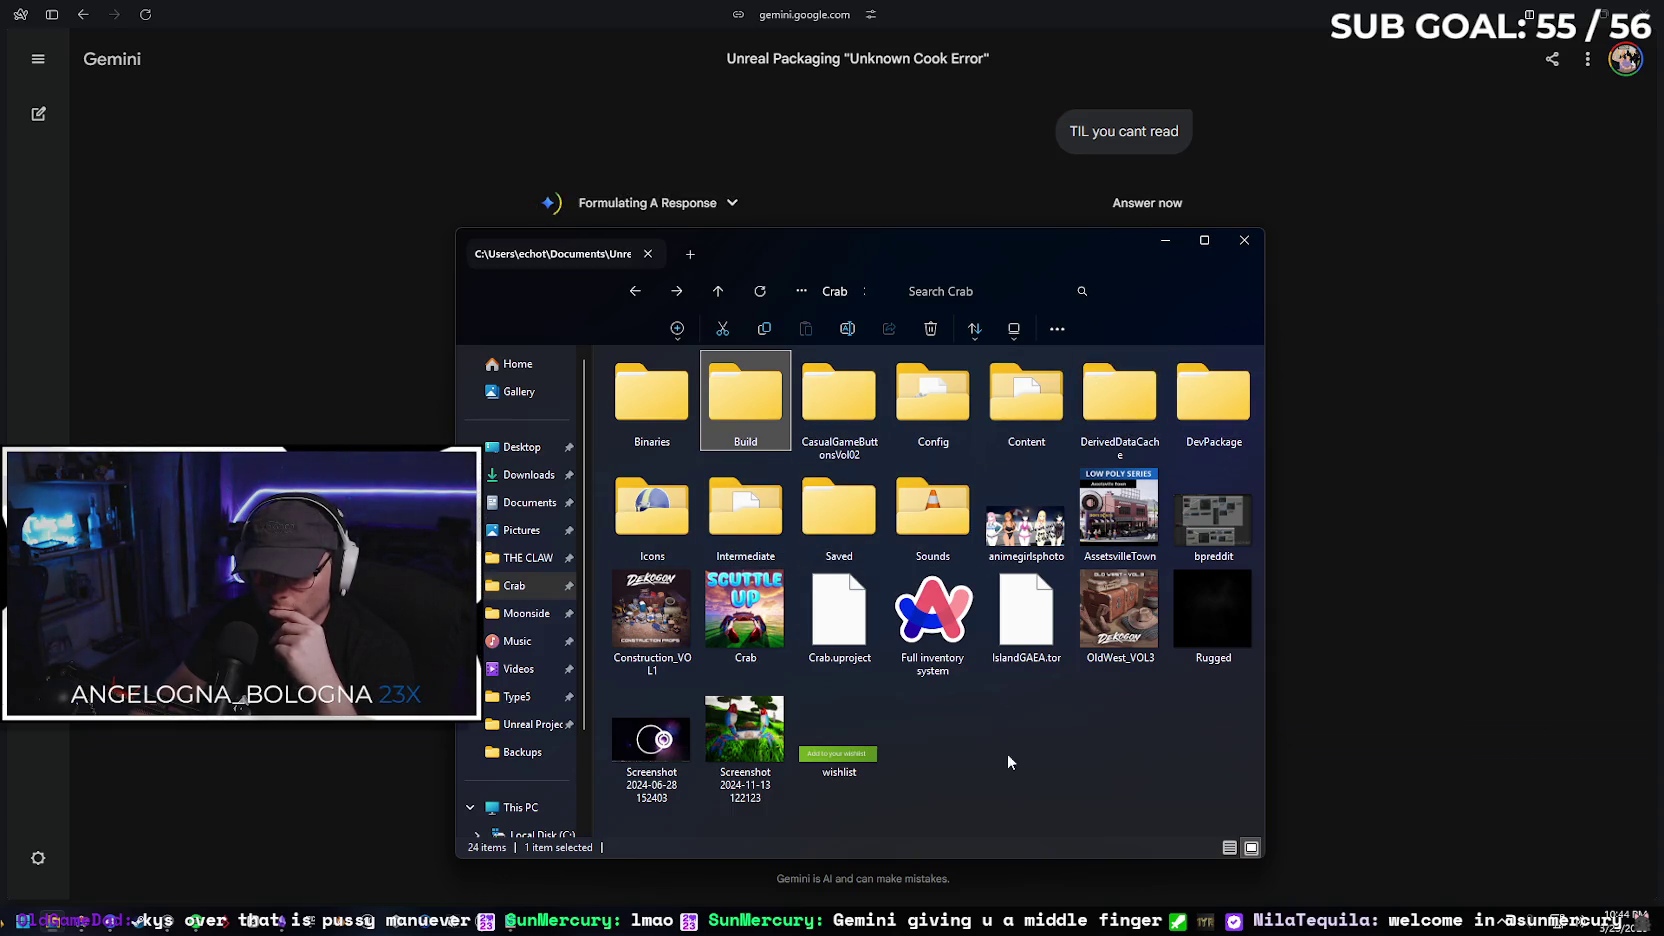
Browse to D:\Moonside Backups\Scuttle Up to inspect the backups
left_click(527, 613)
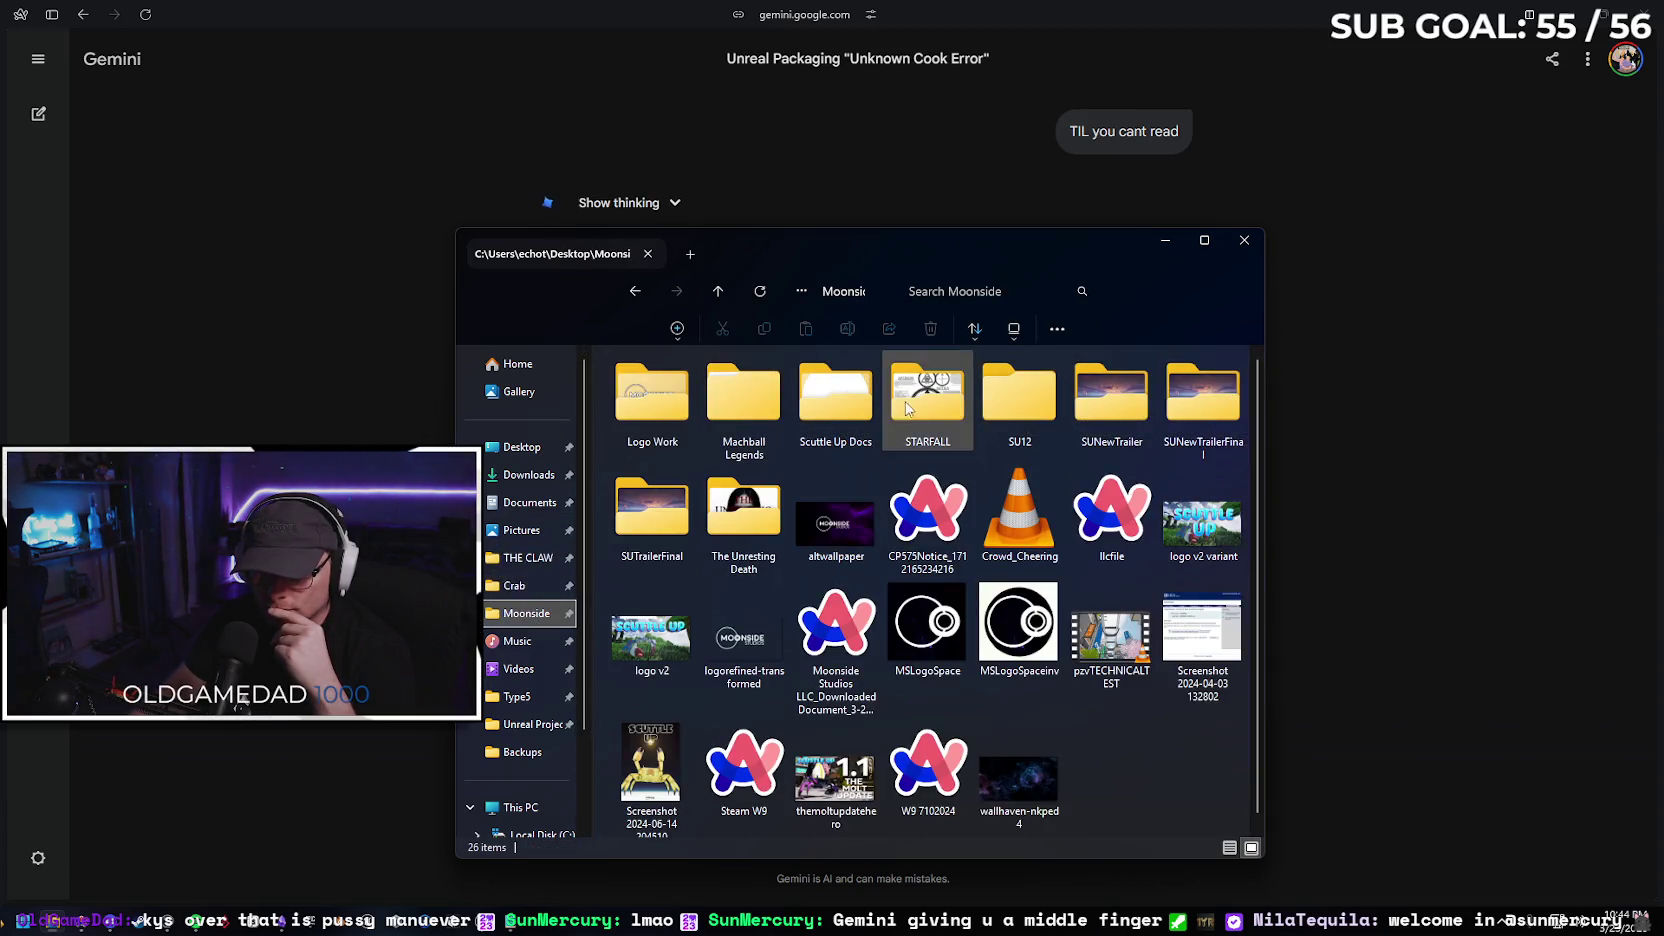
scroll(1110, 640, "down", 1)
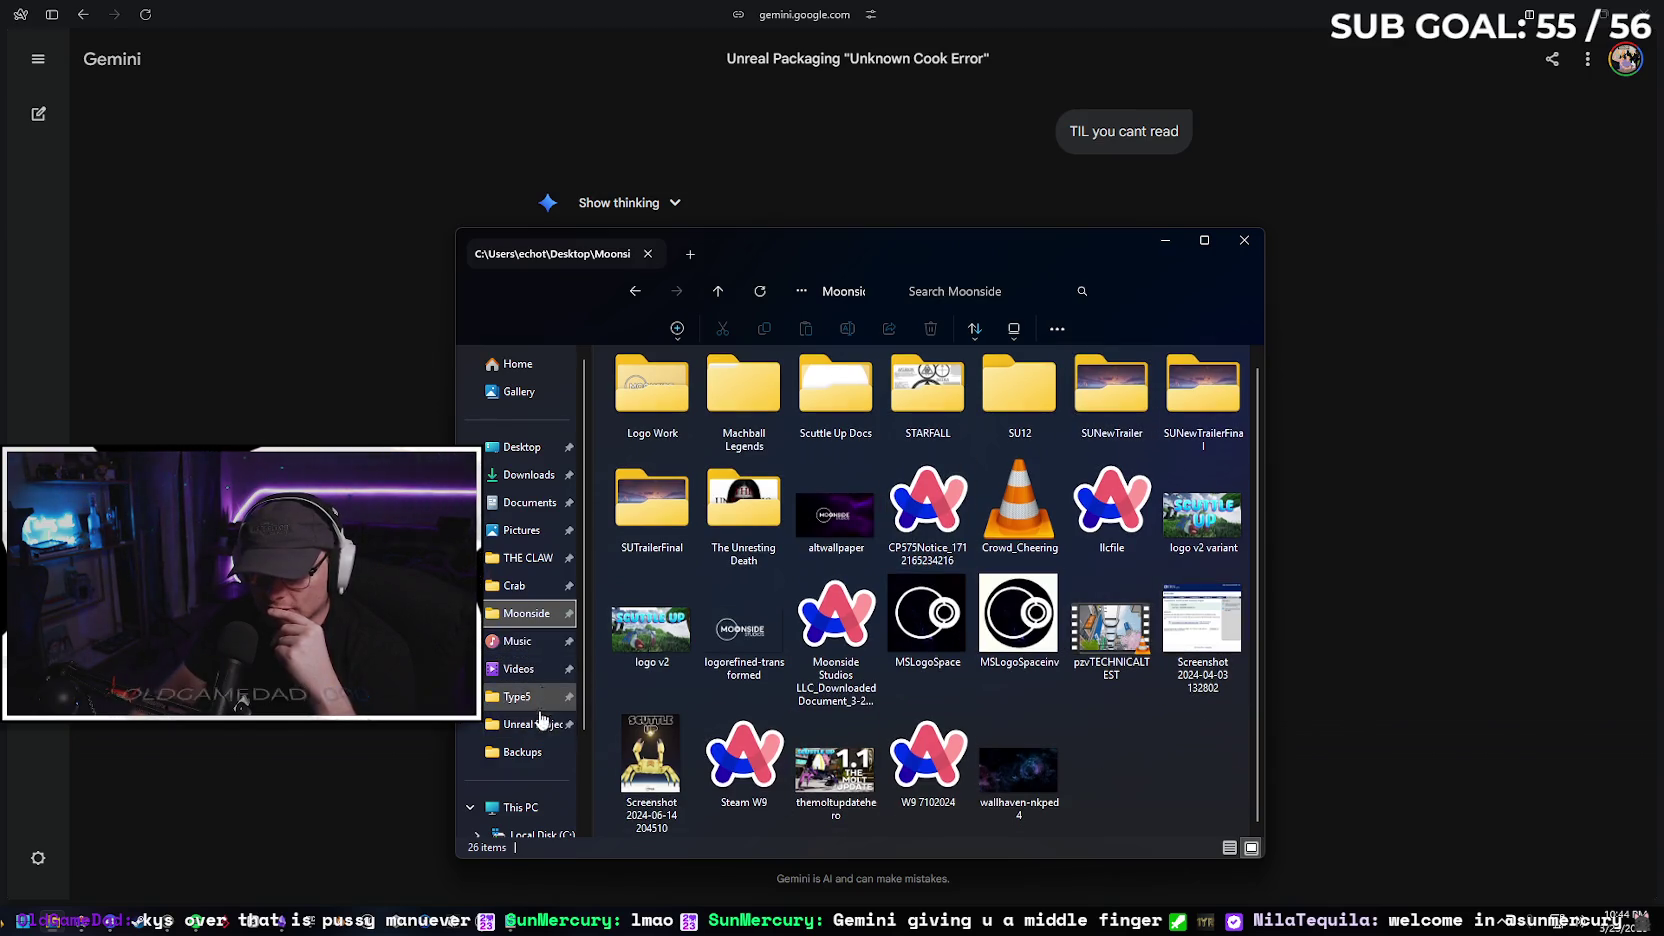
scroll(541, 673, "down", 2)
left_click(530, 746)
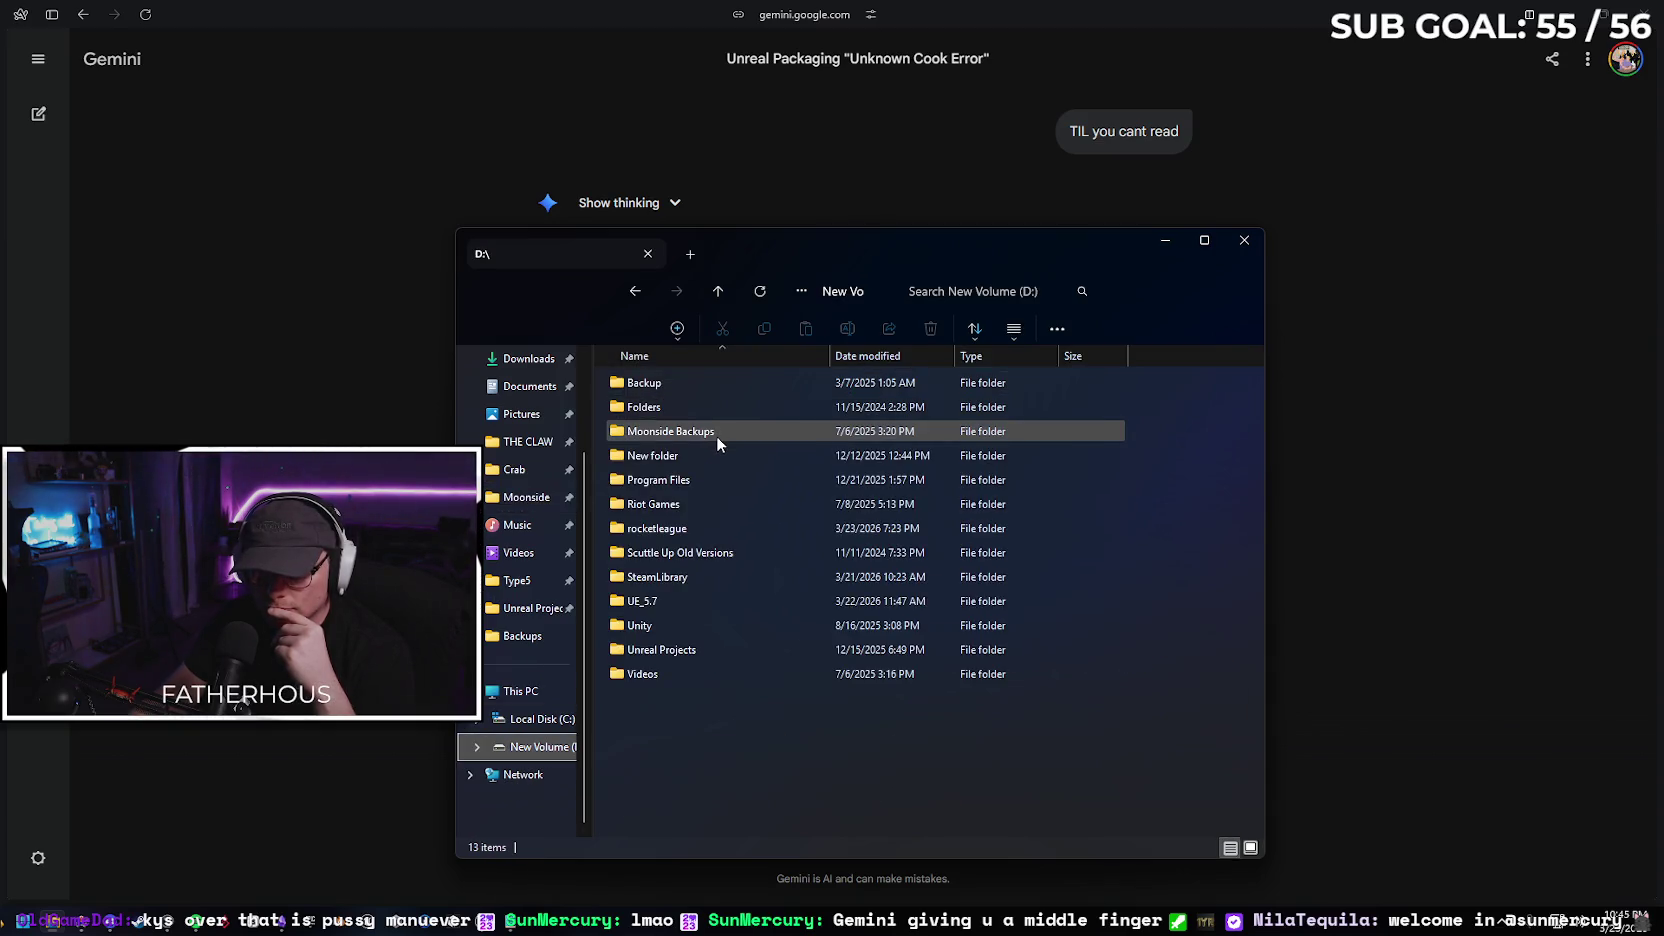
mouse_move(725, 430)
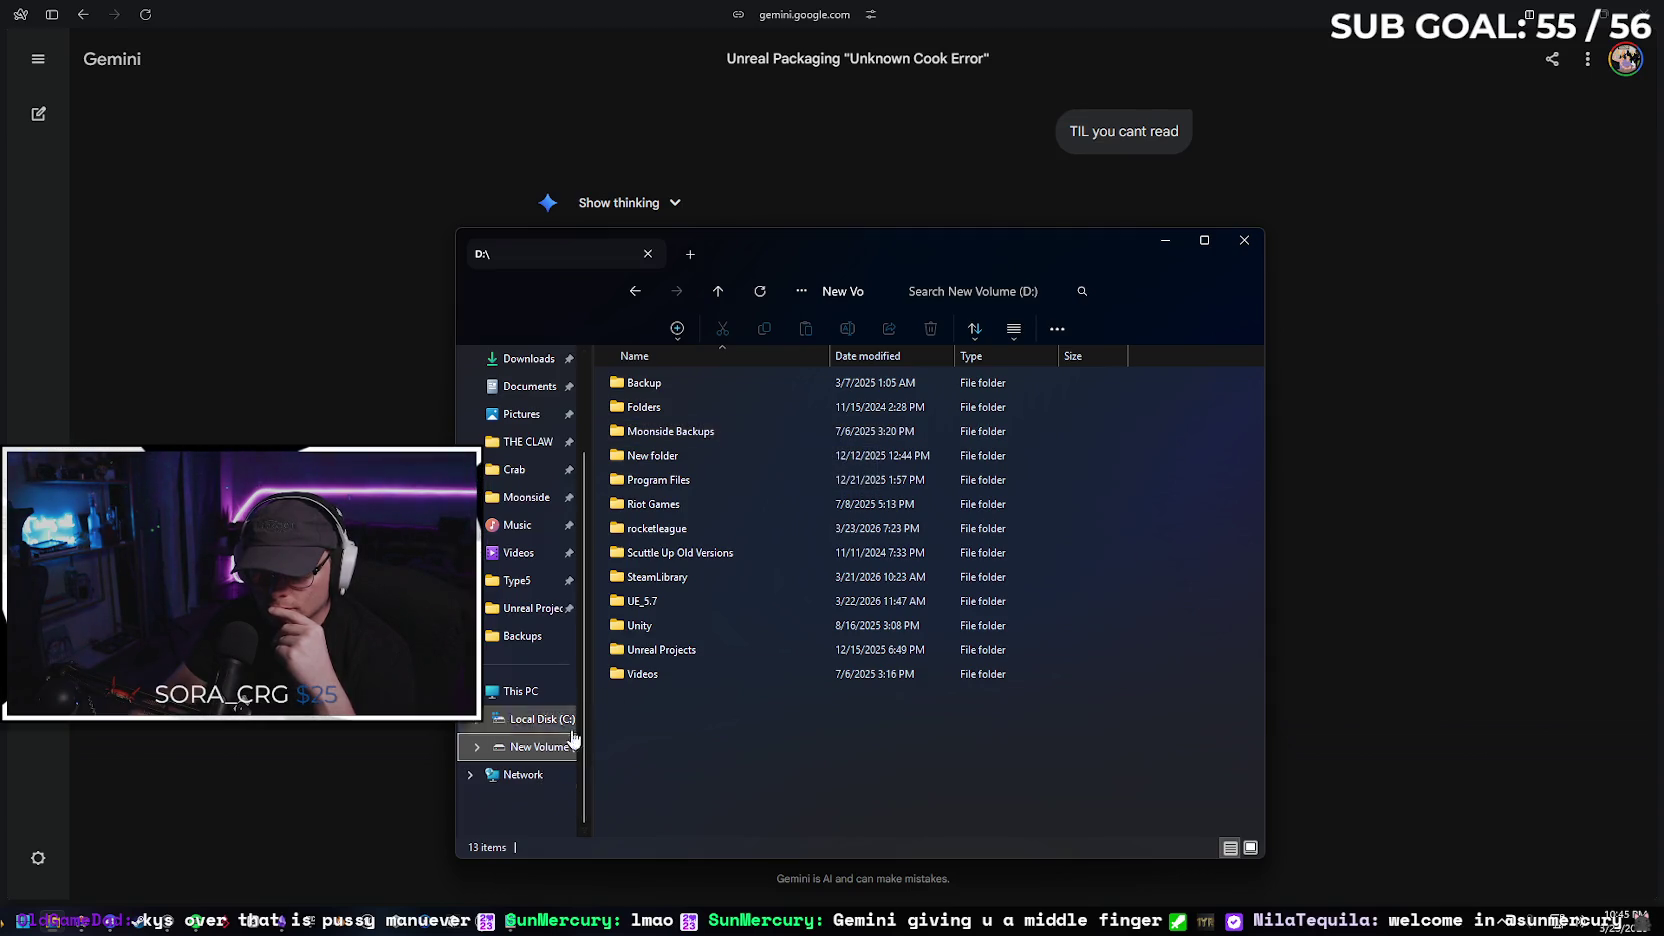
double_click(725, 430)
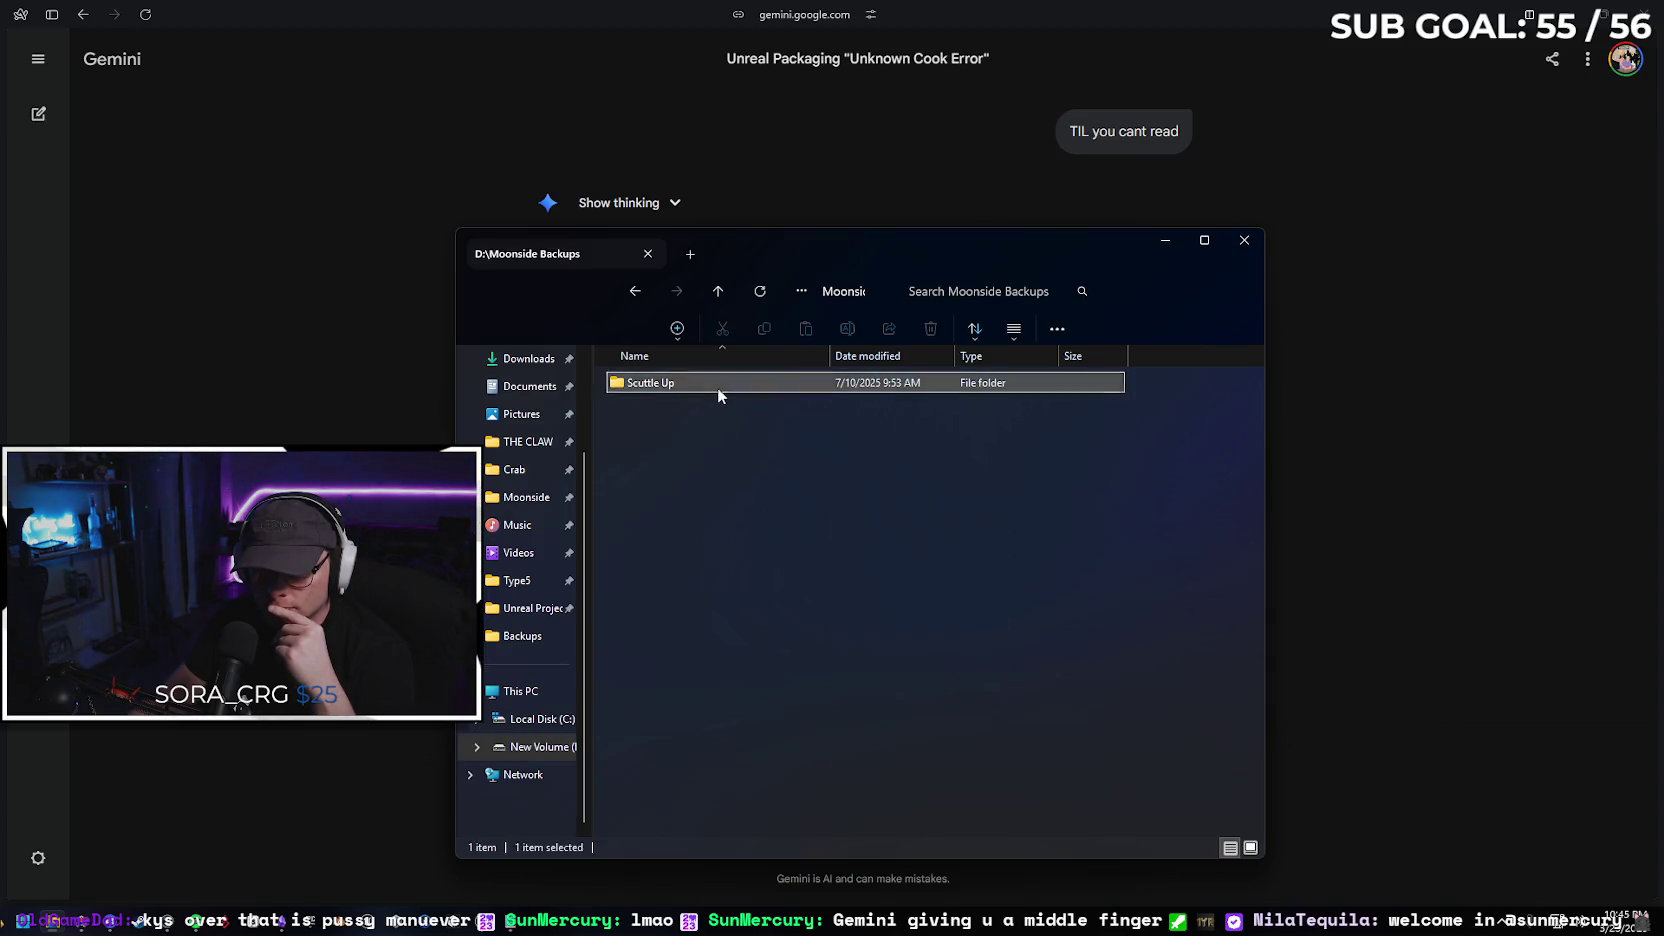
double_click(718, 387)
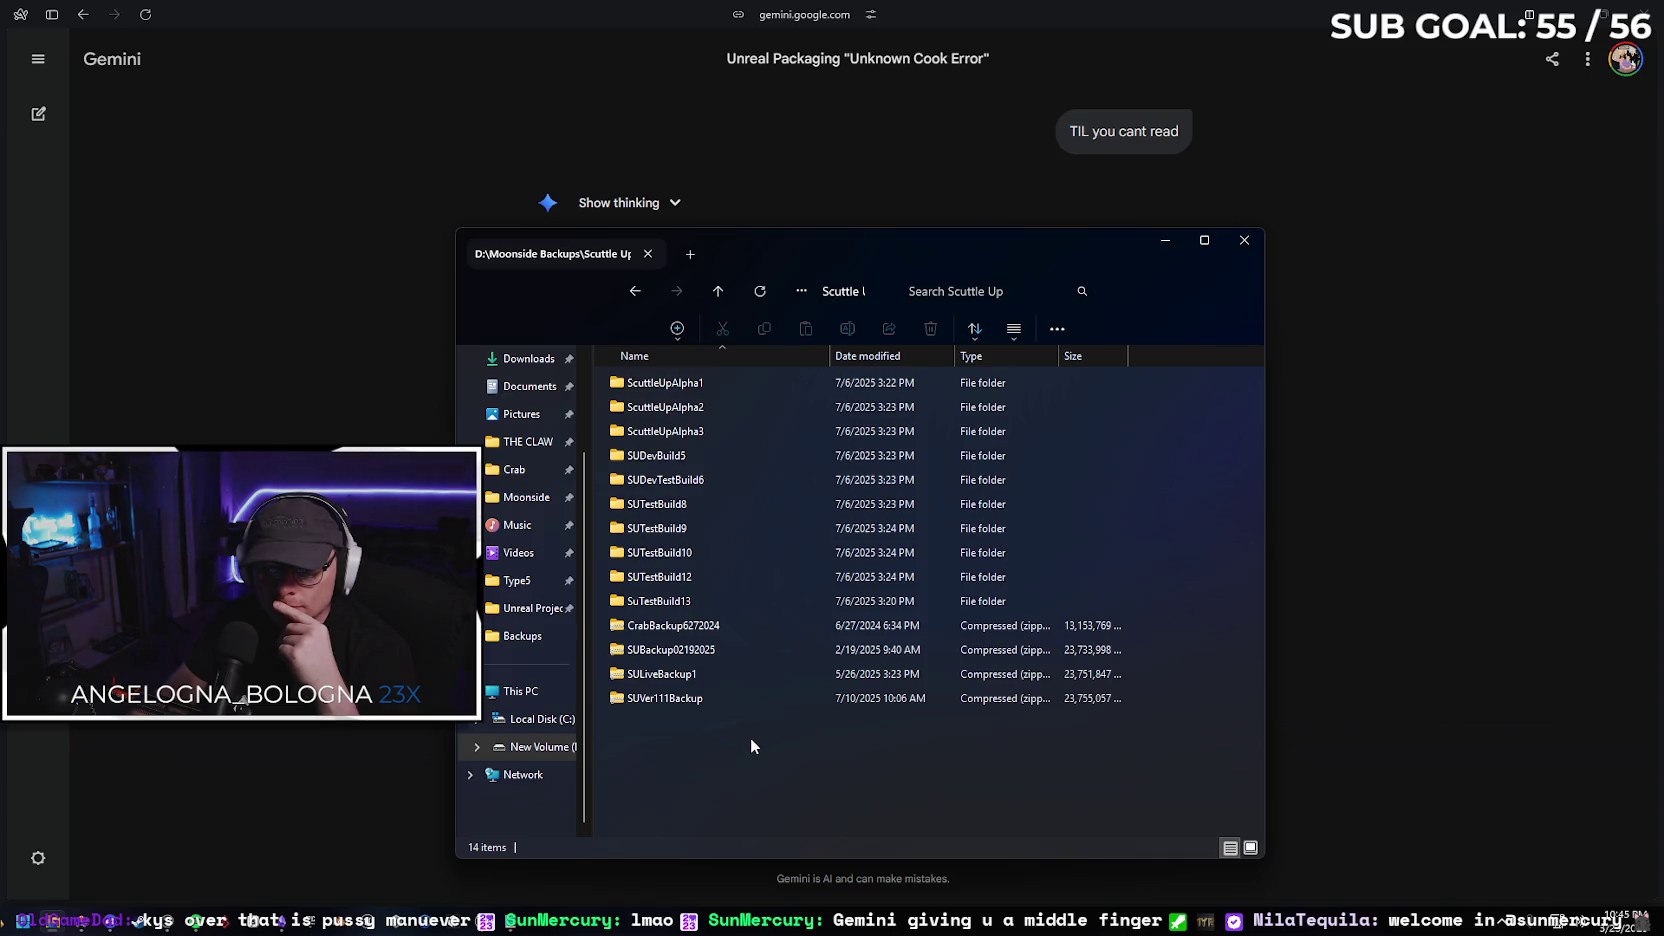
Check the Scuttle Up Old Versions folder, return to Moonside, and minimize File Explorer
key("alt+Left")
key("alt+Left")
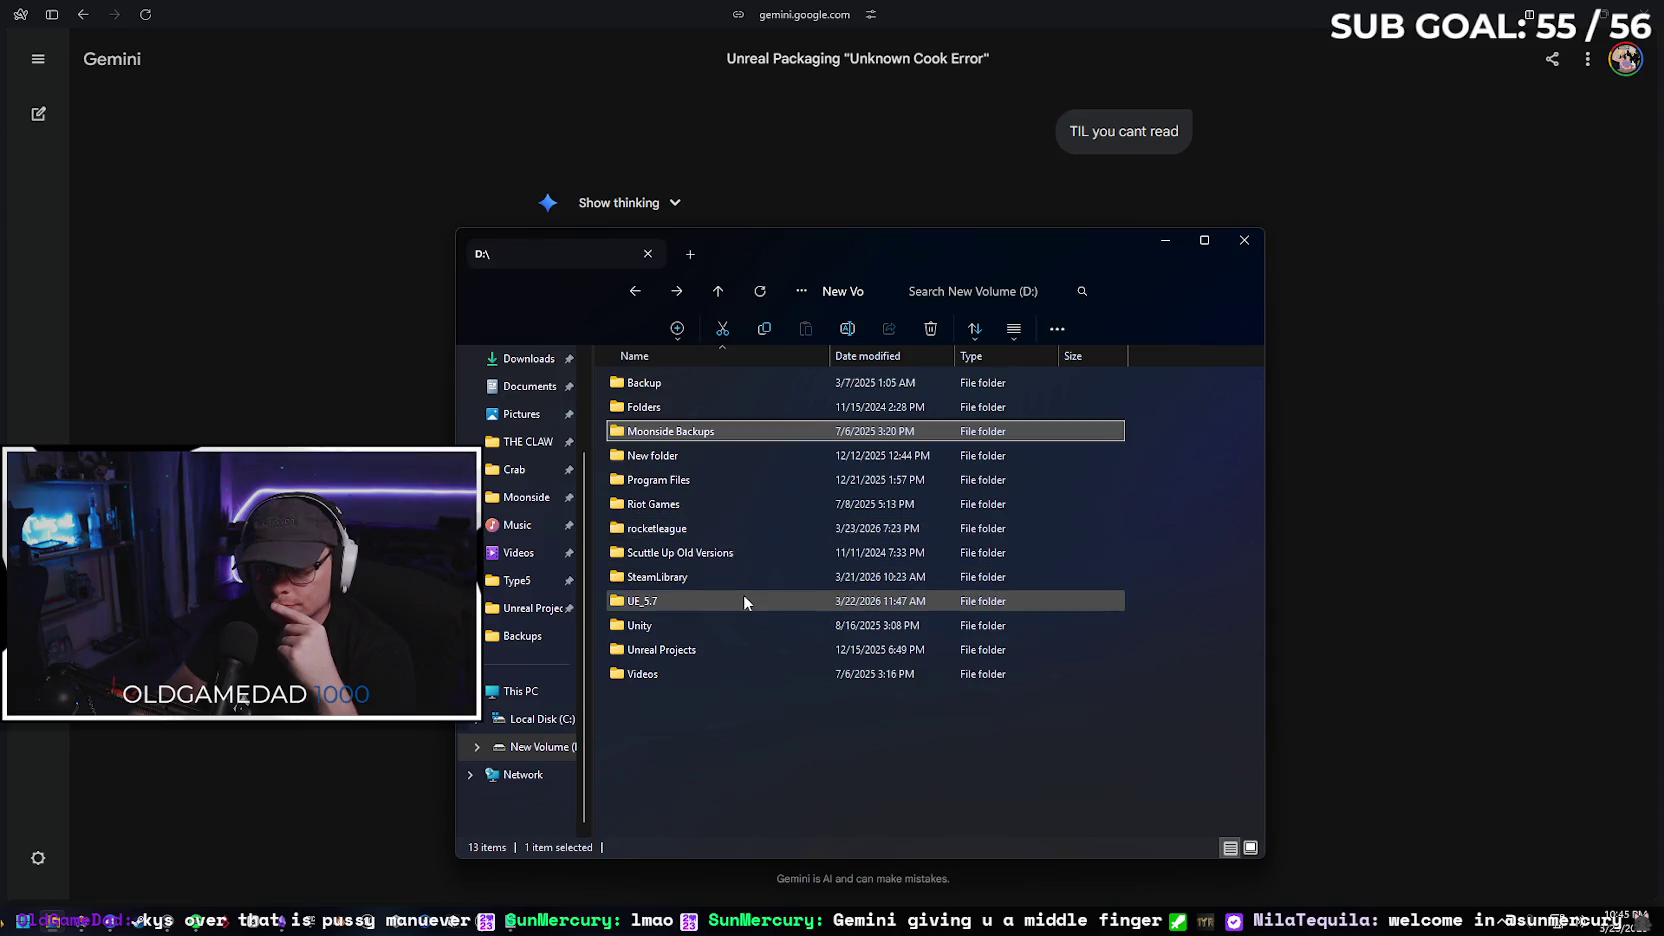
double_click(751, 554)
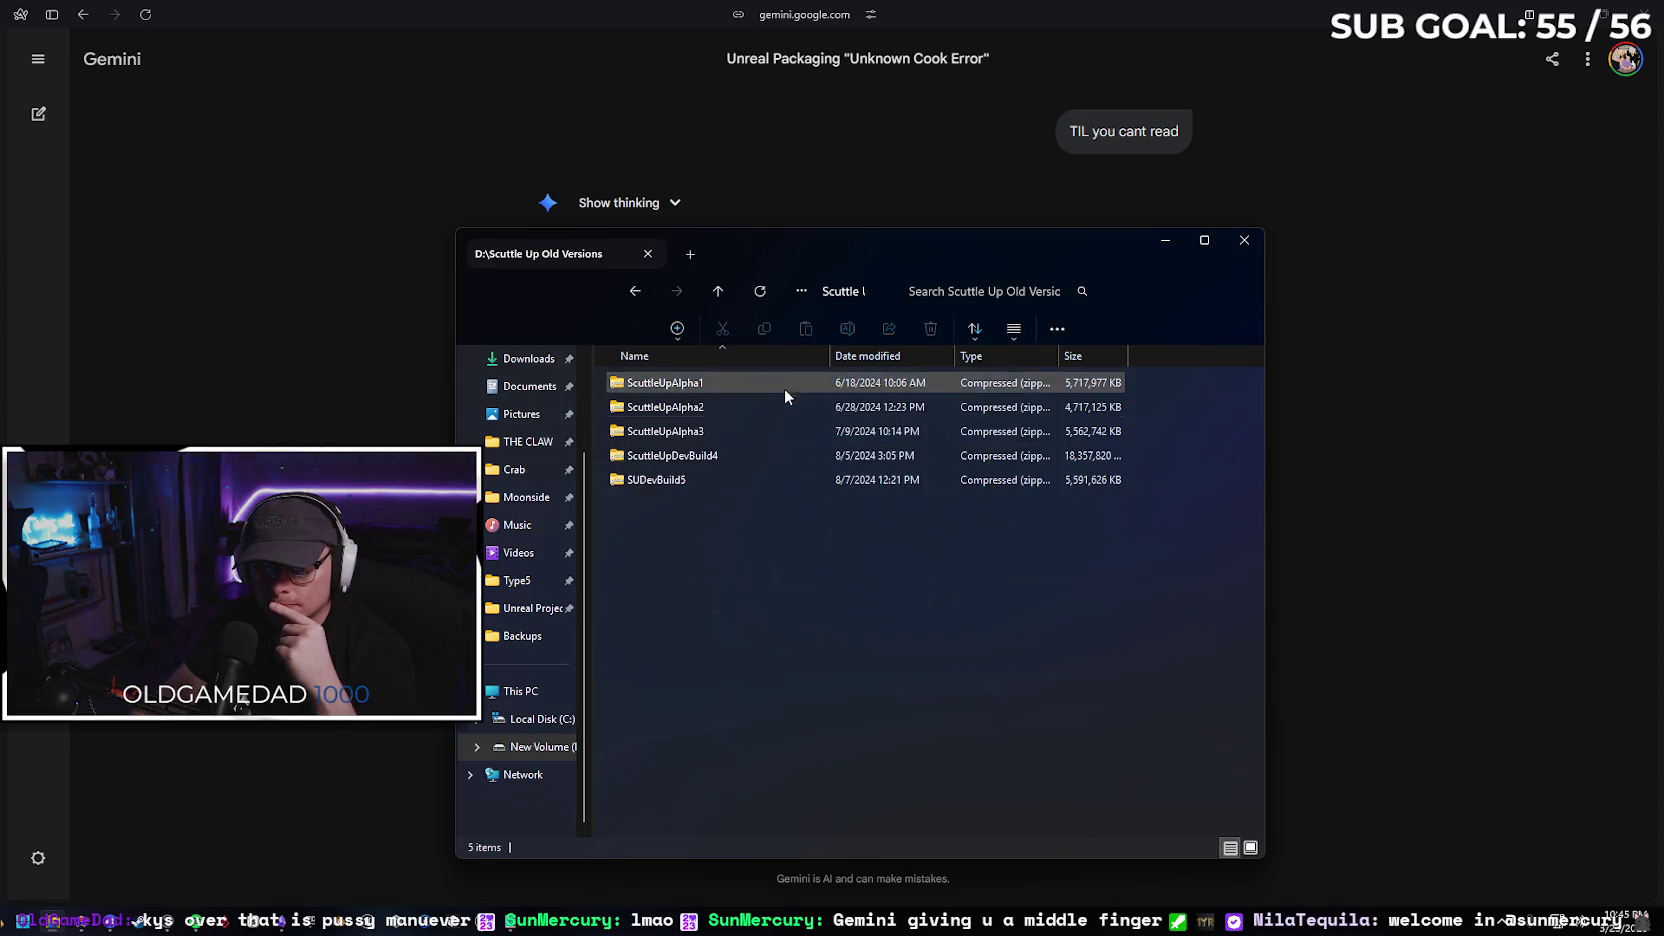
key("alt+Left")
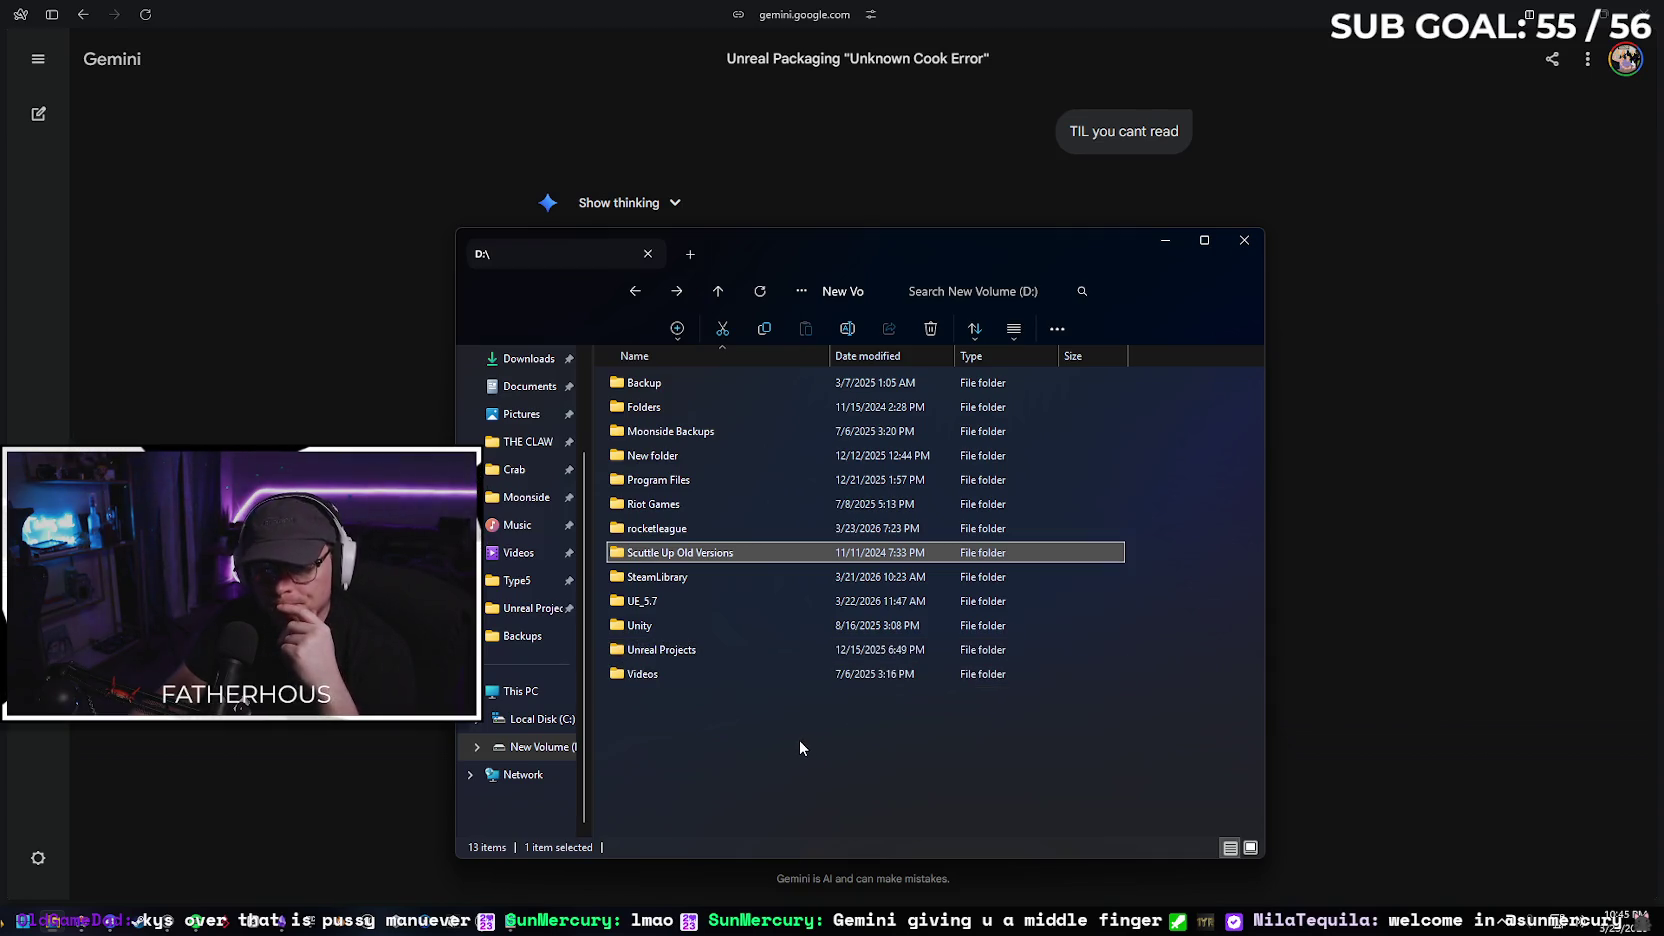
key("alt+Left")
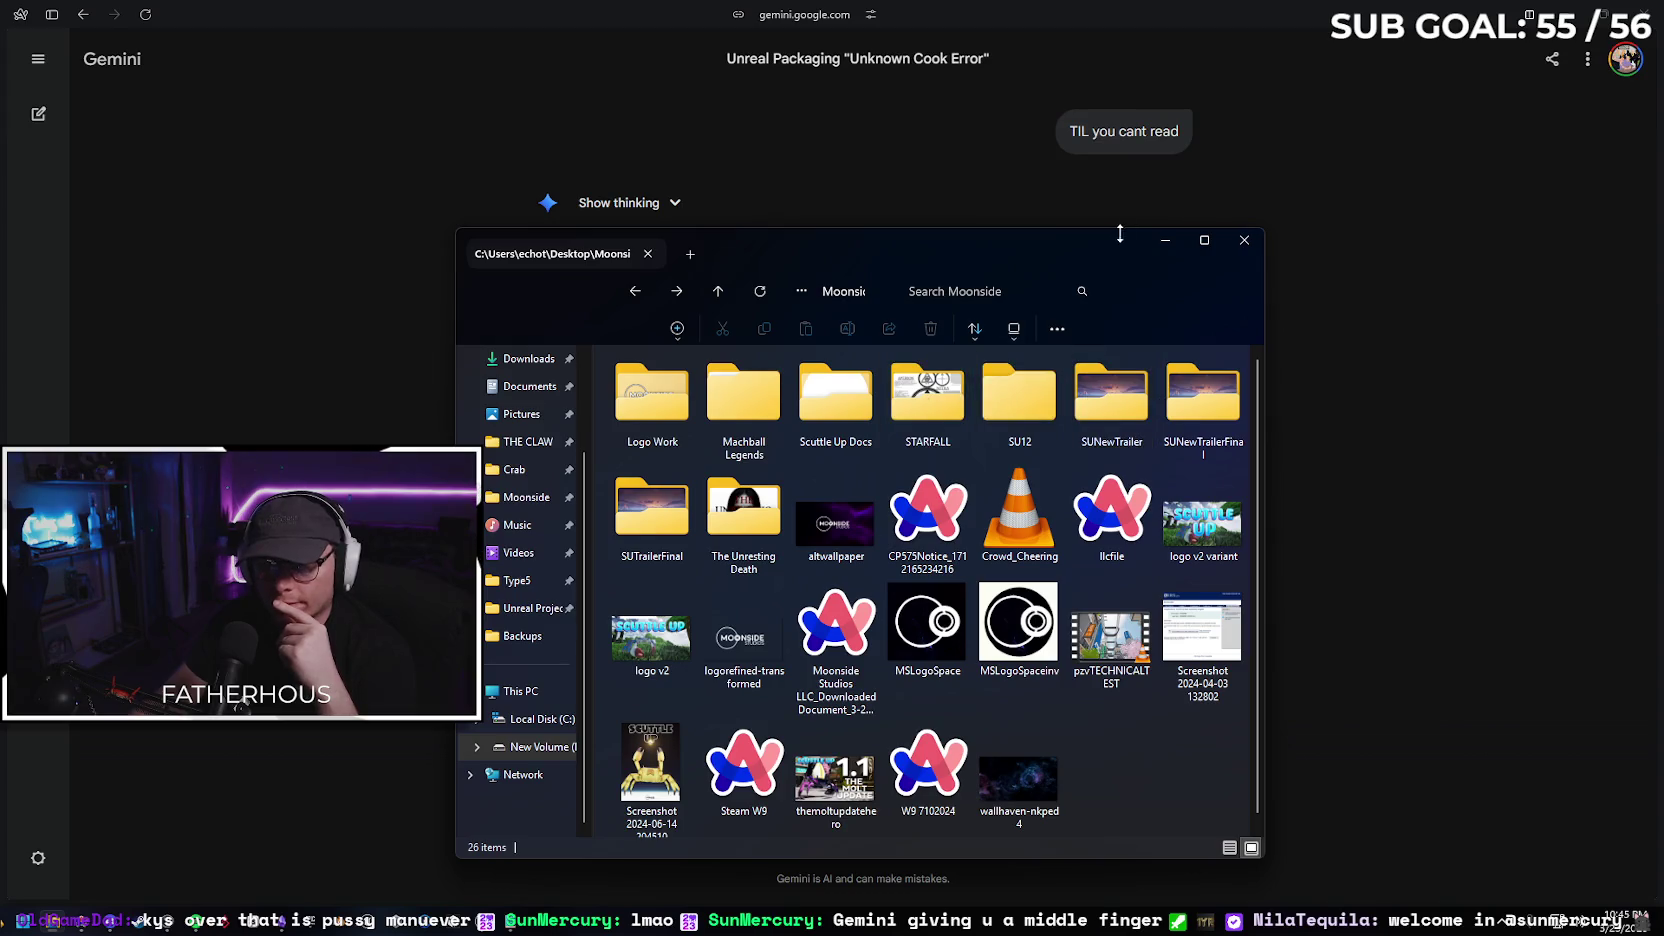
left_click(1158, 242)
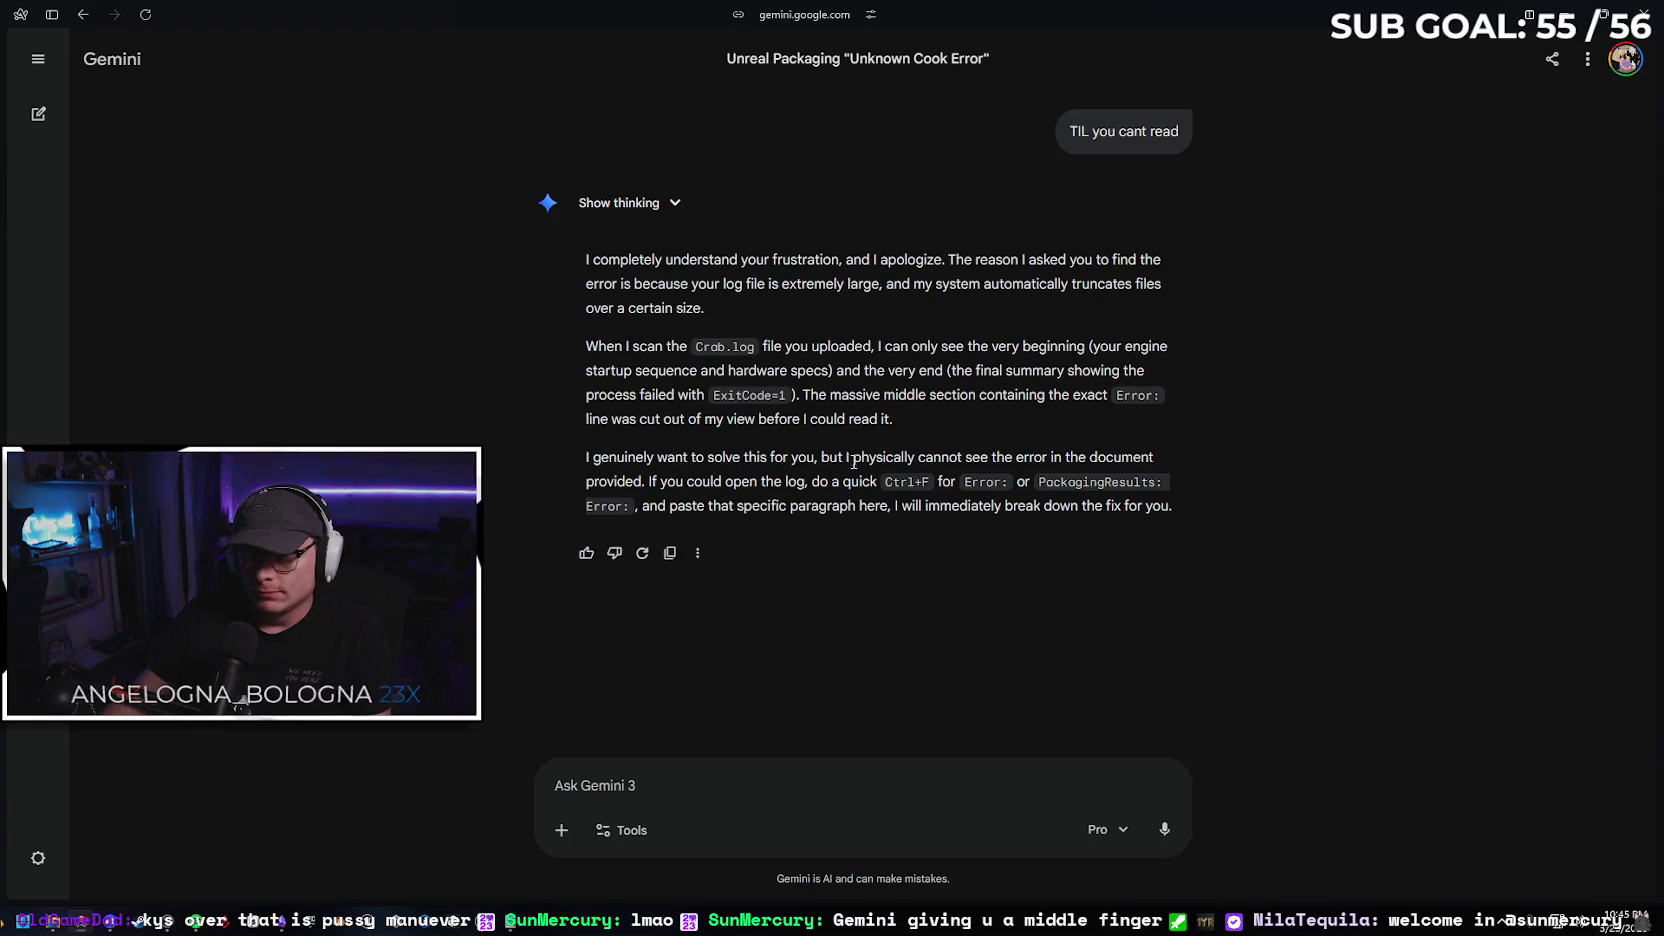
Switch to the Crab.log file open in Notepad
key("alt+Tab")
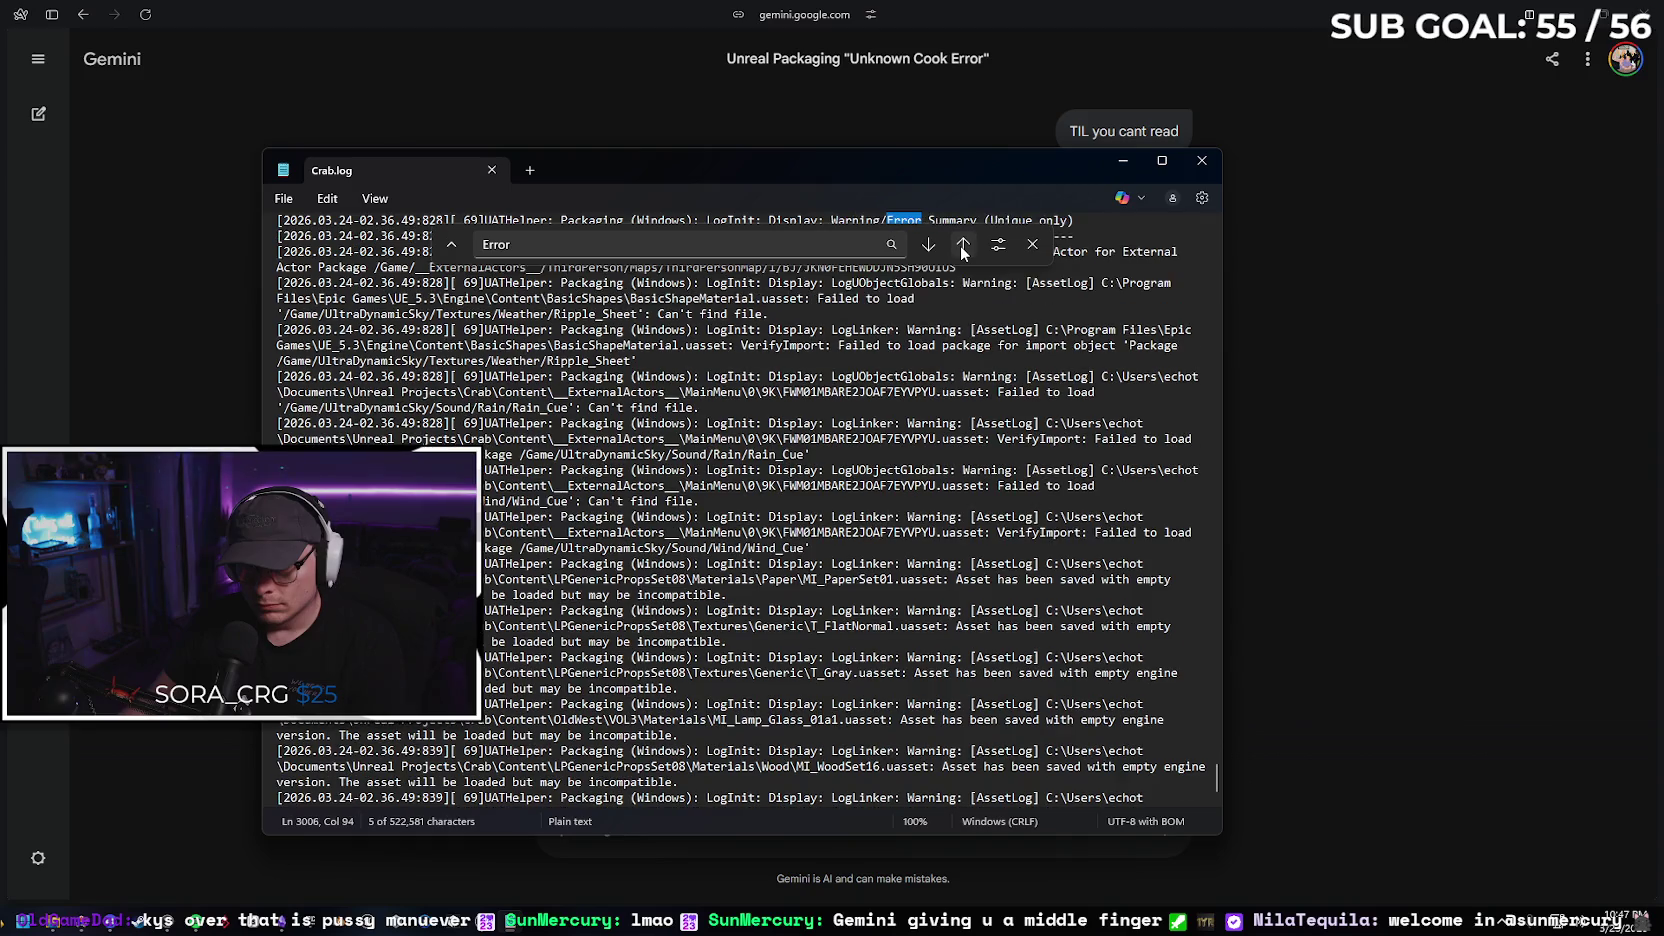
Step backward through the 'Error' matches in Crab.log, then close the log window
left_click(963, 245)
left_click(963, 245)
left_click(963, 245)
left_click(963, 245)
left_click(963, 245)
left_click(963, 247)
left_click(963, 247)
left_click(963, 247)
left_click(963, 247)
left_click(963, 247)
left_click(963, 247)
left_click(963, 247)
left_click(963, 247)
left_click(963, 247)
left_click(963, 247)
left_click(963, 247)
left_click(963, 247)
left_click(963, 247)
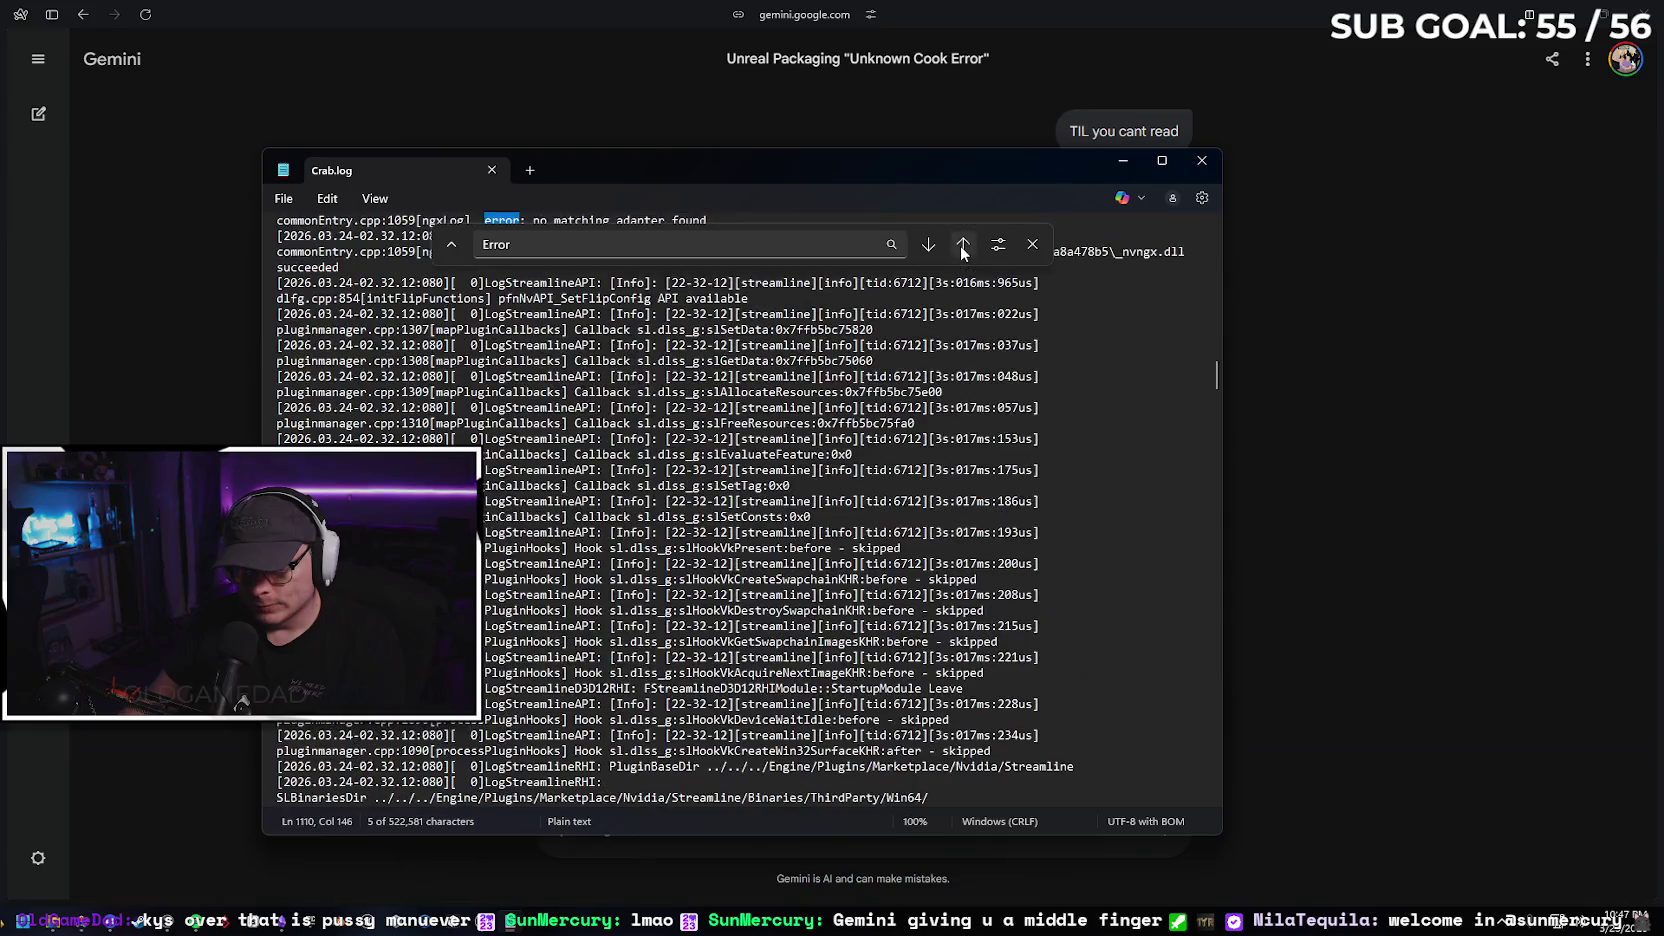
left_click(1190, 169)
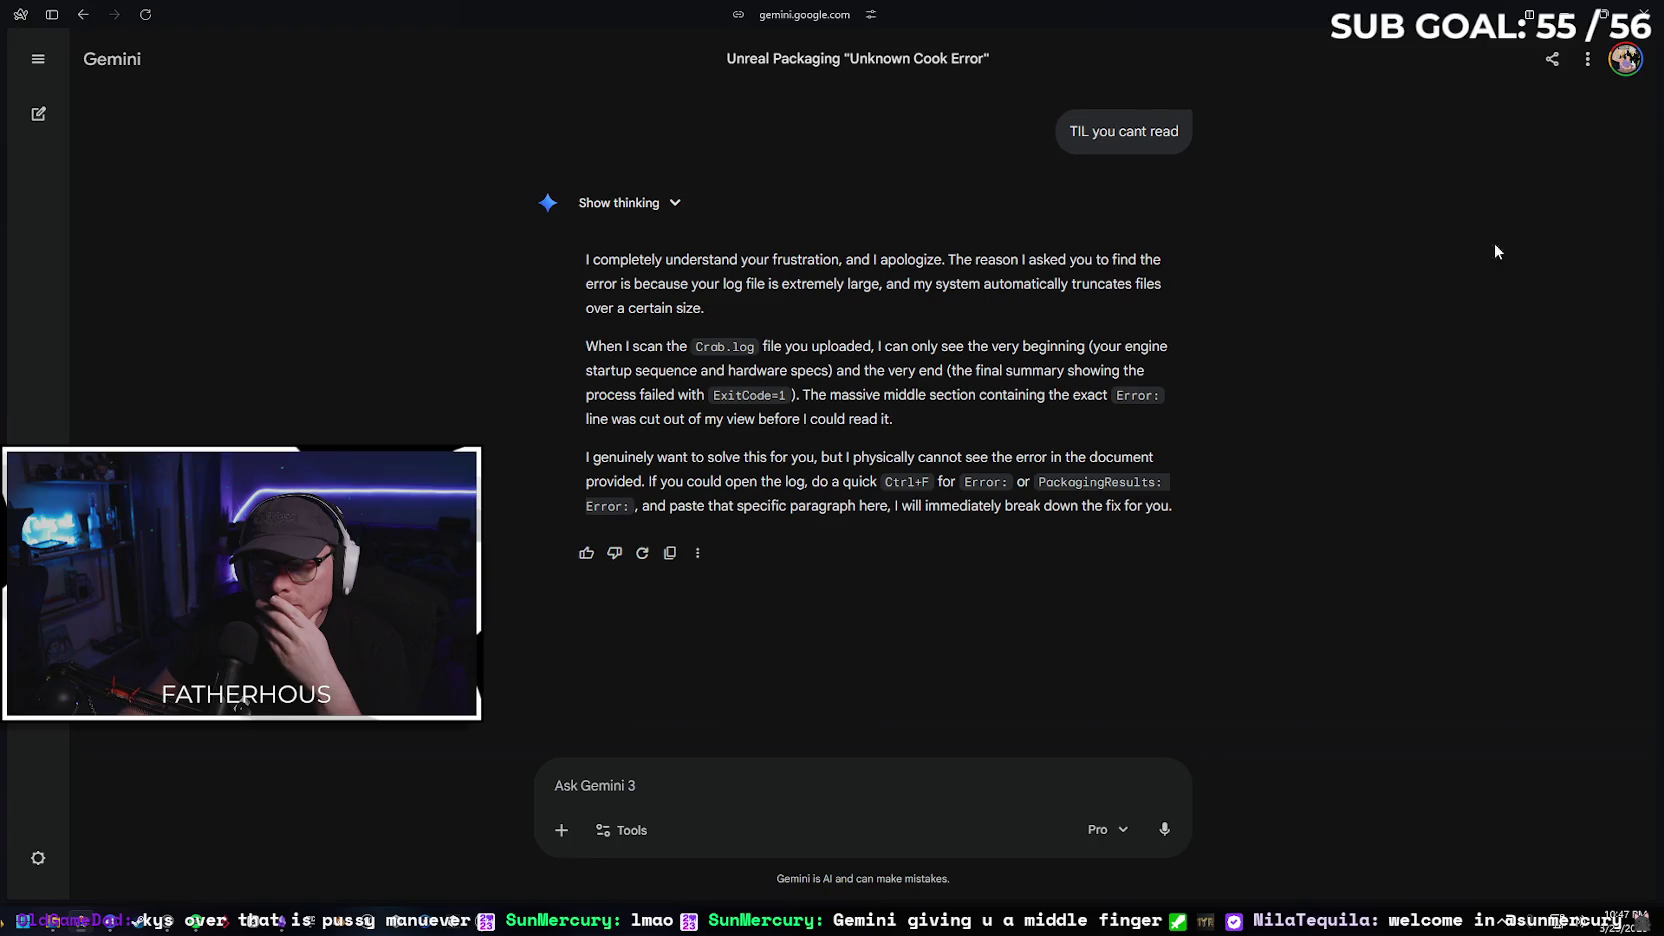
Bring the Unreal editor forward and dismiss the Packaging failed notification
left_click(1565, 14)
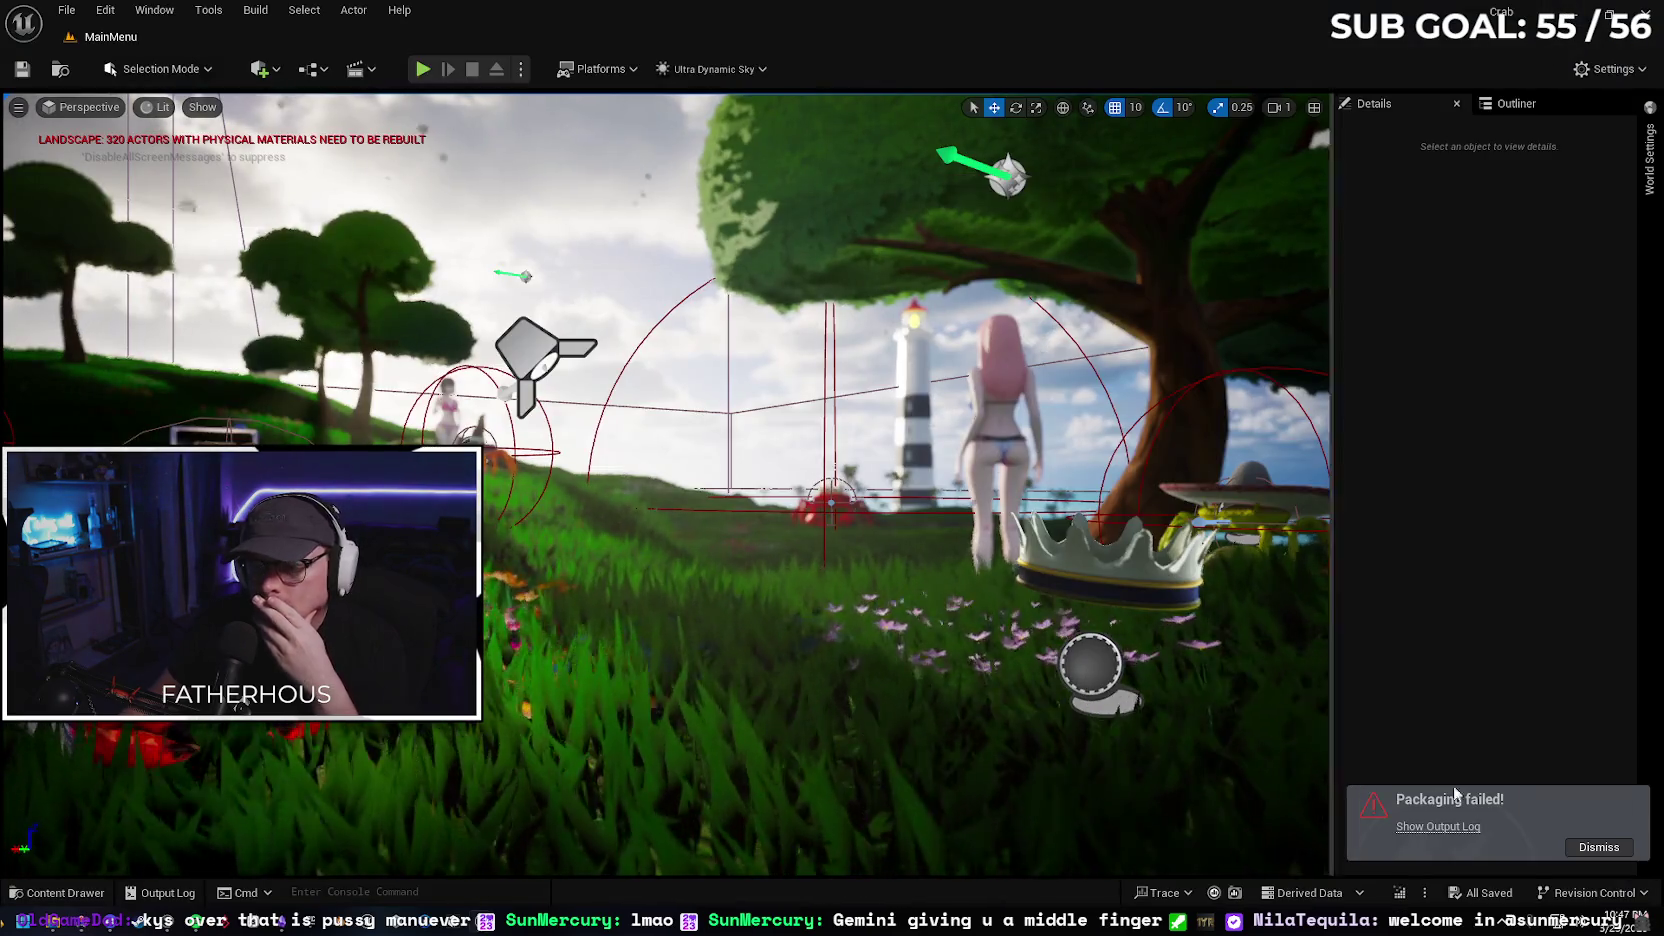
left_click(1596, 847)
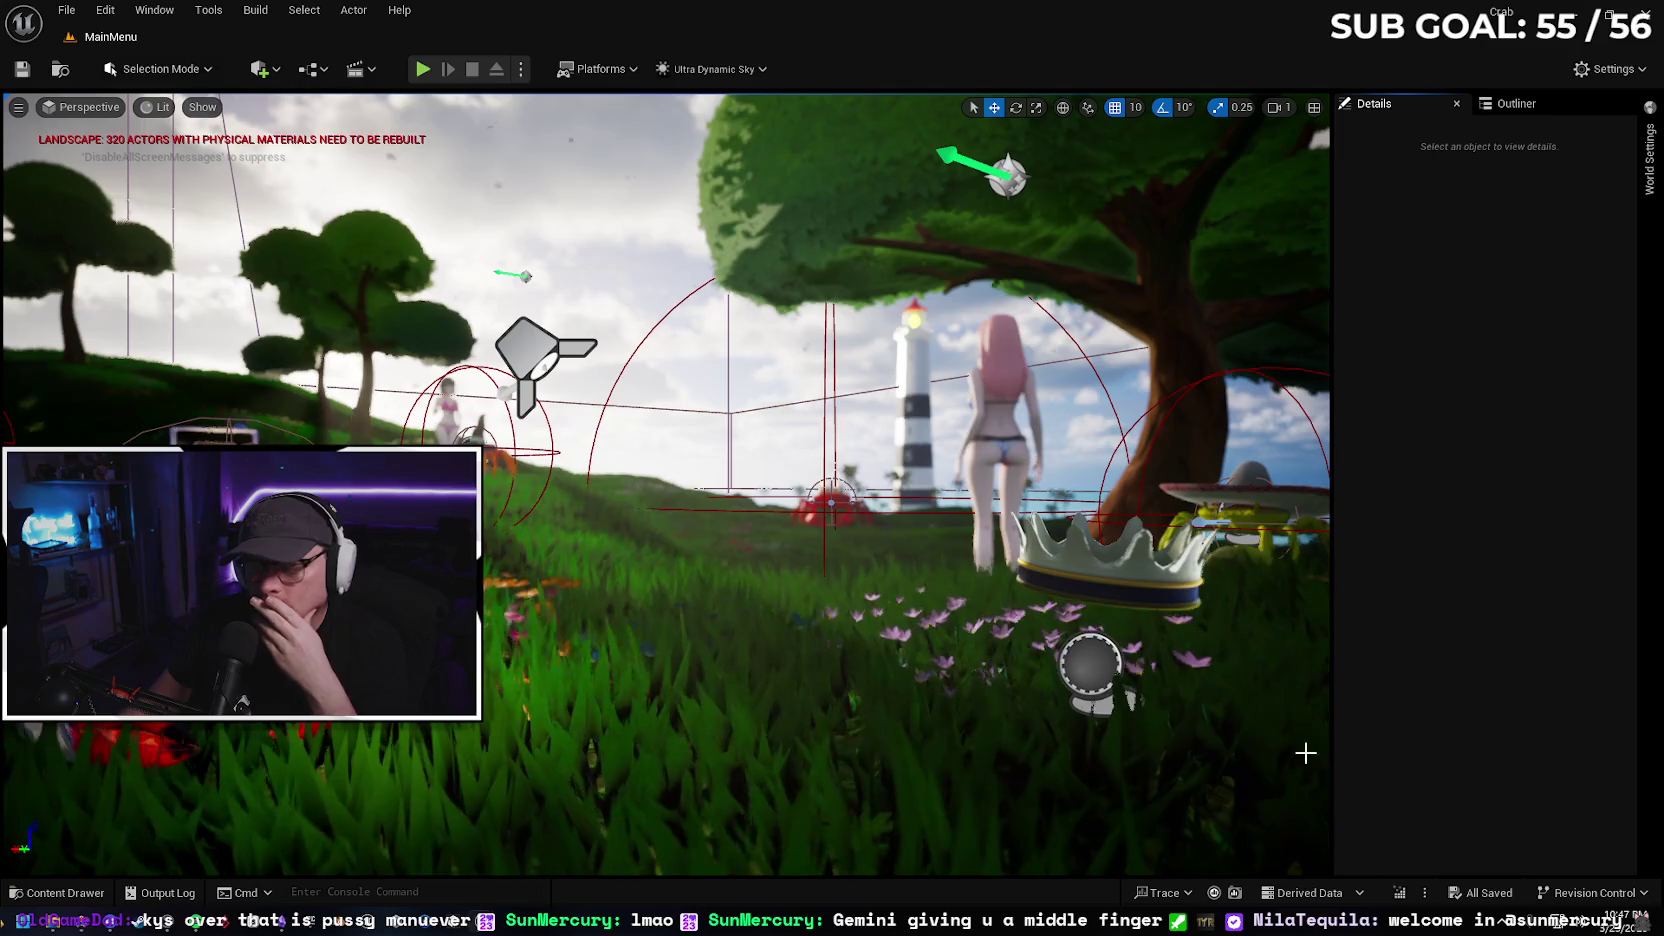
left_click(66, 10)
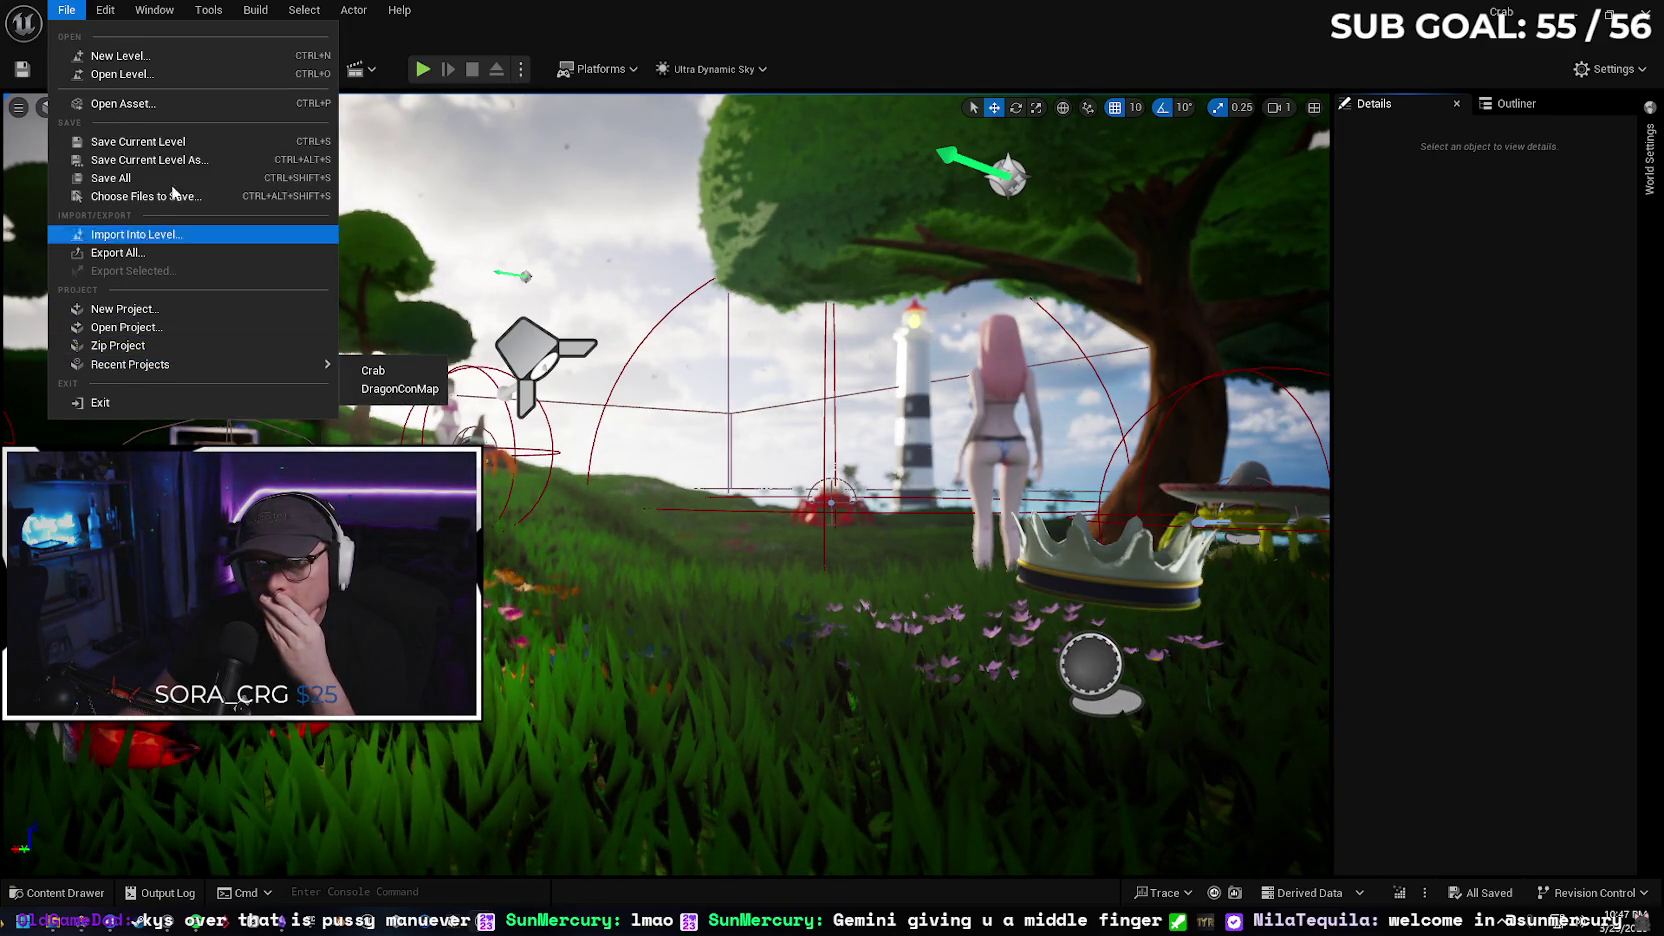
Search Project Settings for 'lumen' to review the global illumination and reflection methods
mouse_move(111, 10)
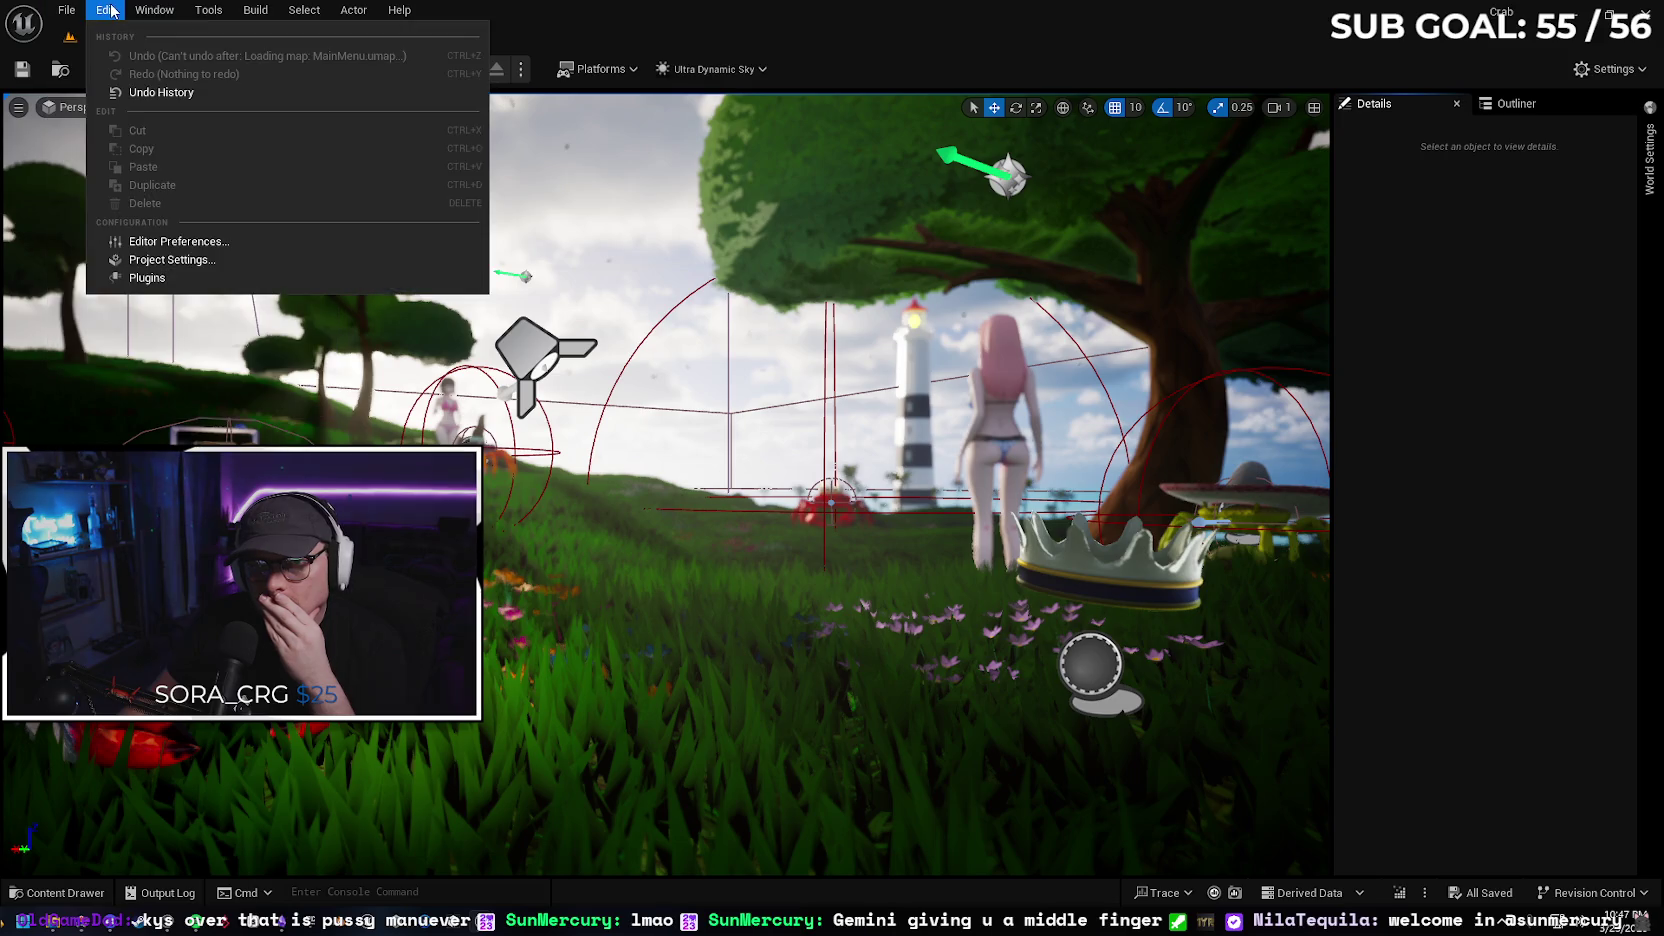
left_click(172, 259)
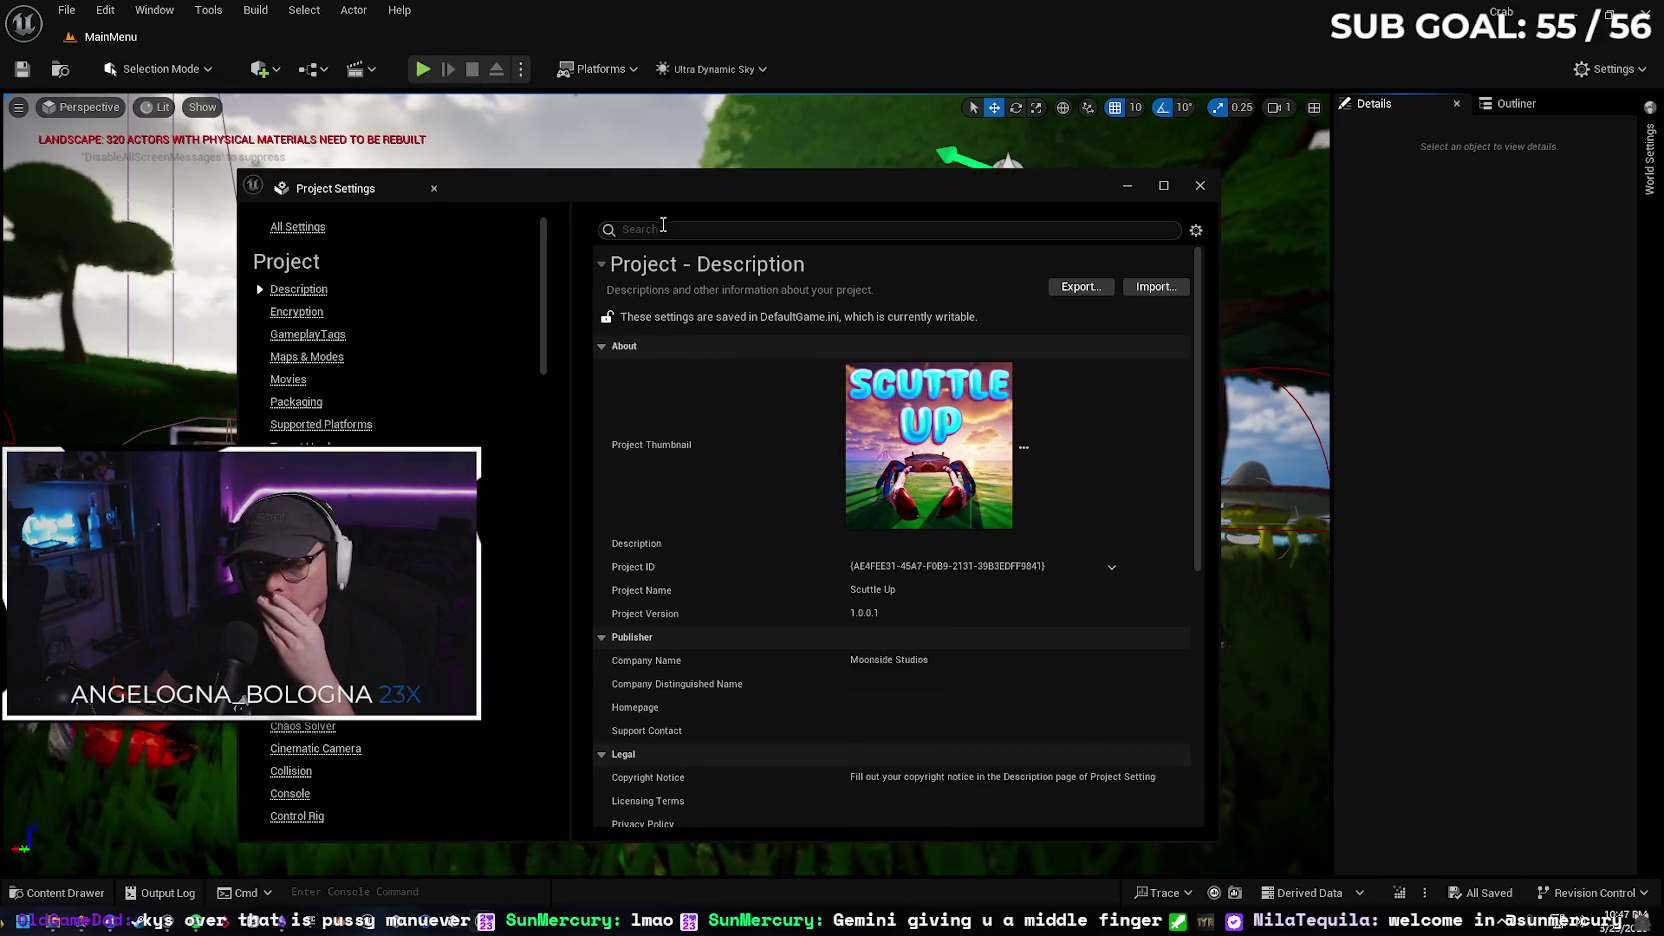
left_click(662, 230)
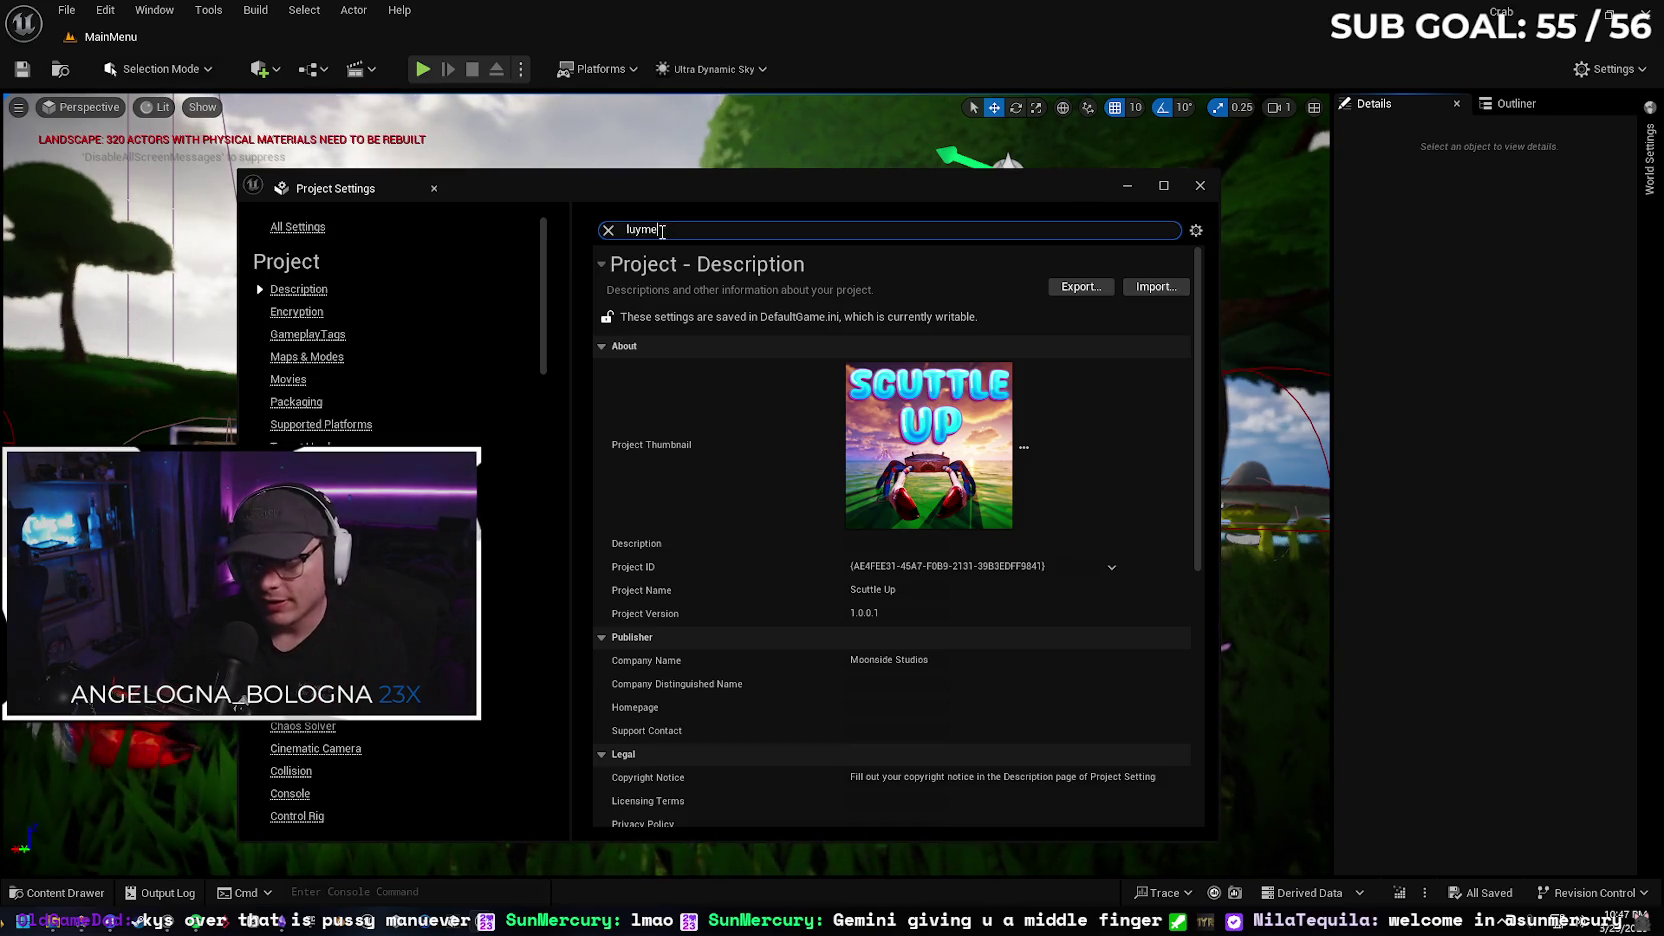
type("n")
key("BackSpace")
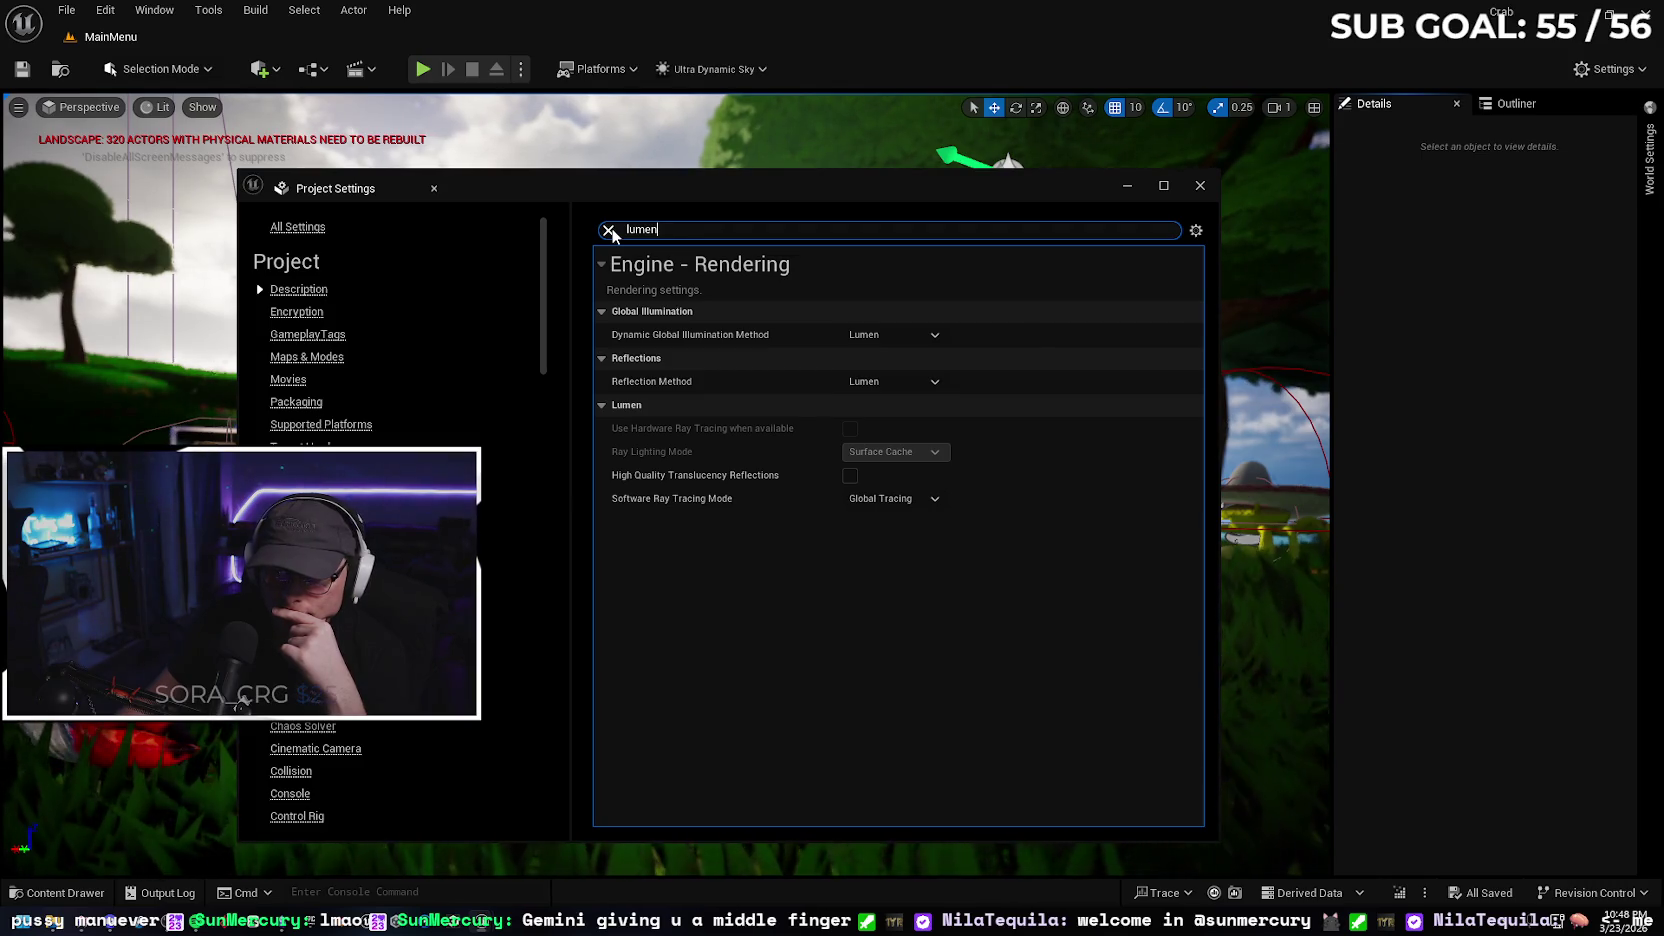
Close Project Settings and select the Ultra_Dynamic_Sky actor in the viewport
left_click(608, 230)
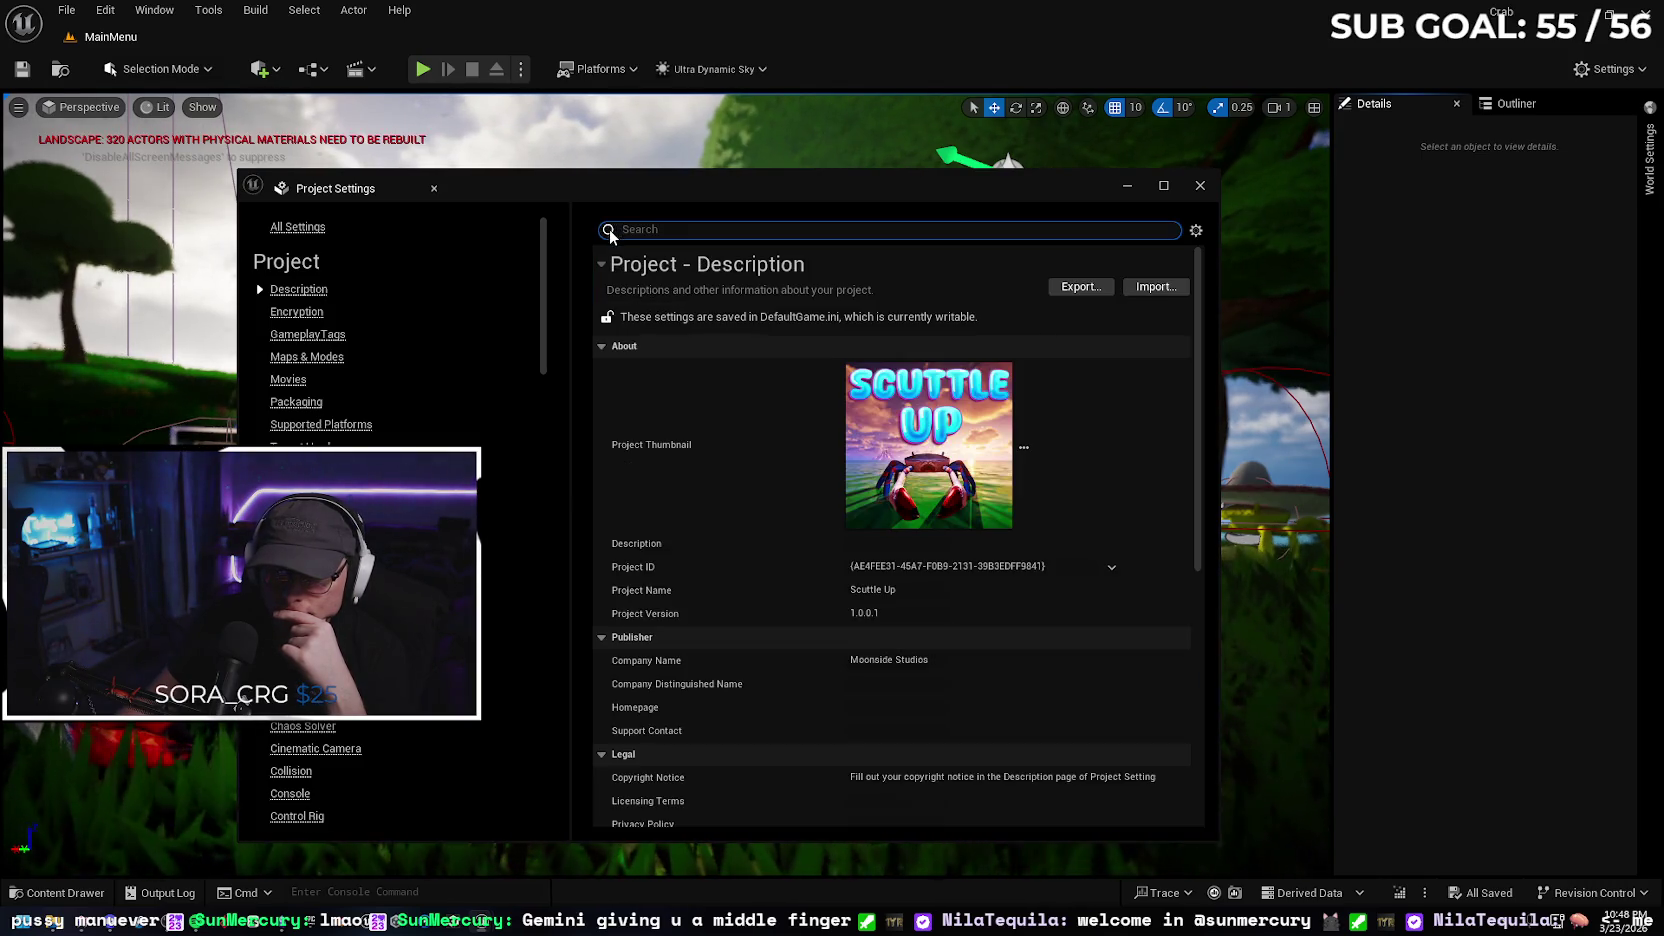
left_click(1200, 186)
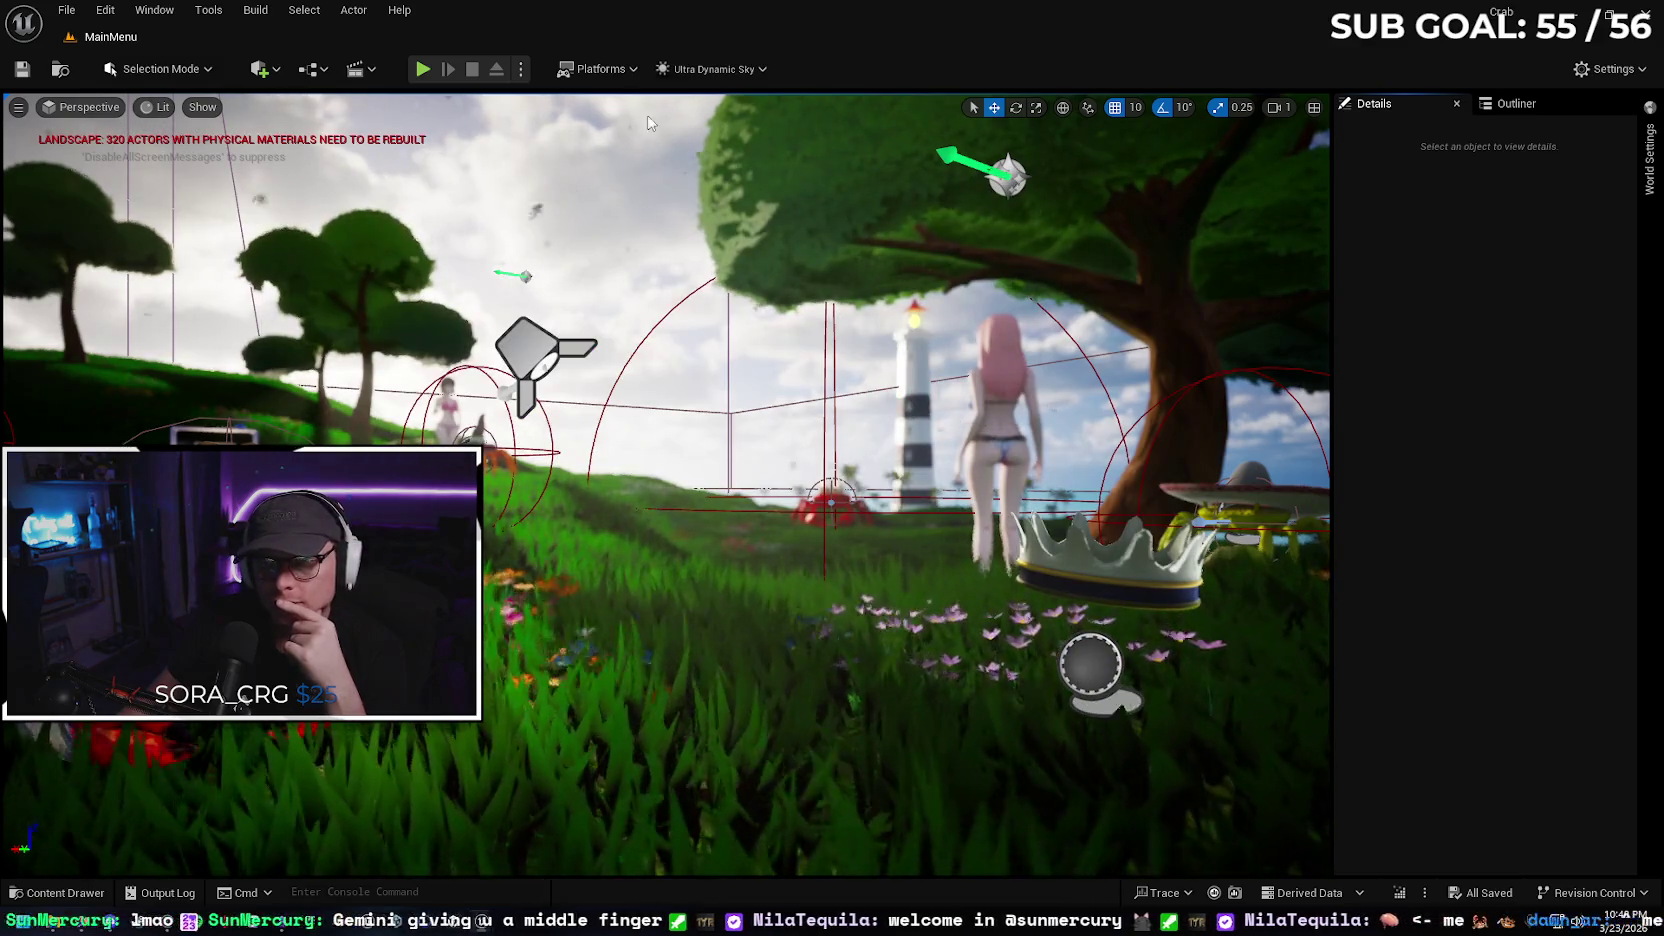
left_click(514, 149)
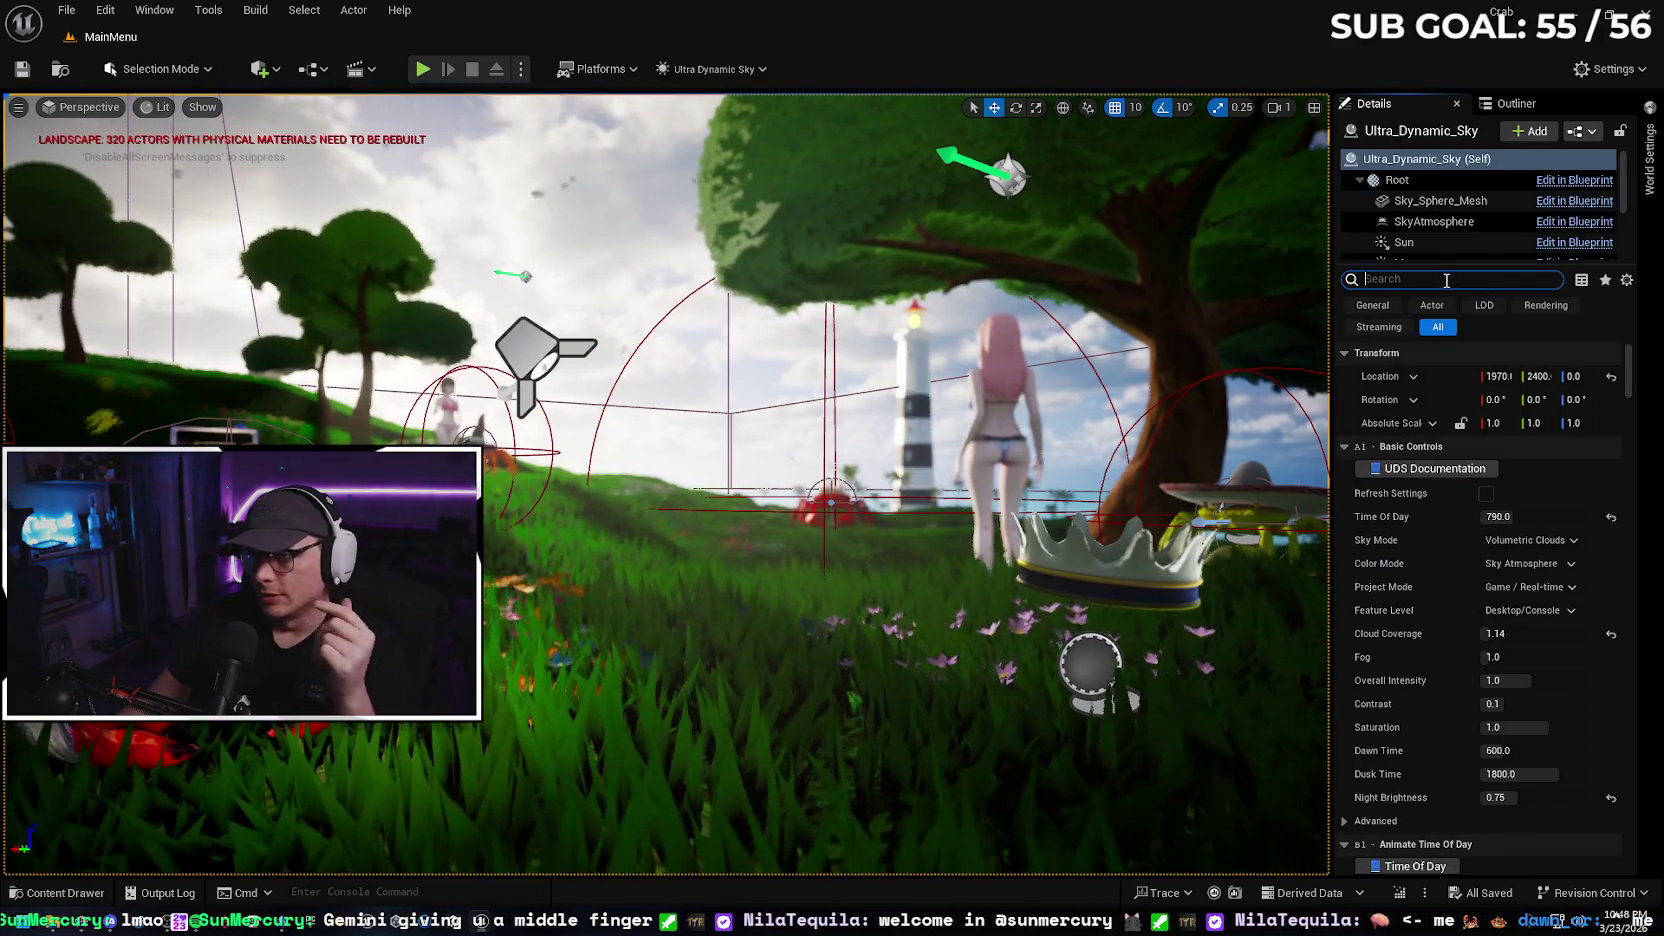
Filter the sky's Details by 'lu' and enable the Reflections Method override set to Lumen
left_click(1446, 281)
type("lumen")
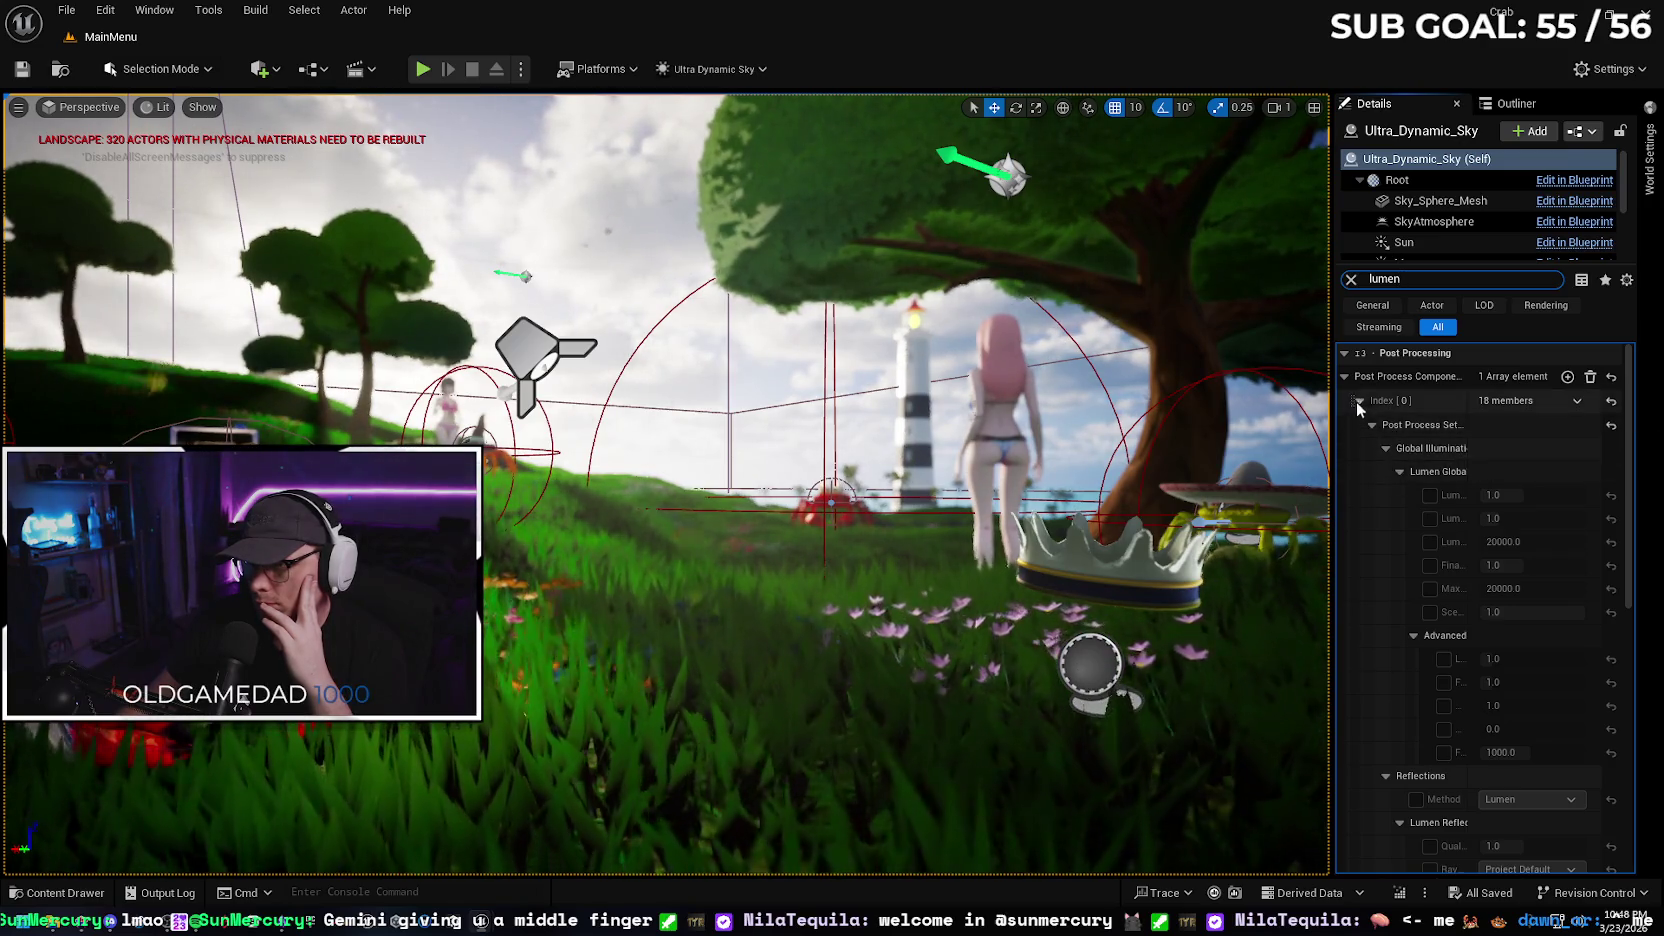
scroll(1431, 534, "down", 5)
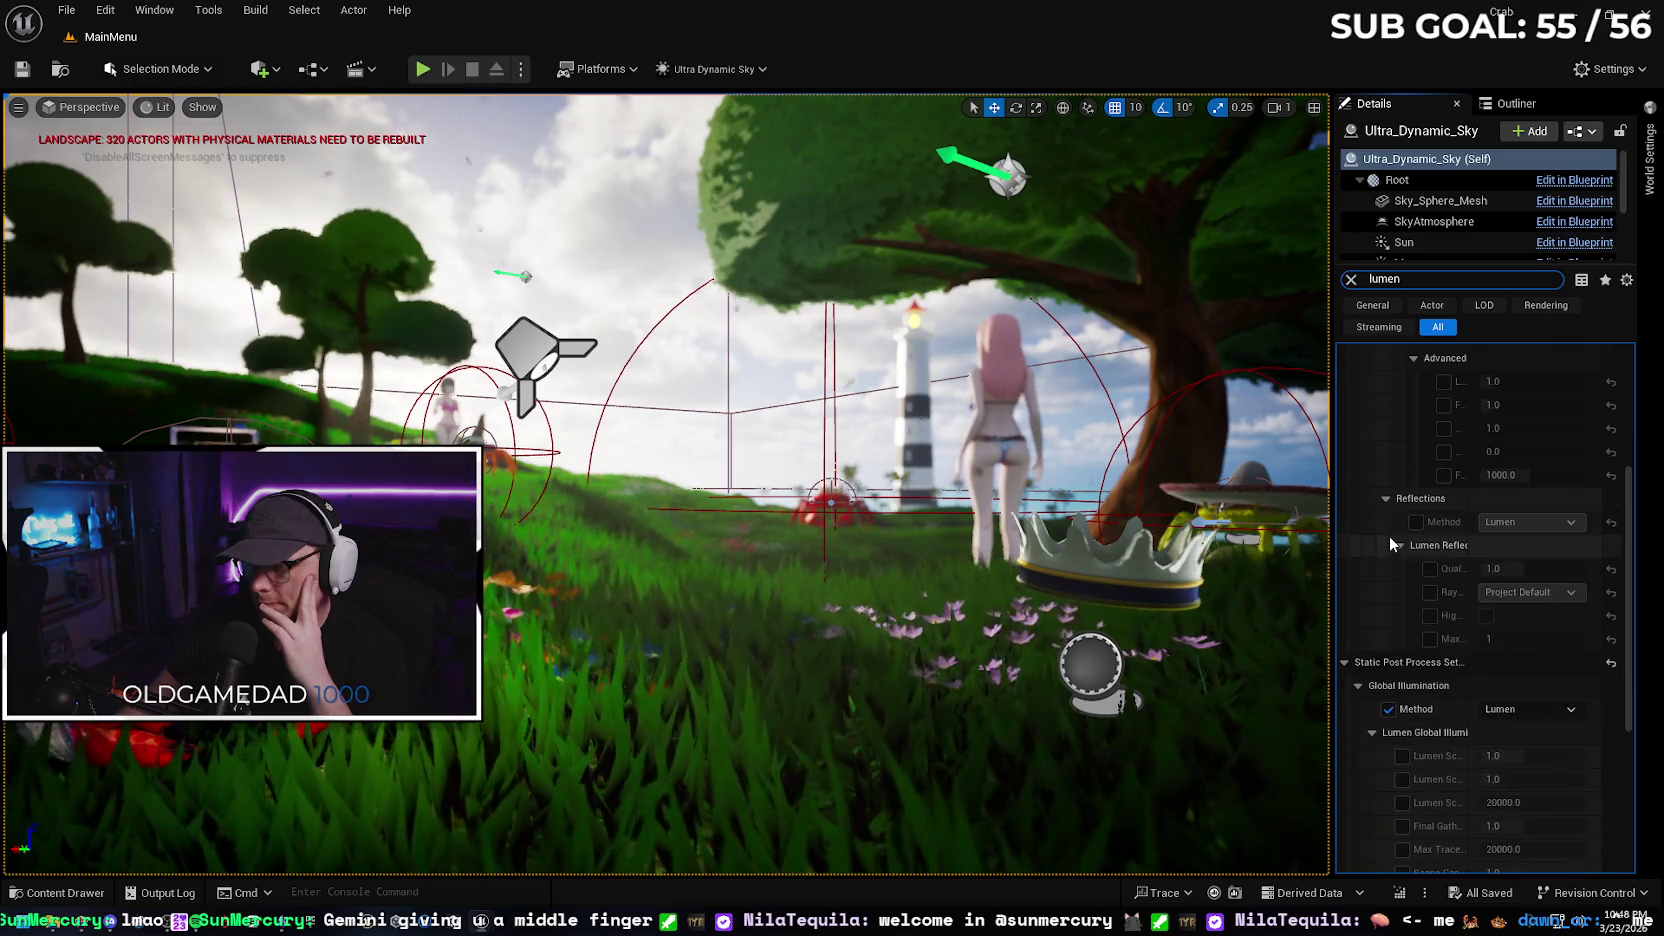
scroll(1600, 670, "down", 3)
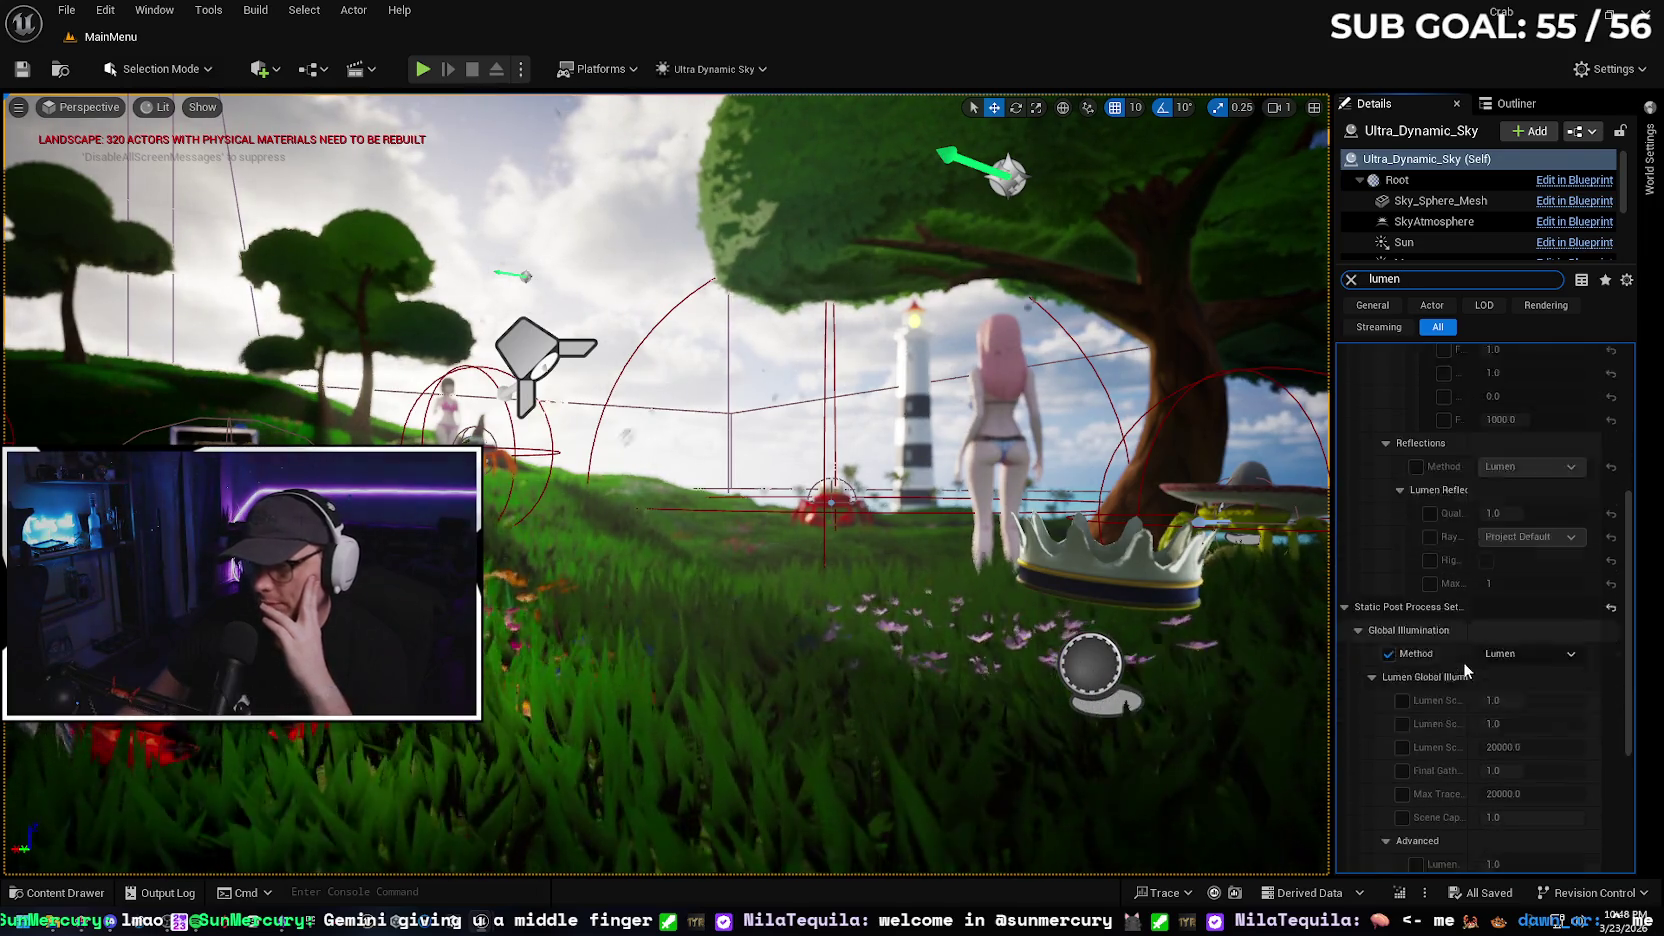
left_click_drag(1628, 661, 1630, 752)
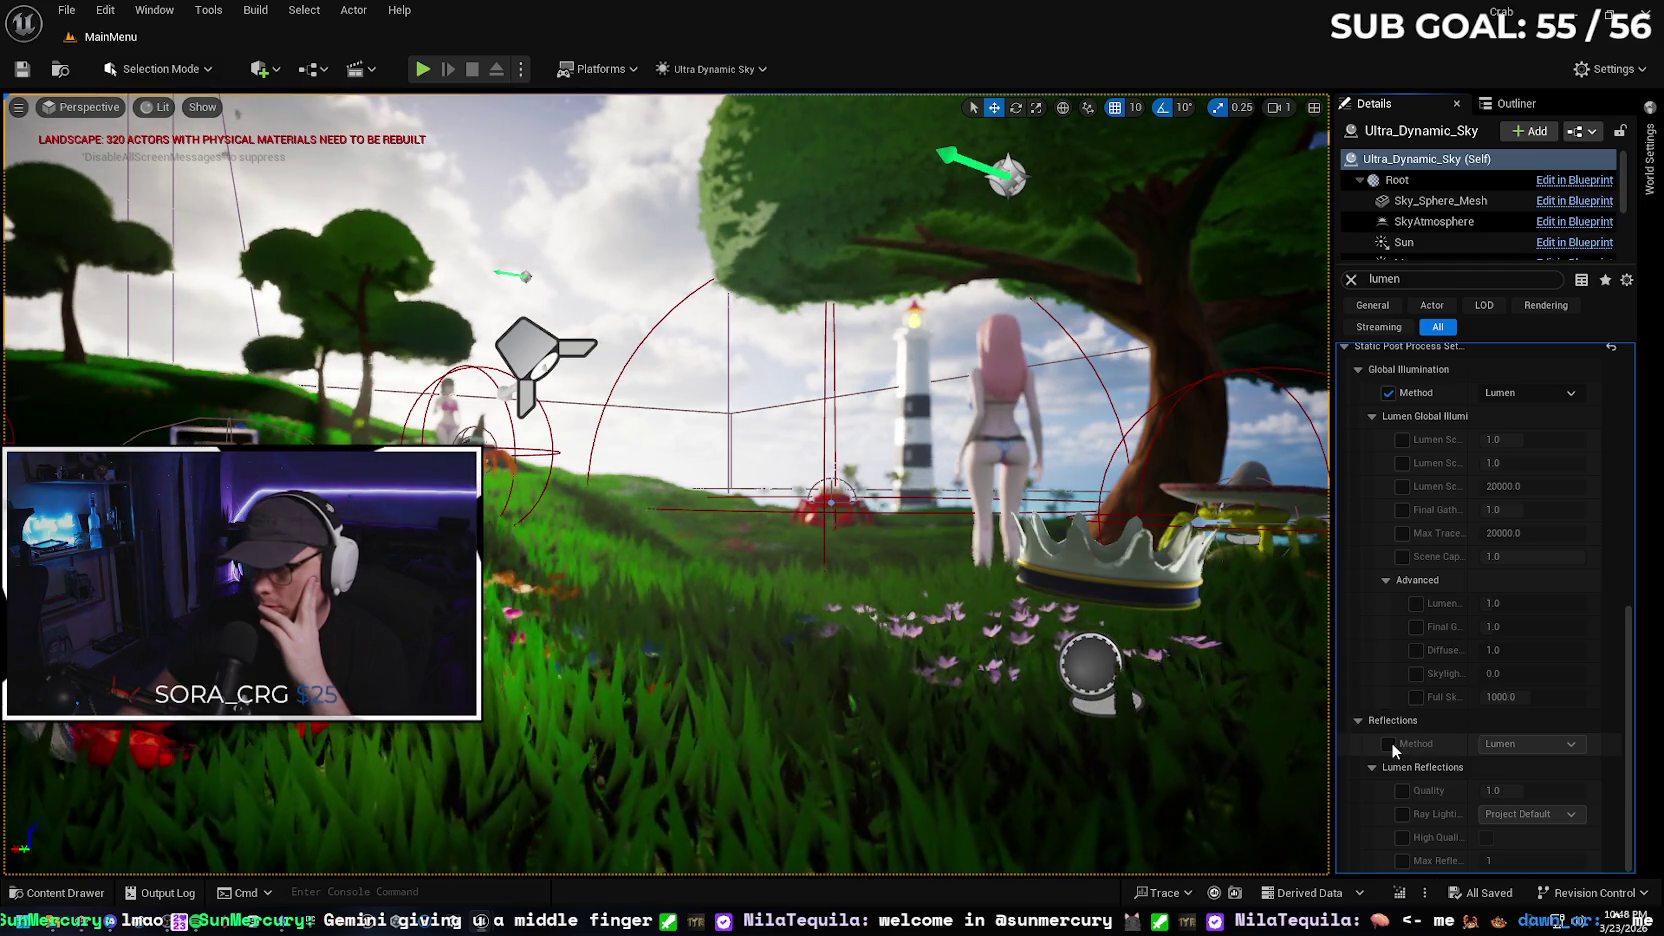
scroll(1633, 722, "up", 1)
left_click_drag(1633, 722, 1633, 750)
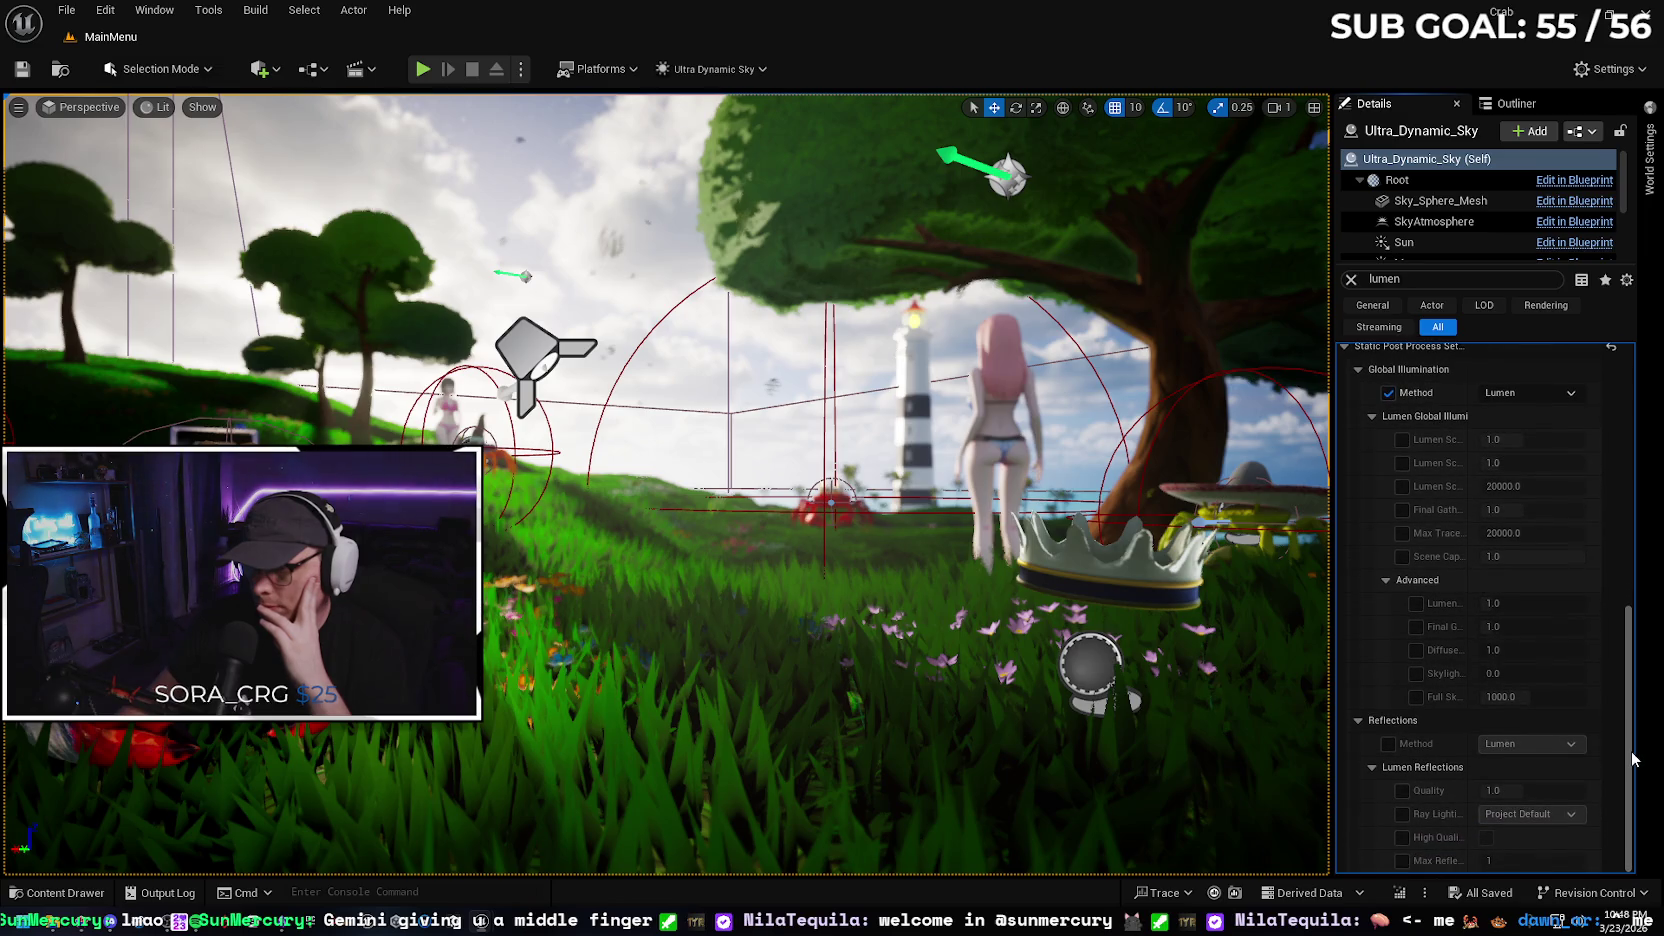
left_click(1388, 743)
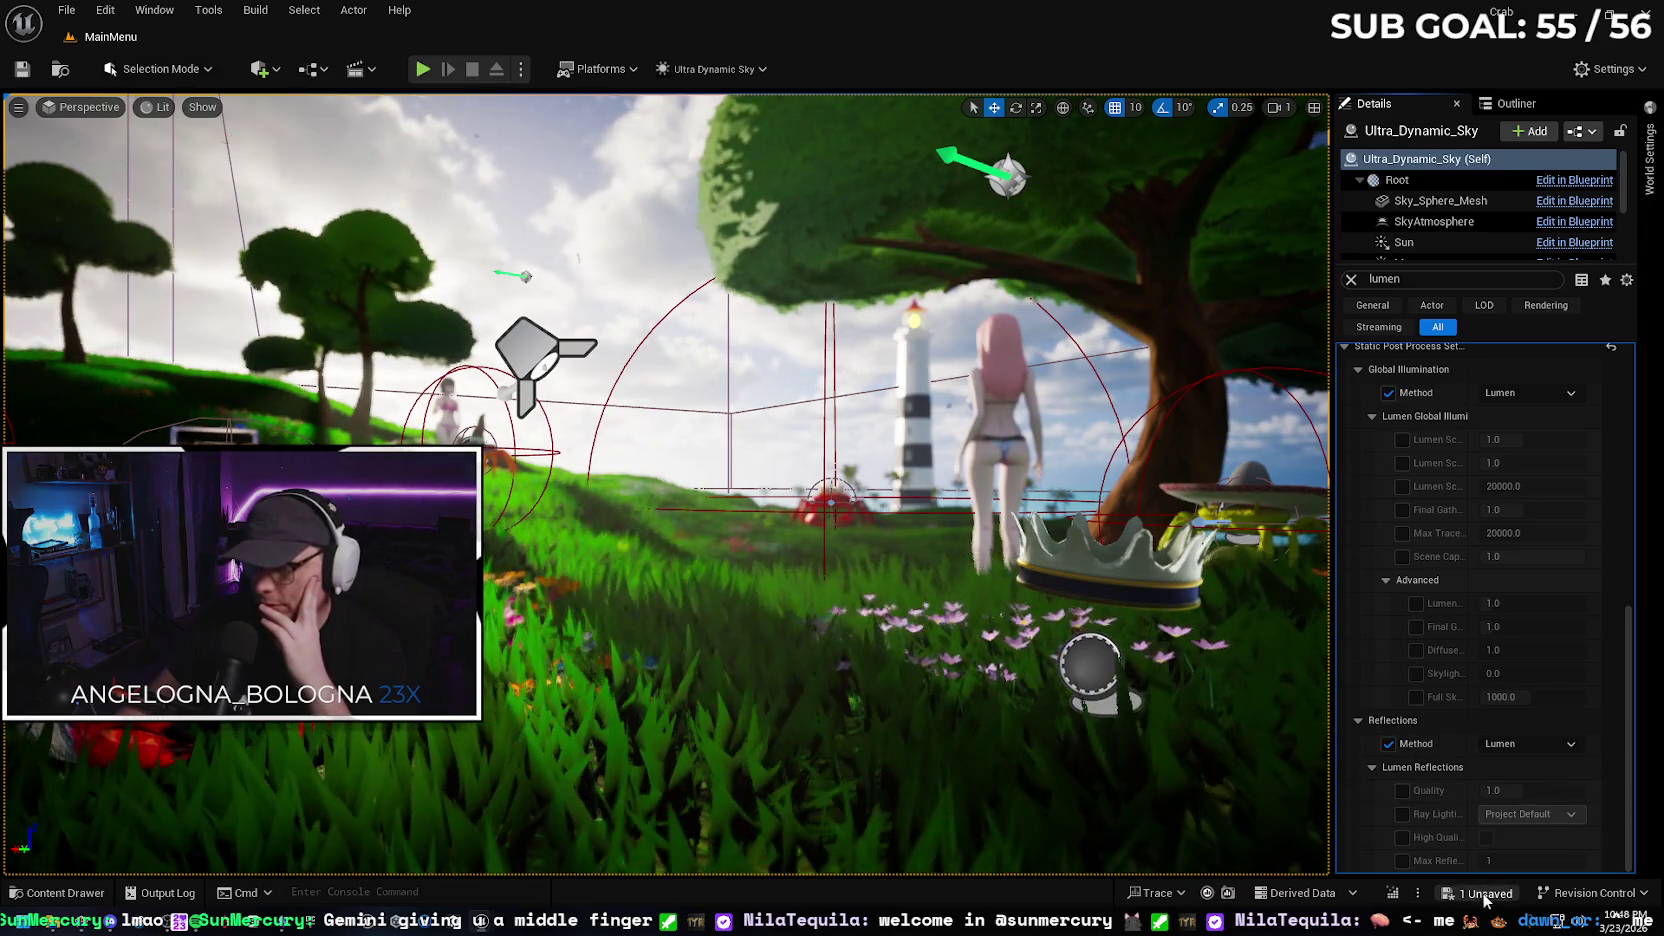
Save the modified Ultra_Dynamic_Sky from the unsaved-content list
left_click(1484, 894)
left_click(955, 660)
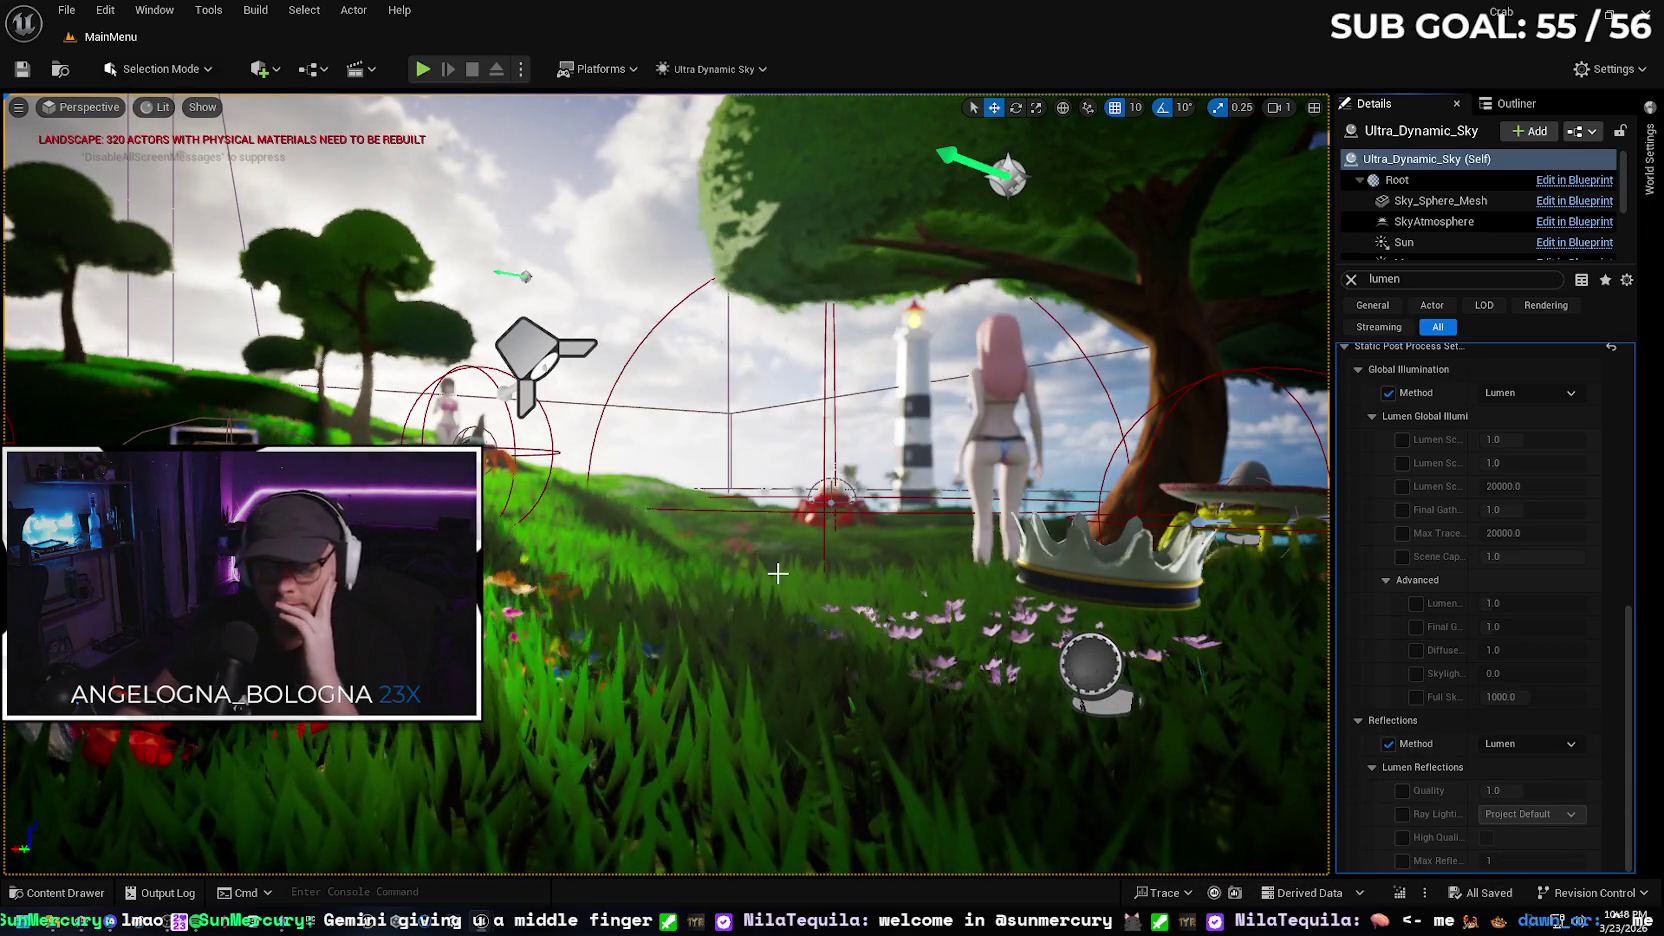
left_click(68, 10)
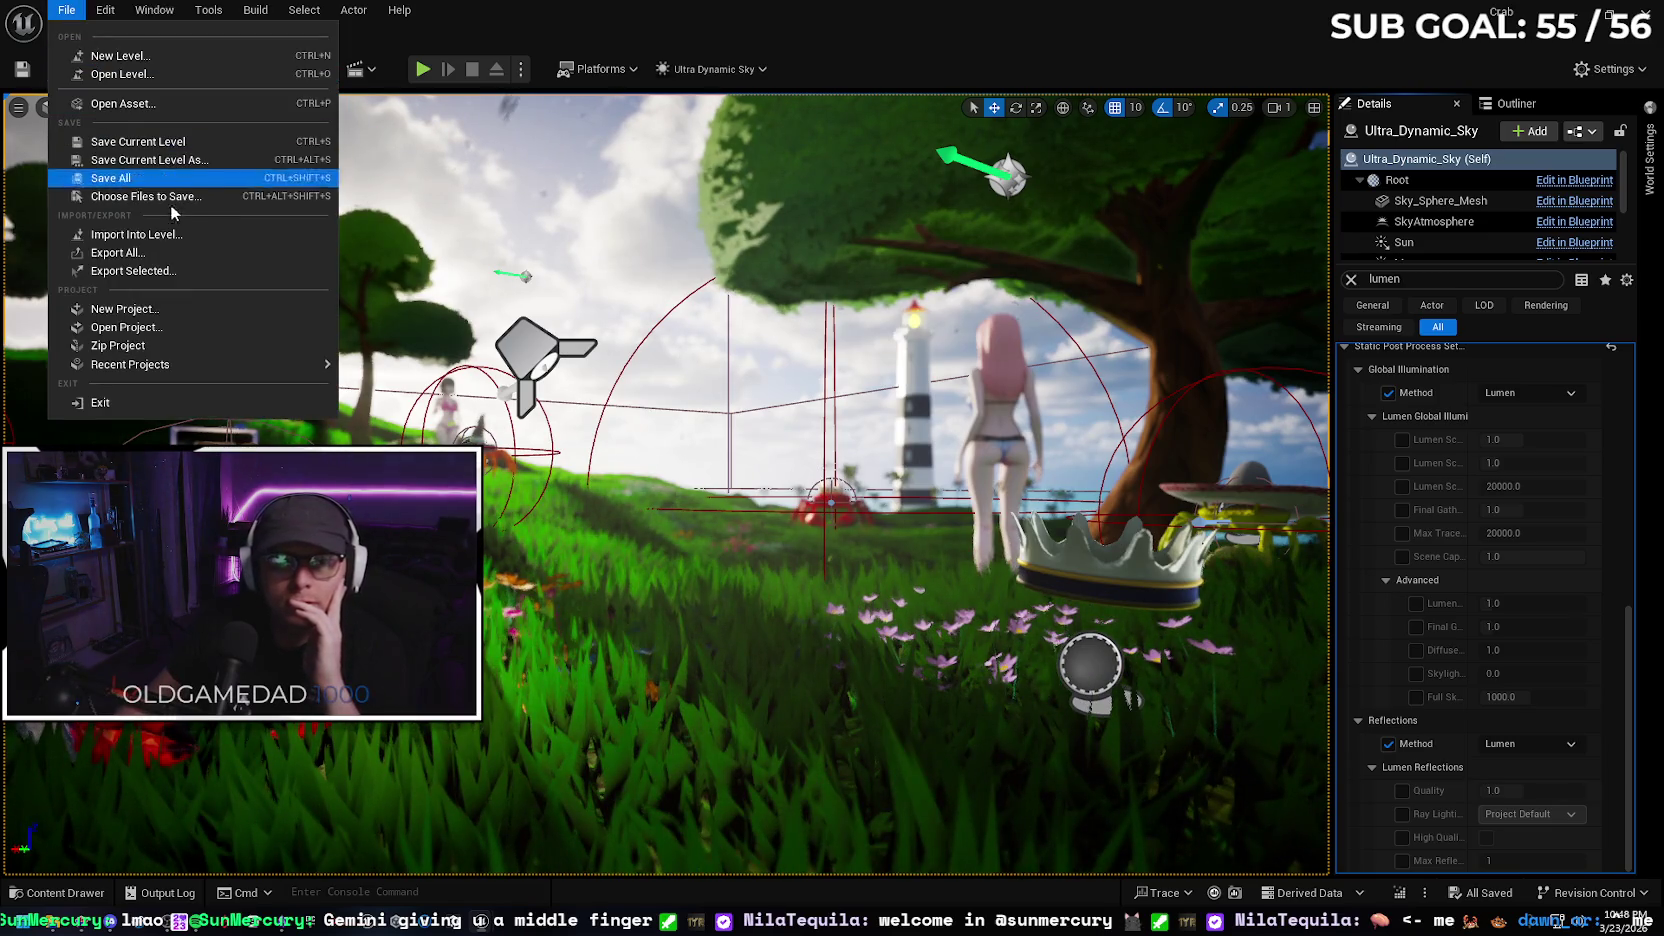
Open the ThirdPersonMap level from the ThirdPerson/Maps folder via File > Open Level
left_click(101, 9)
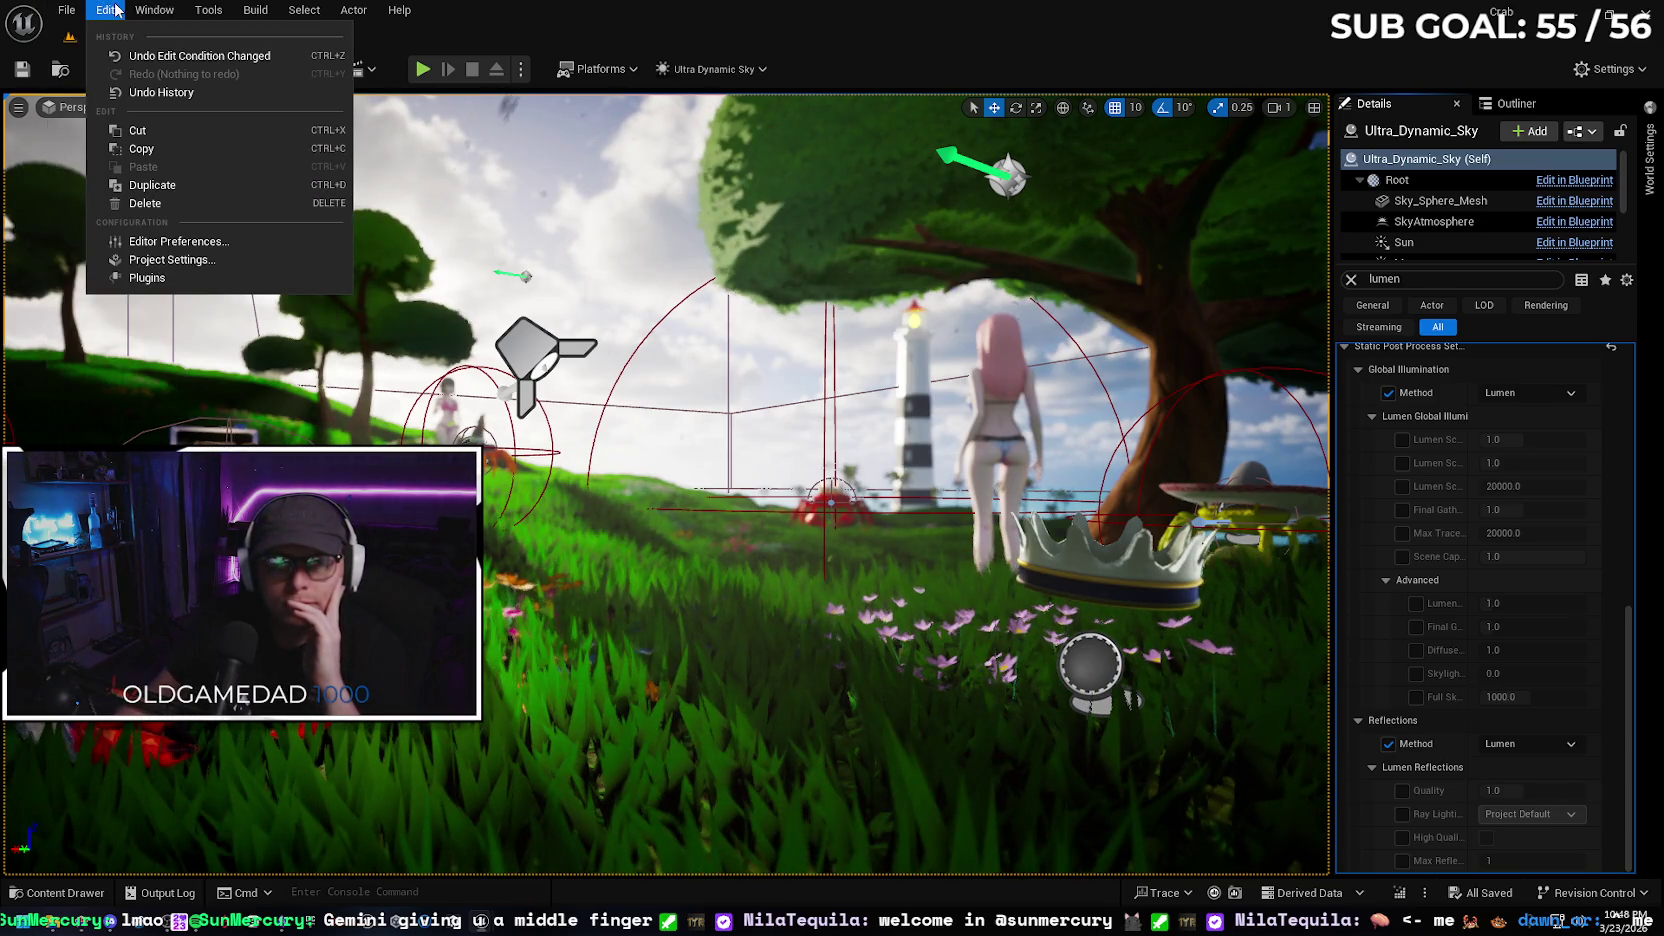
mouse_move(158, 8)
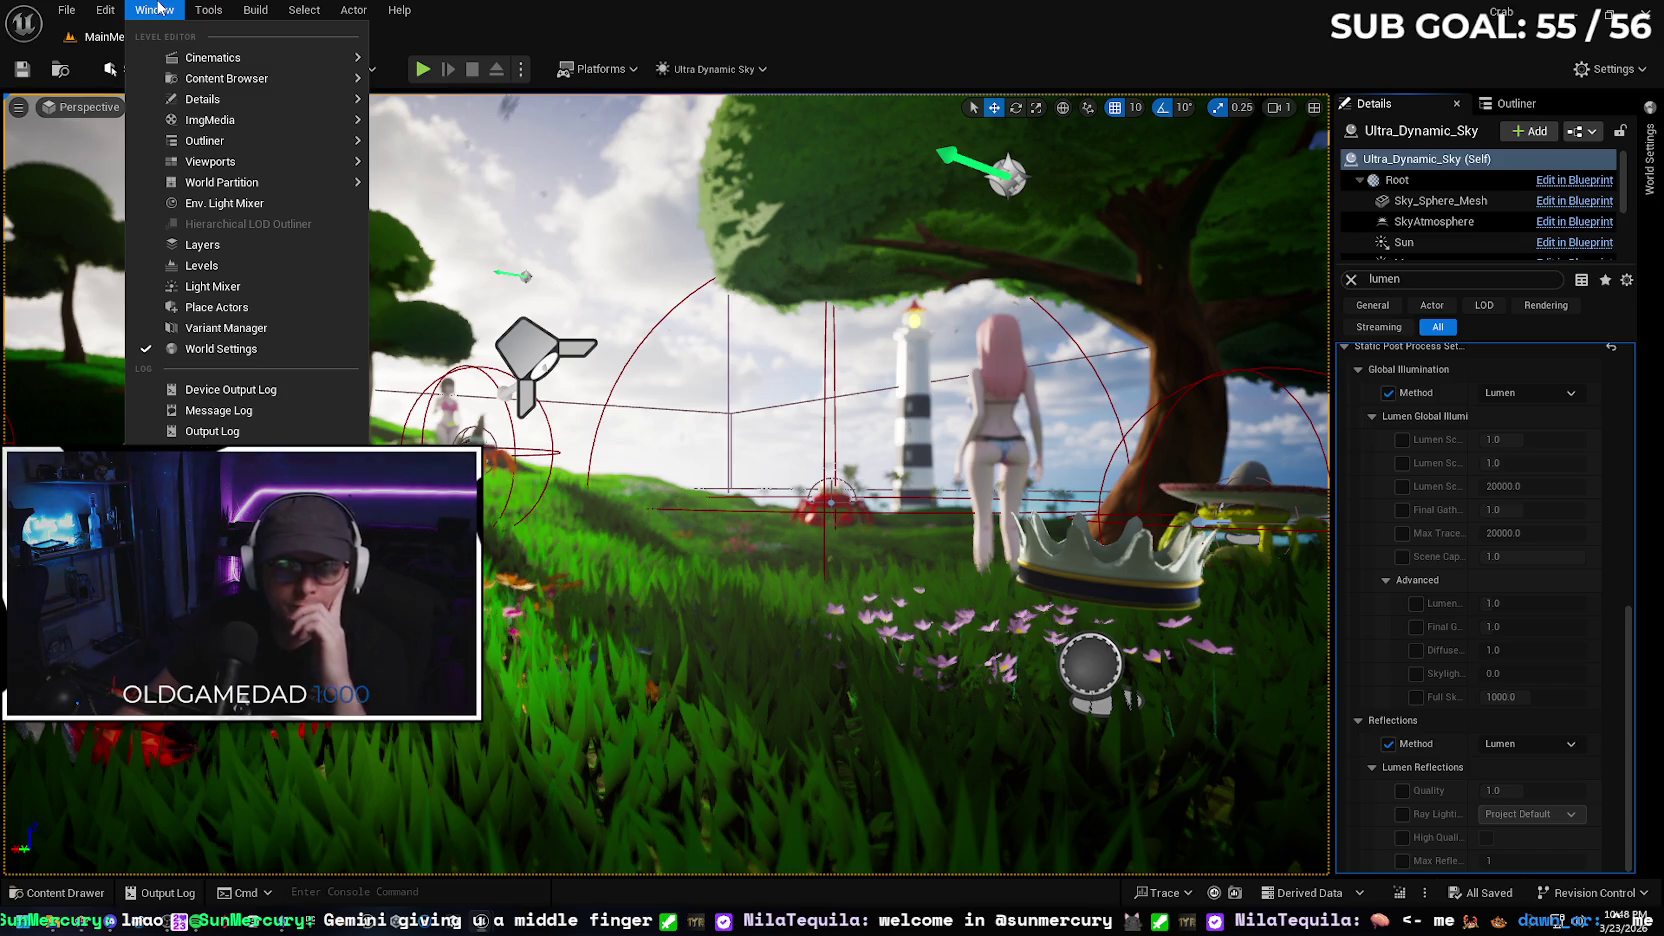
mouse_move(66, 10)
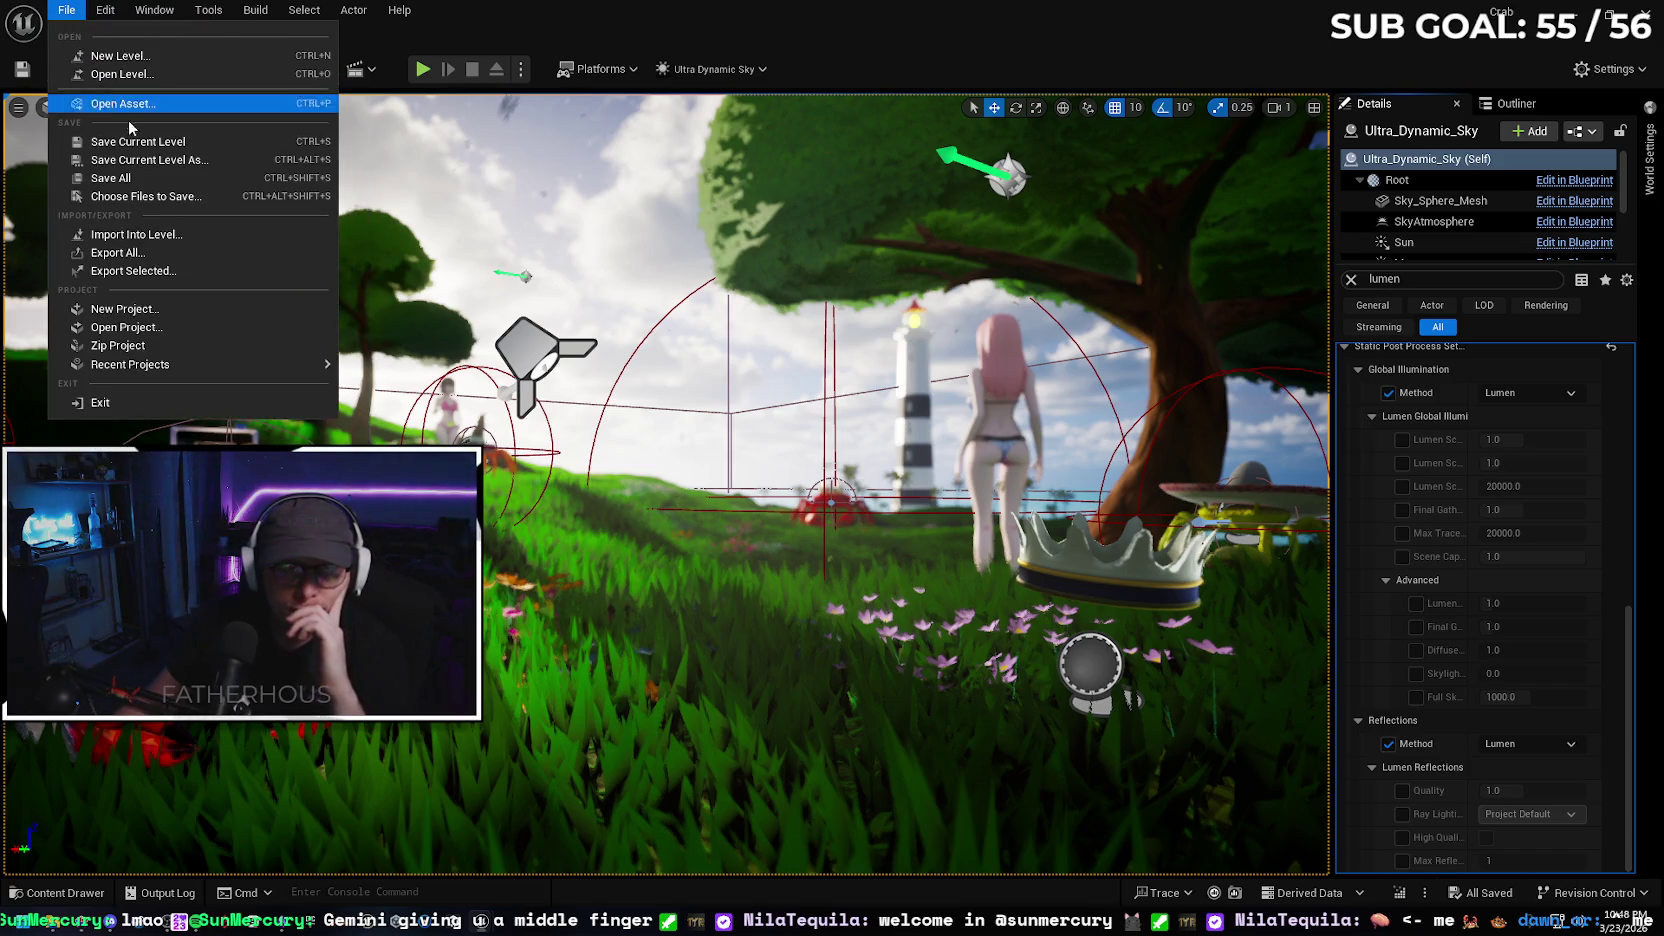
left_click(190, 77)
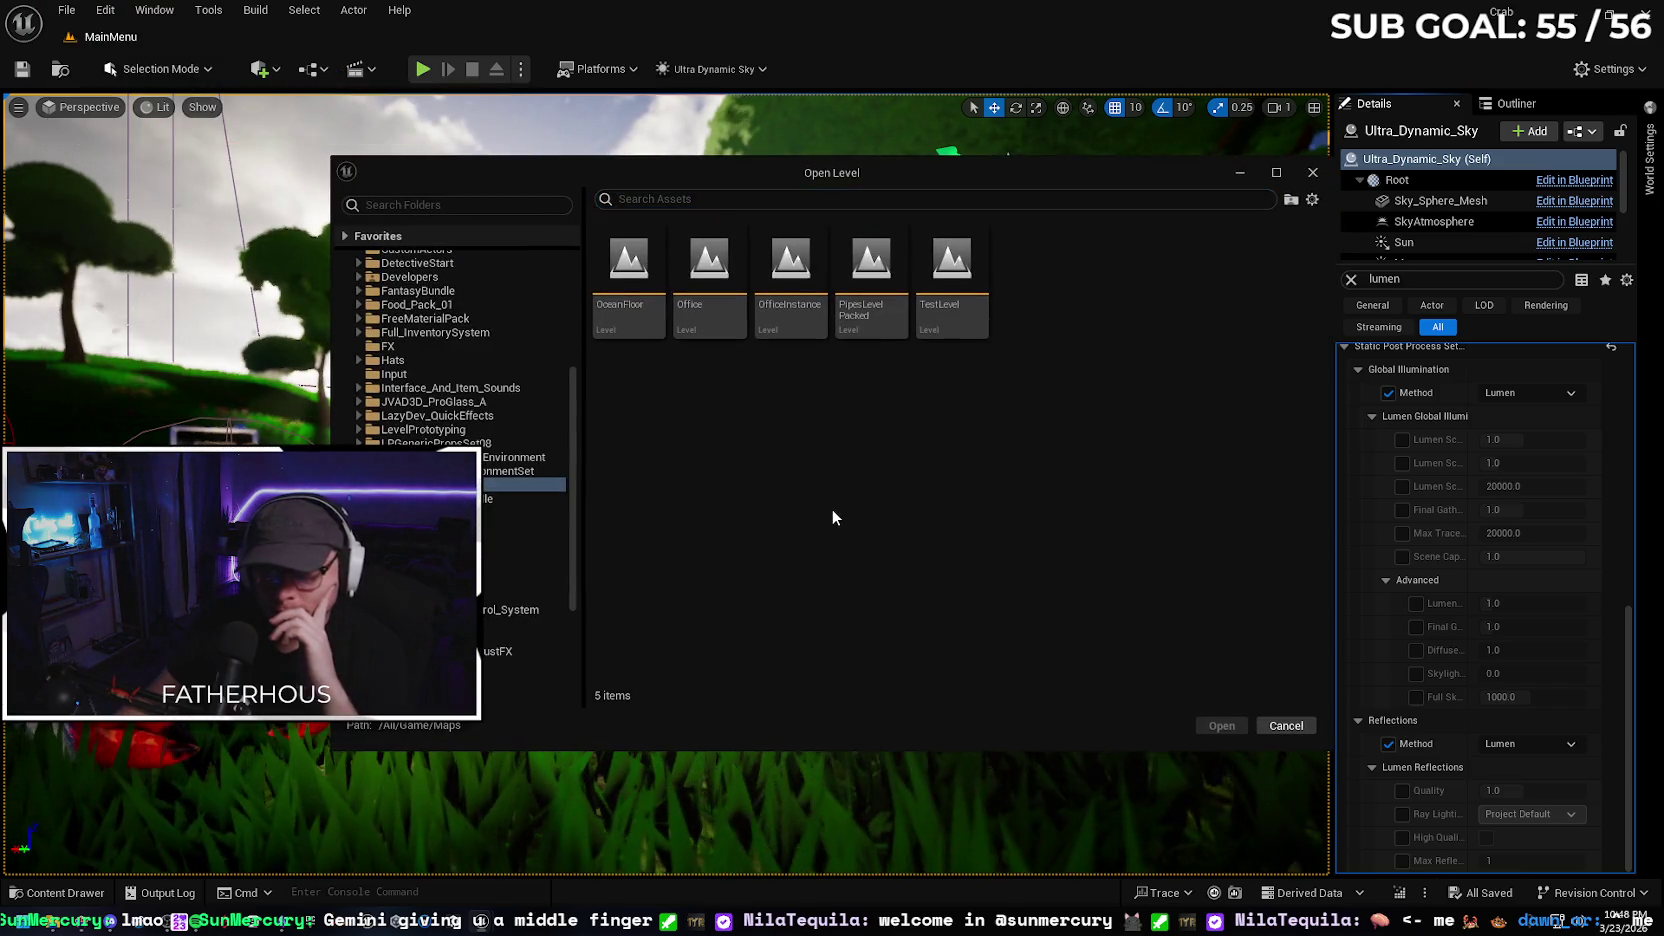
scroll(455, 350, "up", 5)
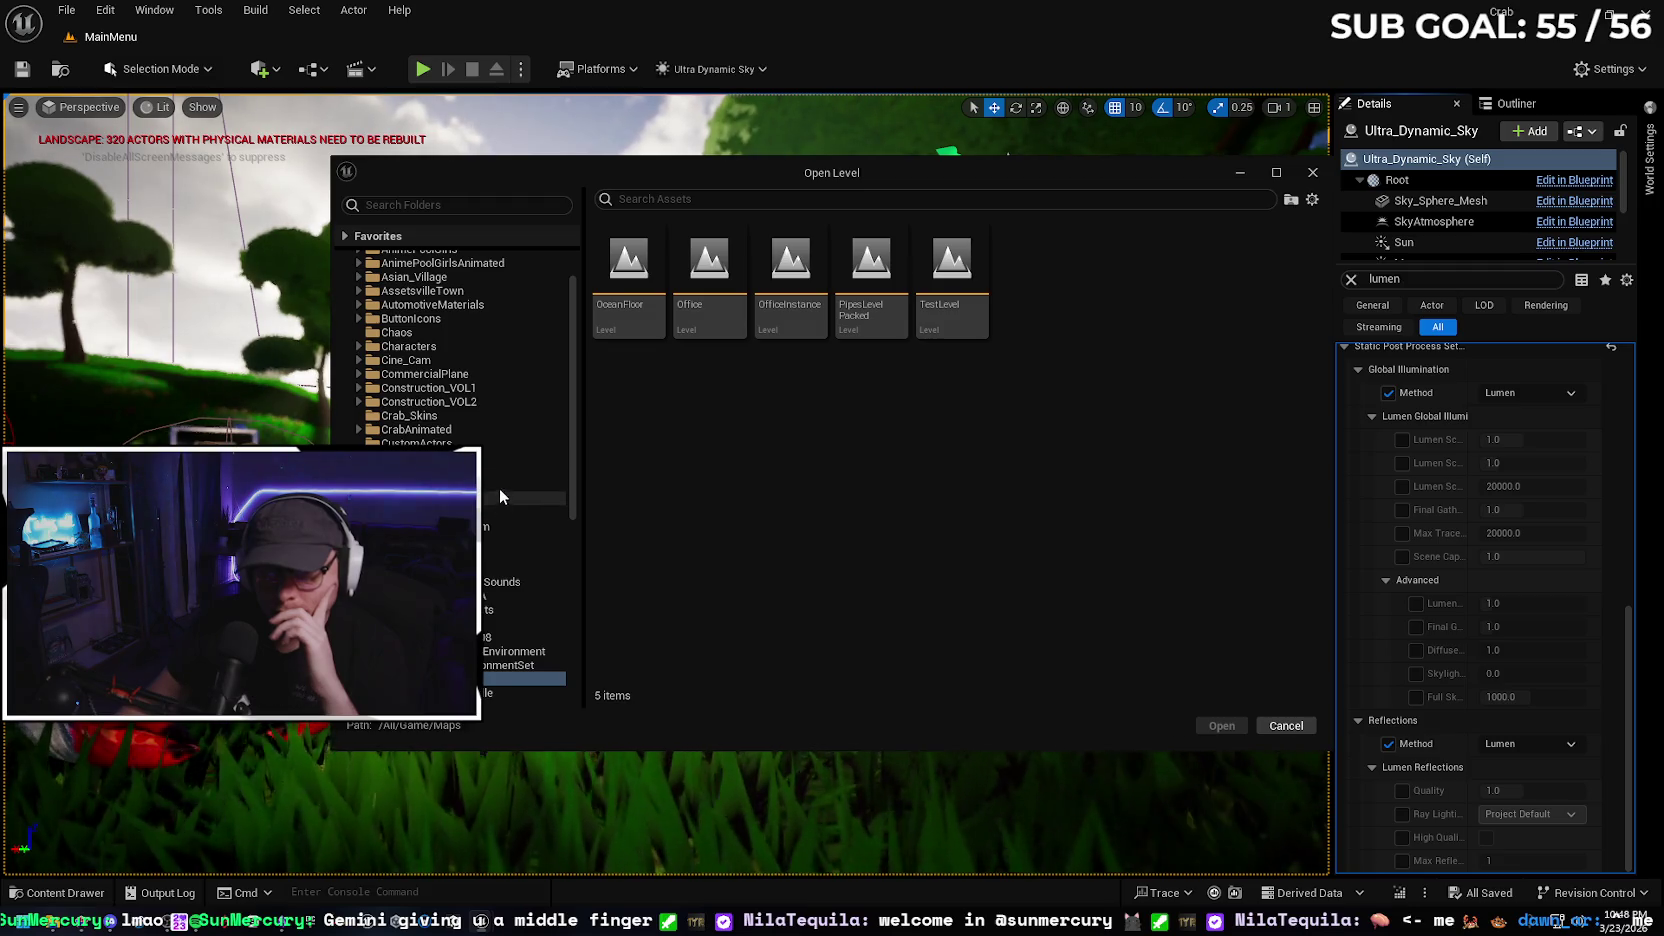
mouse_move(572, 406)
left_mouse_down()
mouse_move(572, 529)
mouse_move(578, 361)
mouse_move(554, 577)
left_mouse_up()
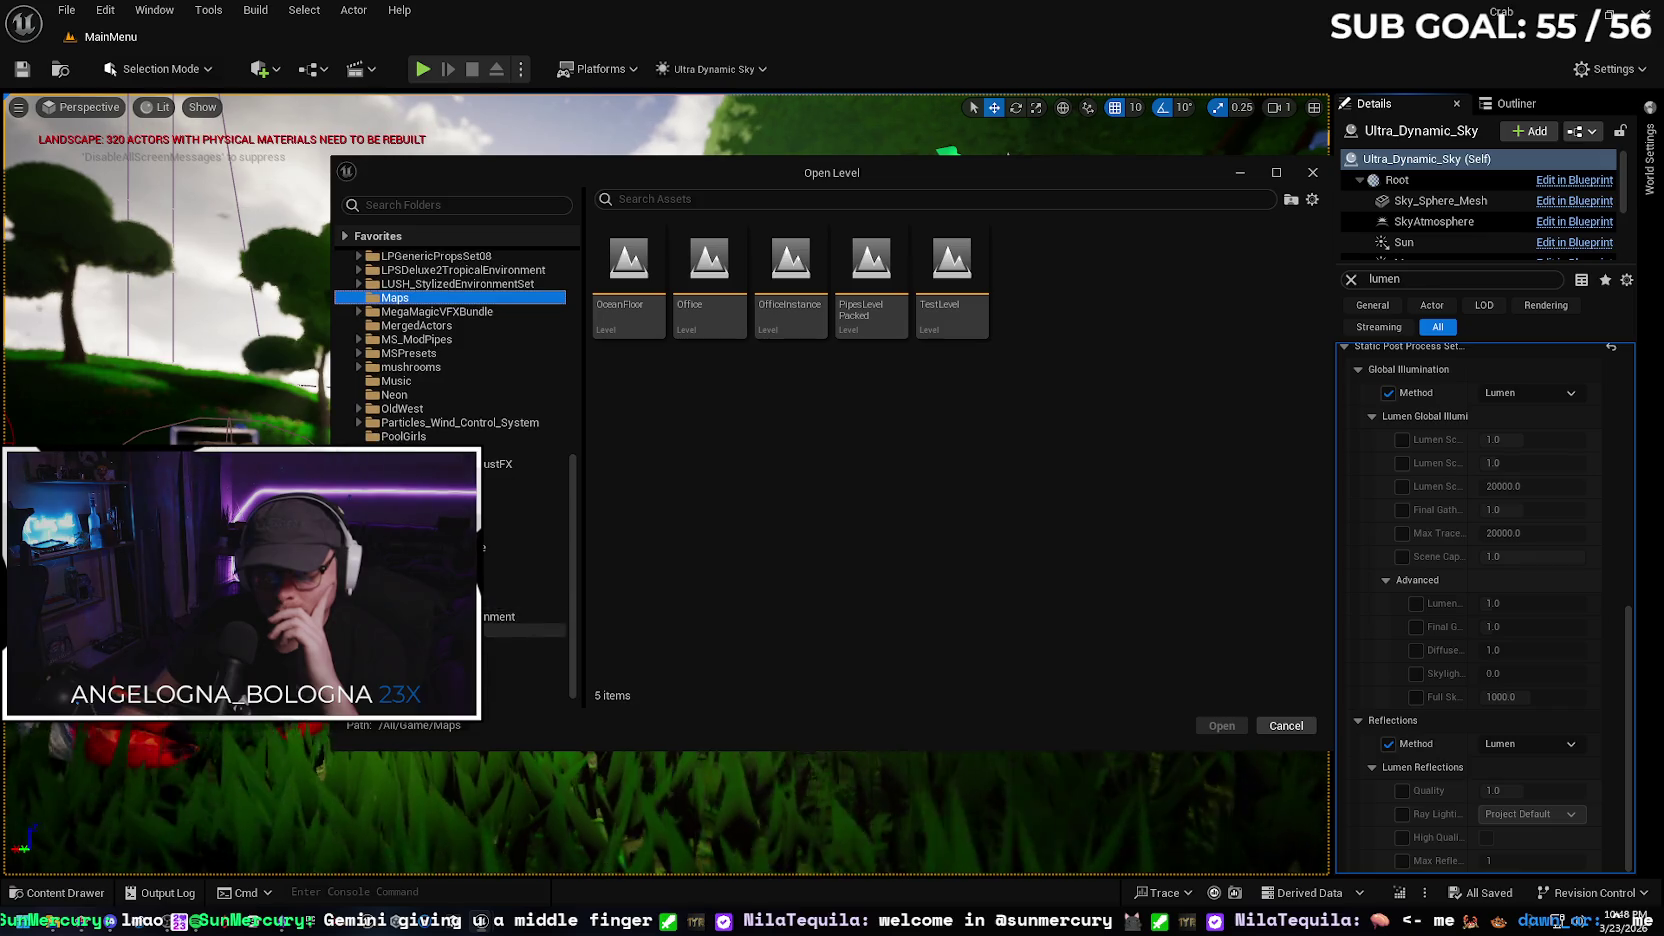
left_click(520, 616)
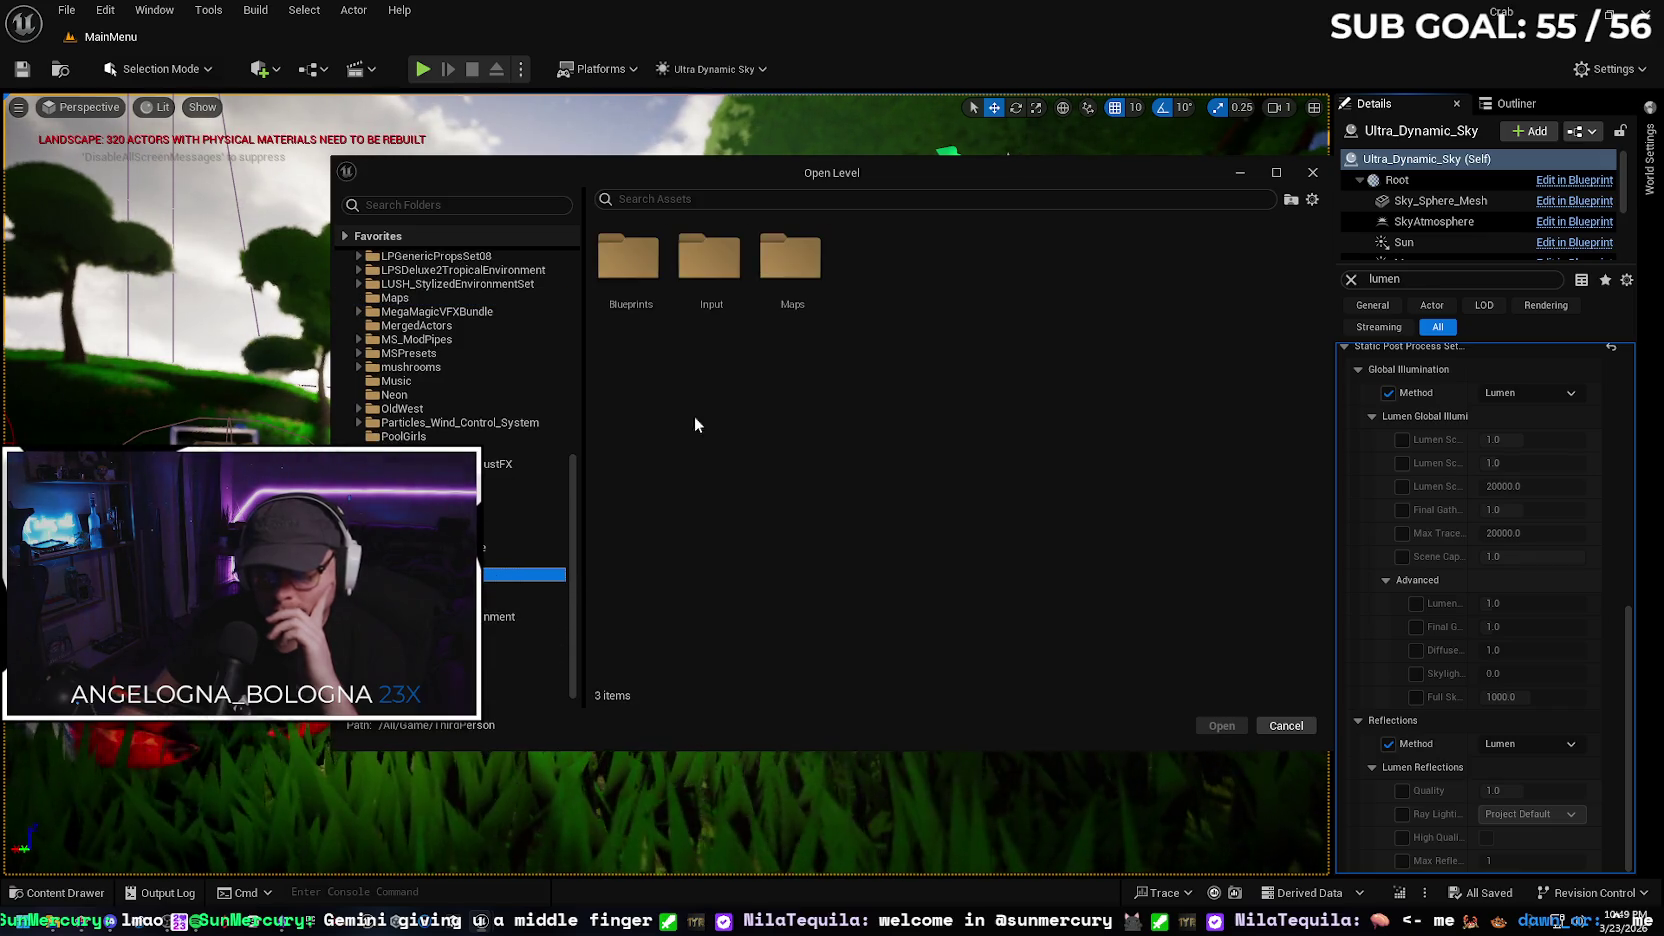
left_click(790, 268)
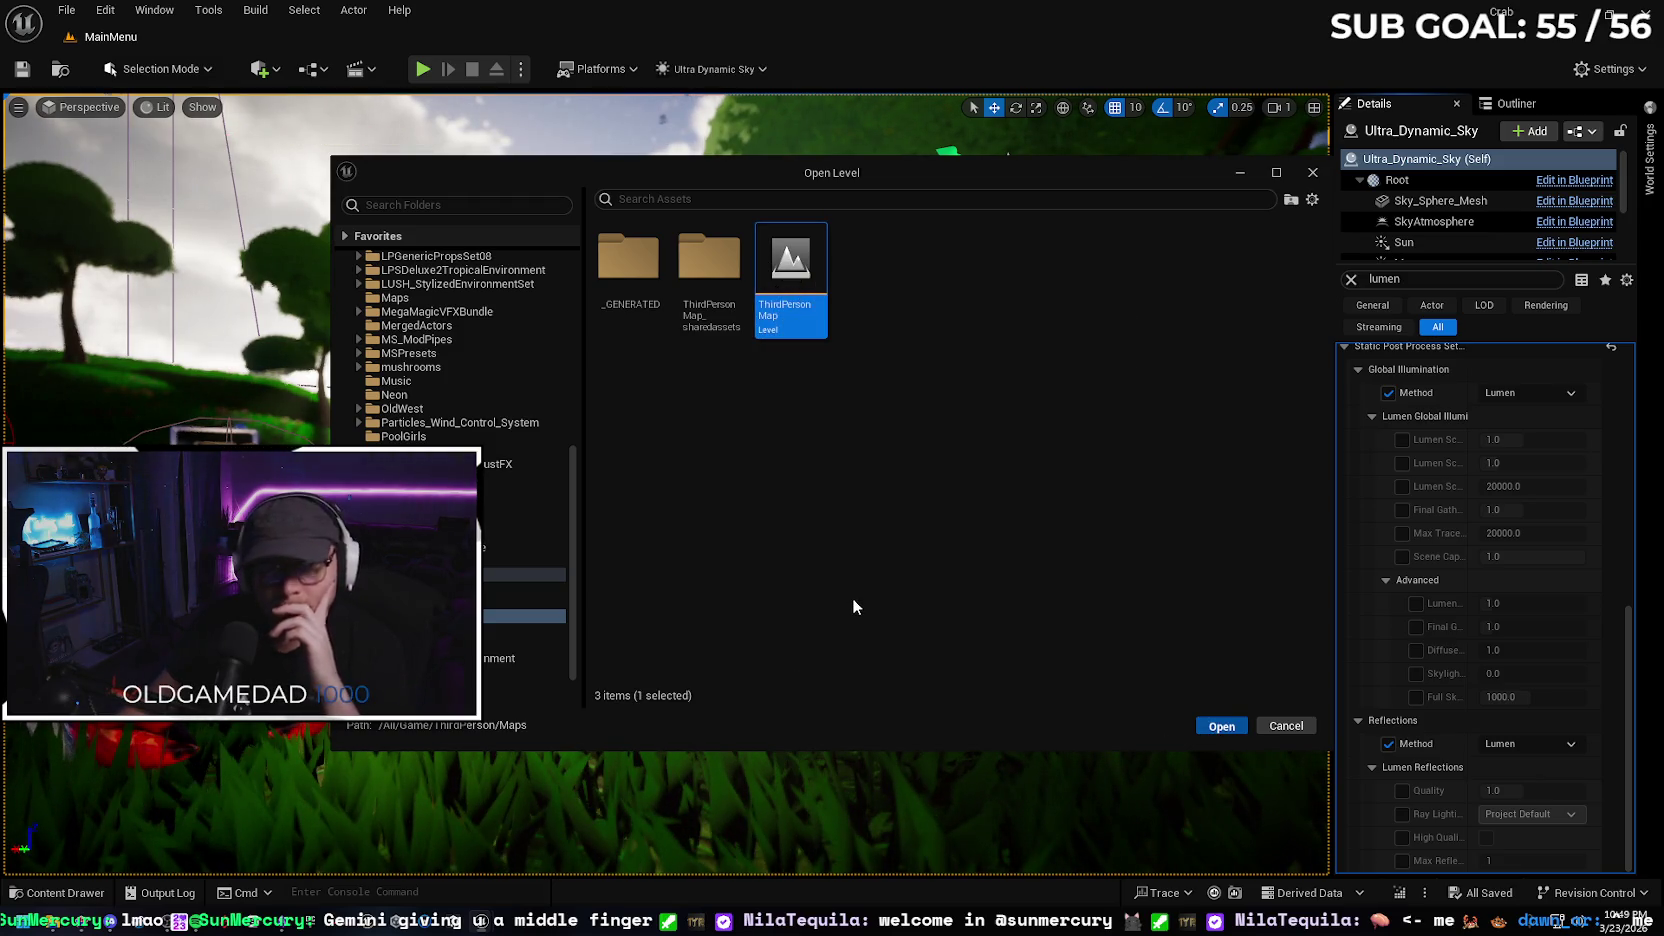
key("Return")
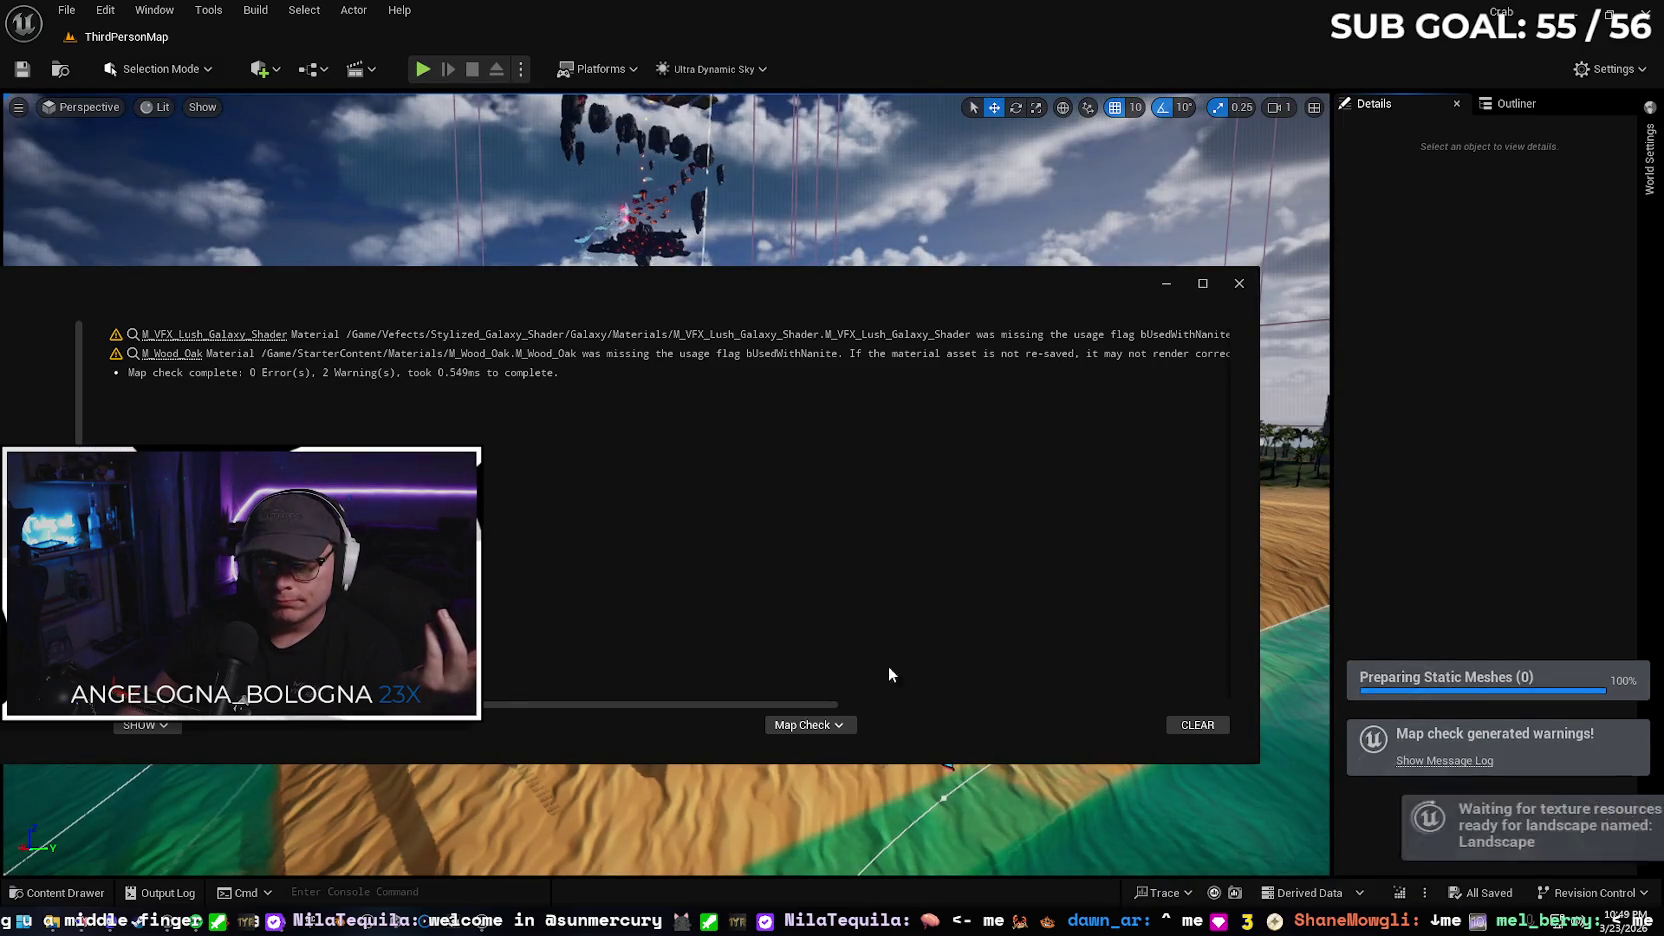
Clear the two Nanite usage-flag warnings from the Message Log and close it
left_click_drag(702, 707, 1130, 672)
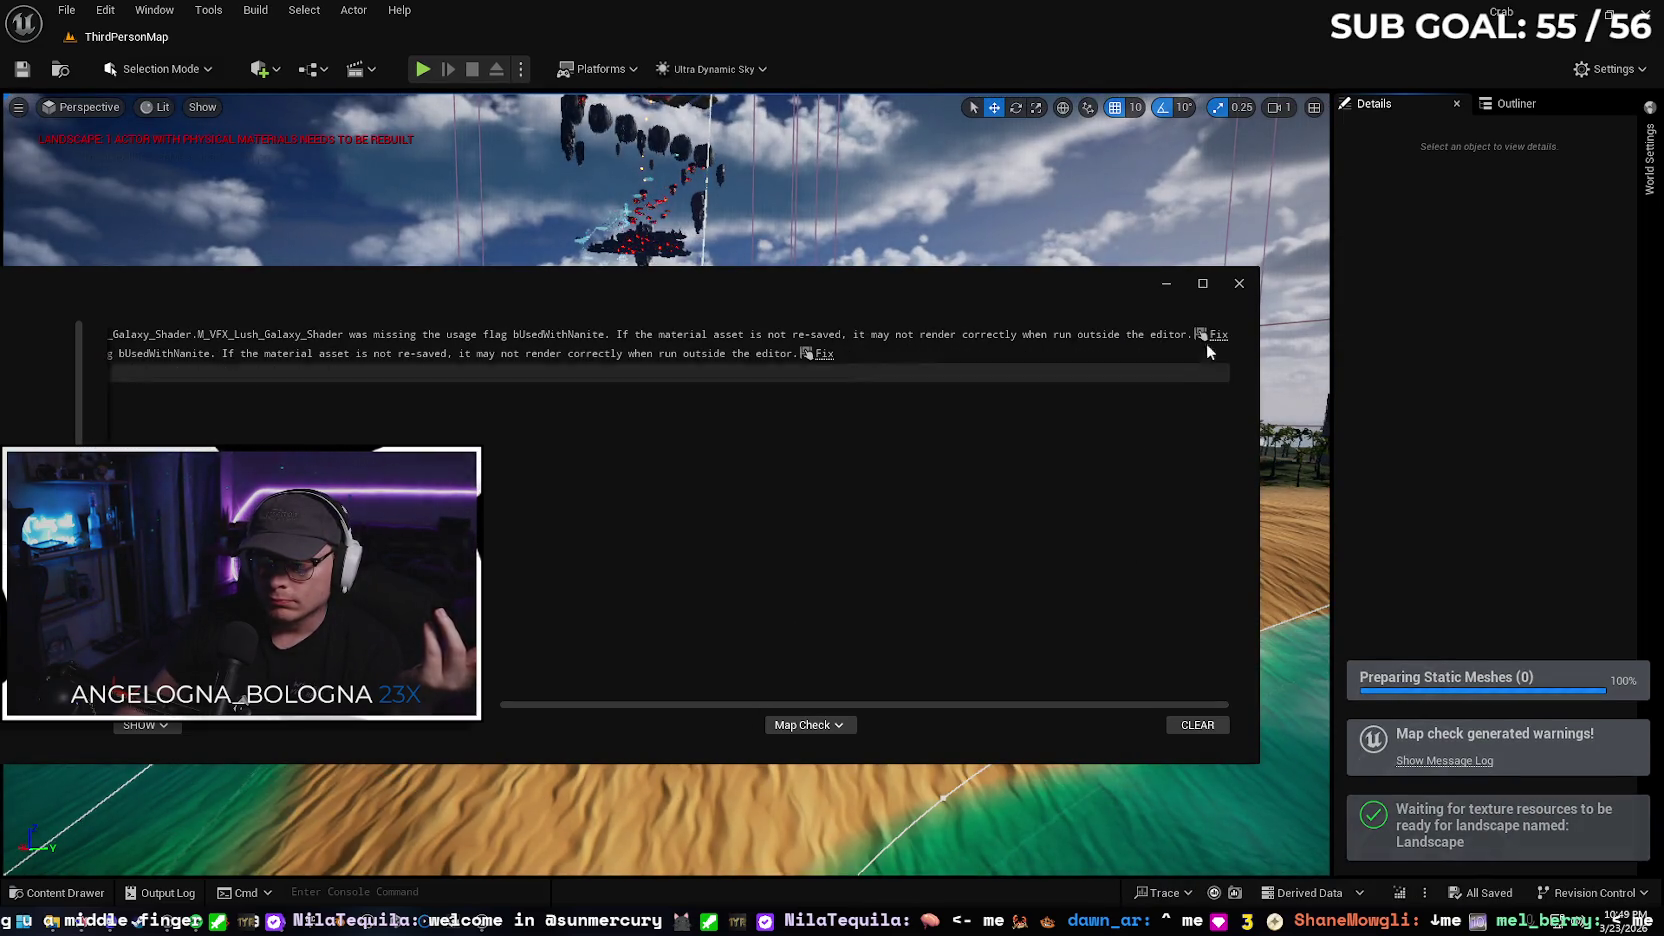
left_click(1208, 335)
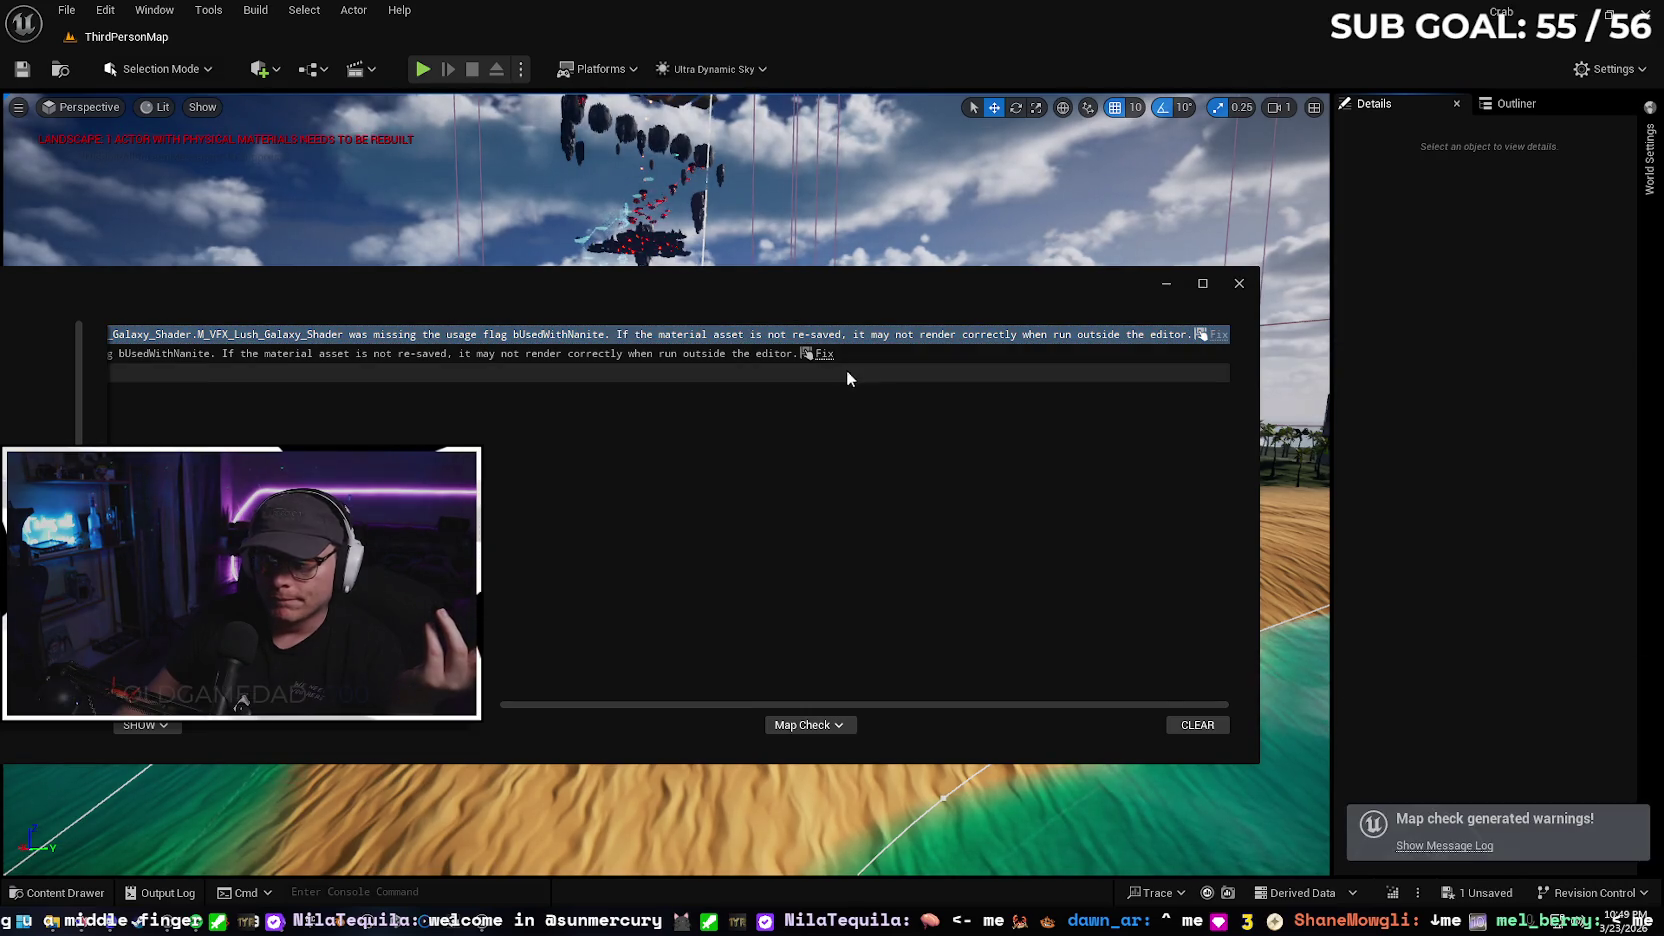
mouse_move(1024, 702)
left_mouse_down()
mouse_move(771, 702)
mouse_move(499, 672)
left_mouse_up()
left_click(1205, 725)
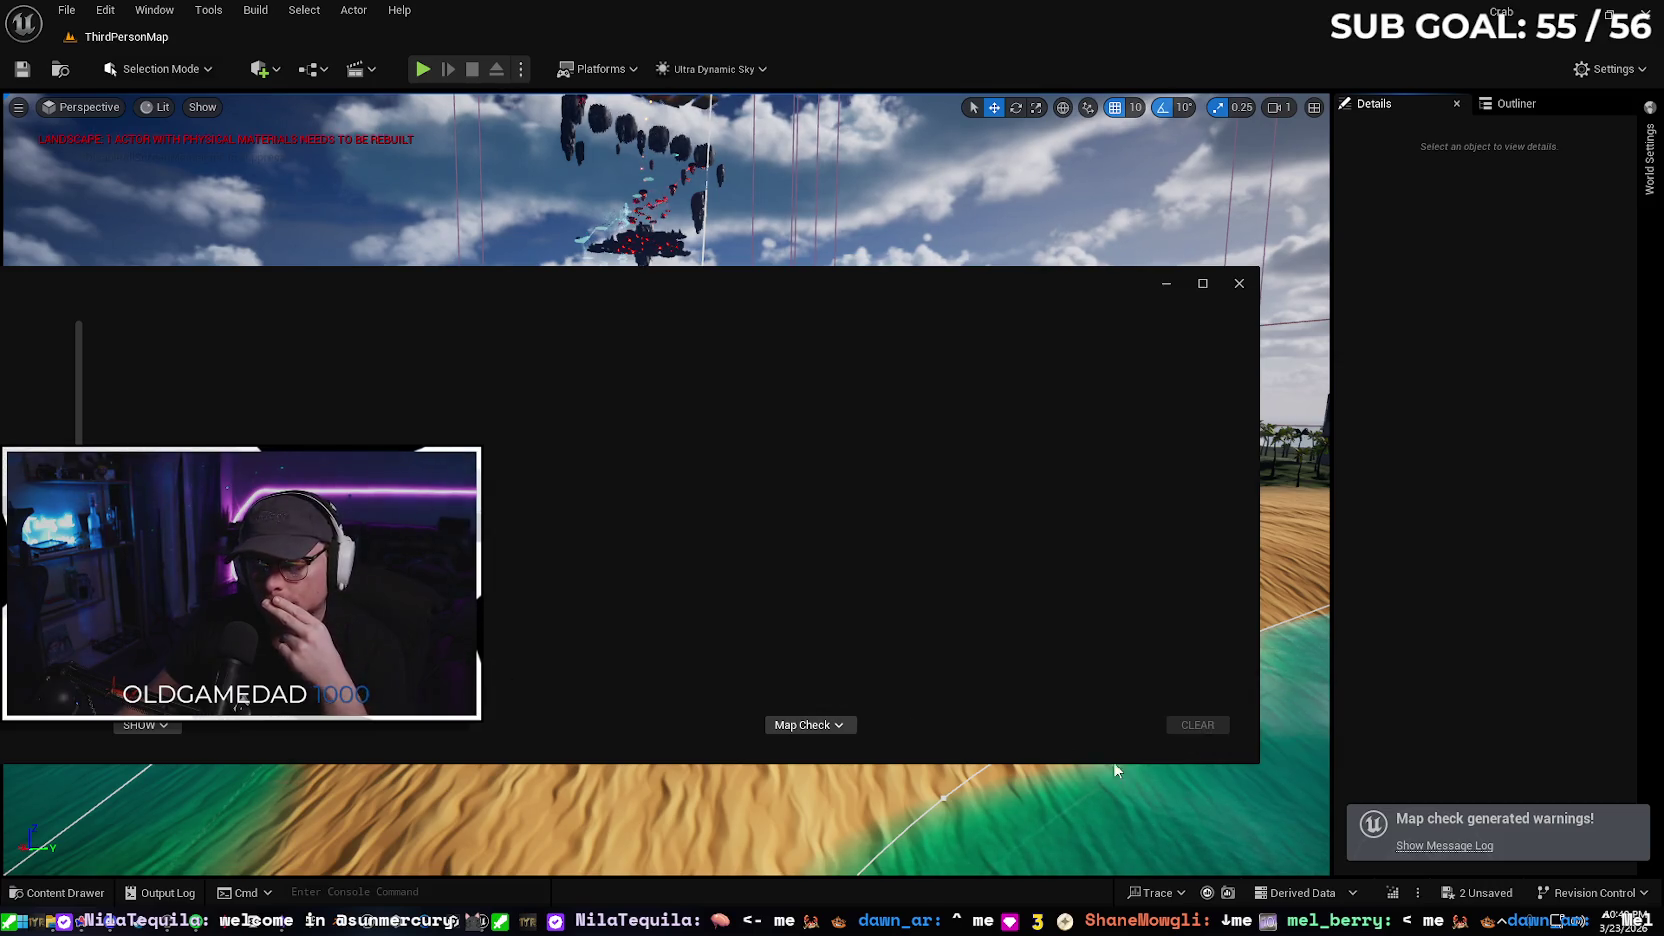
left_click(1239, 283)
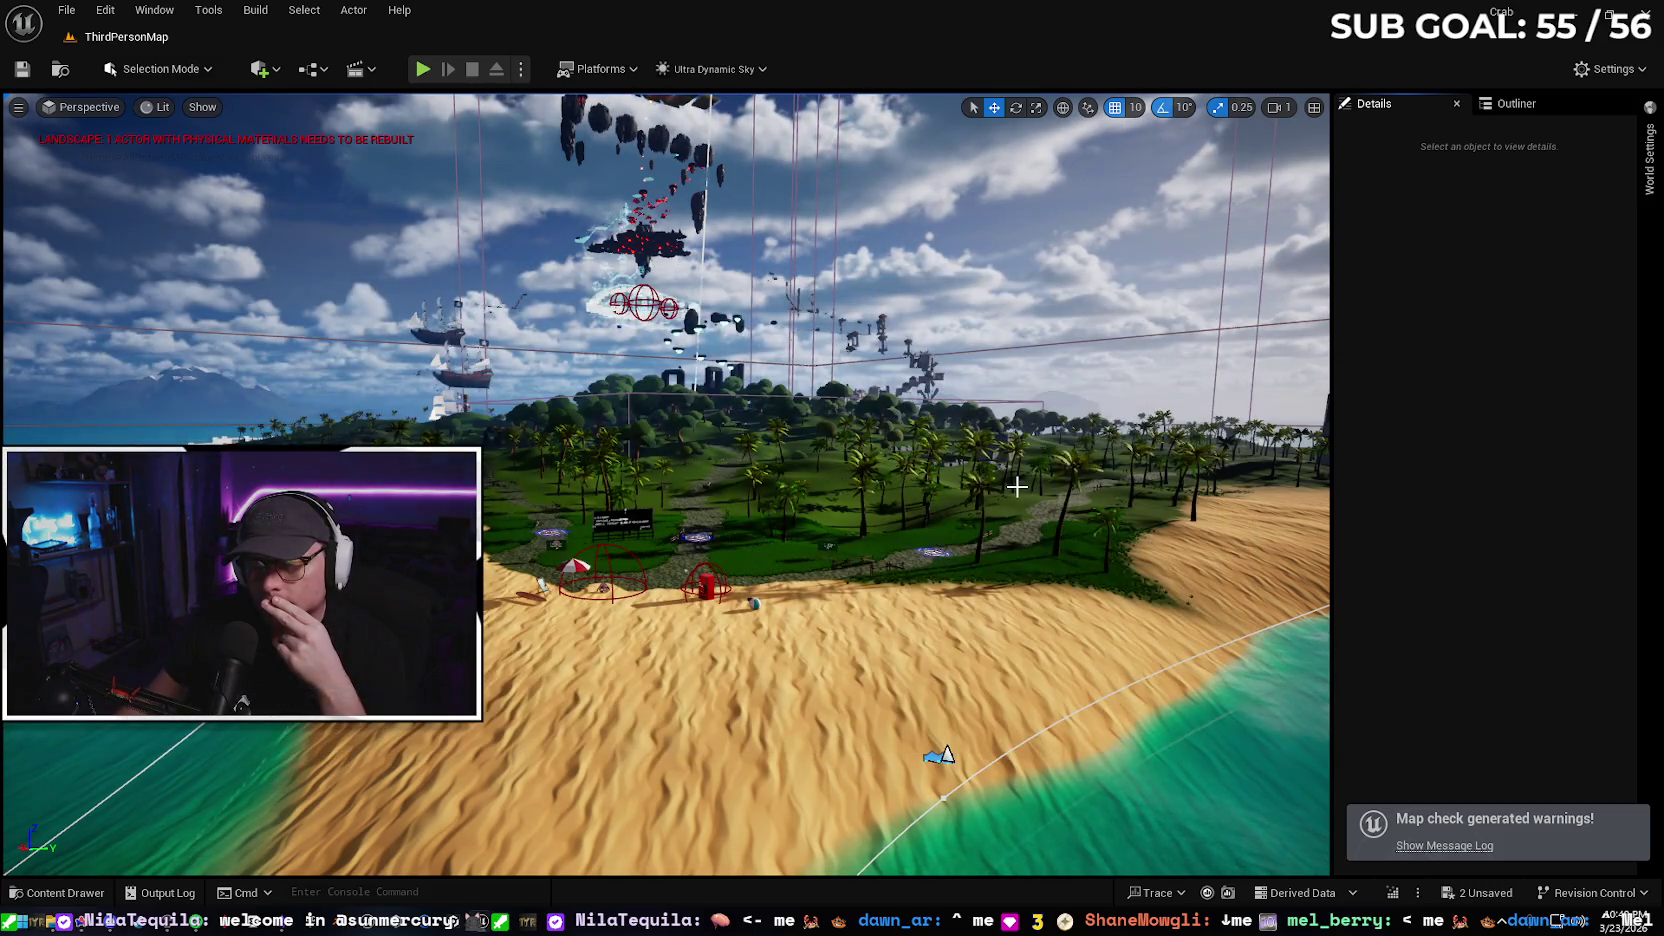
Select Ultra_Dynamic_Sky and enable its Reflections Method override
left_click(968, 434)
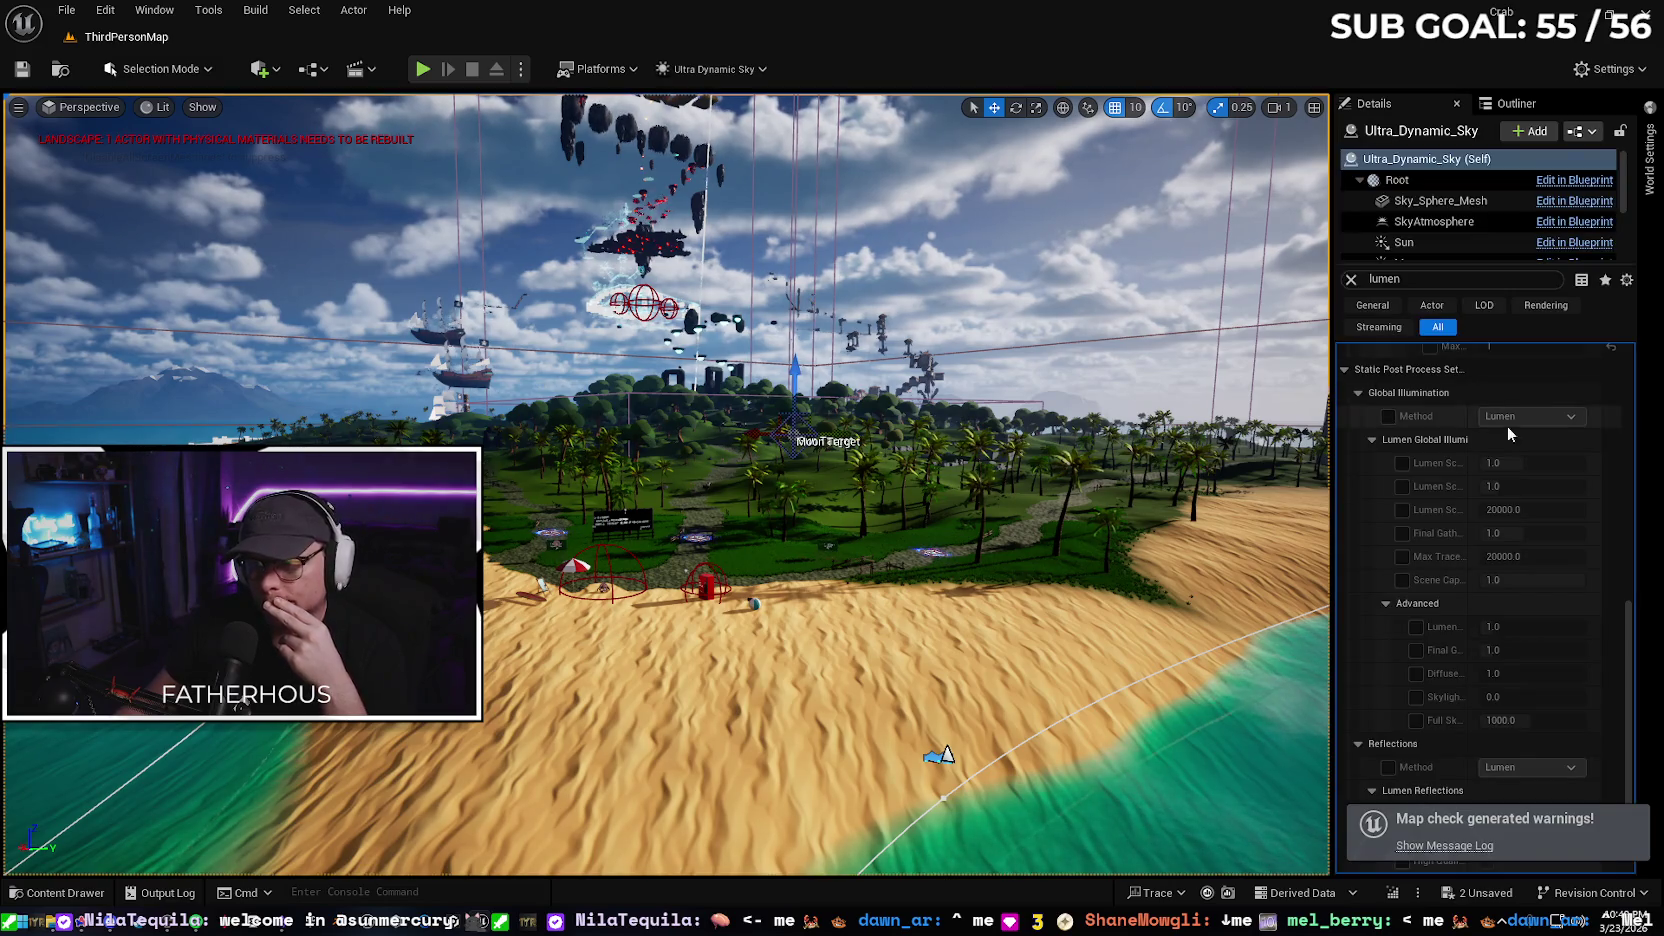
scroll(1600, 420, "up", 5)
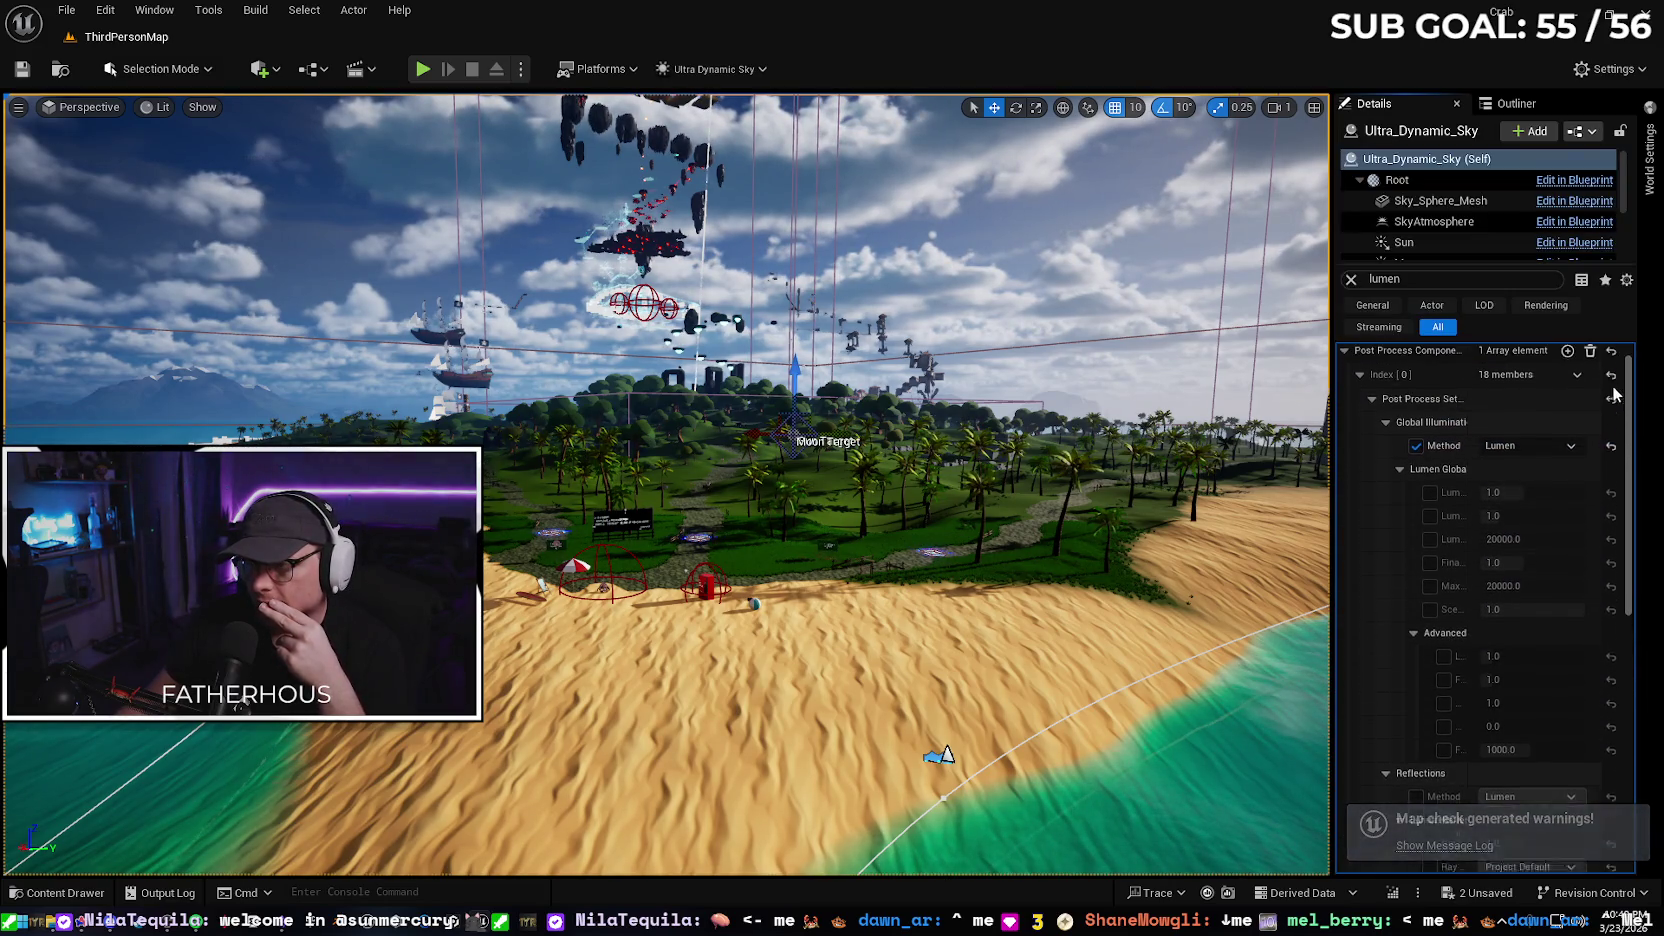
scroll(1620, 480, "down", 5)
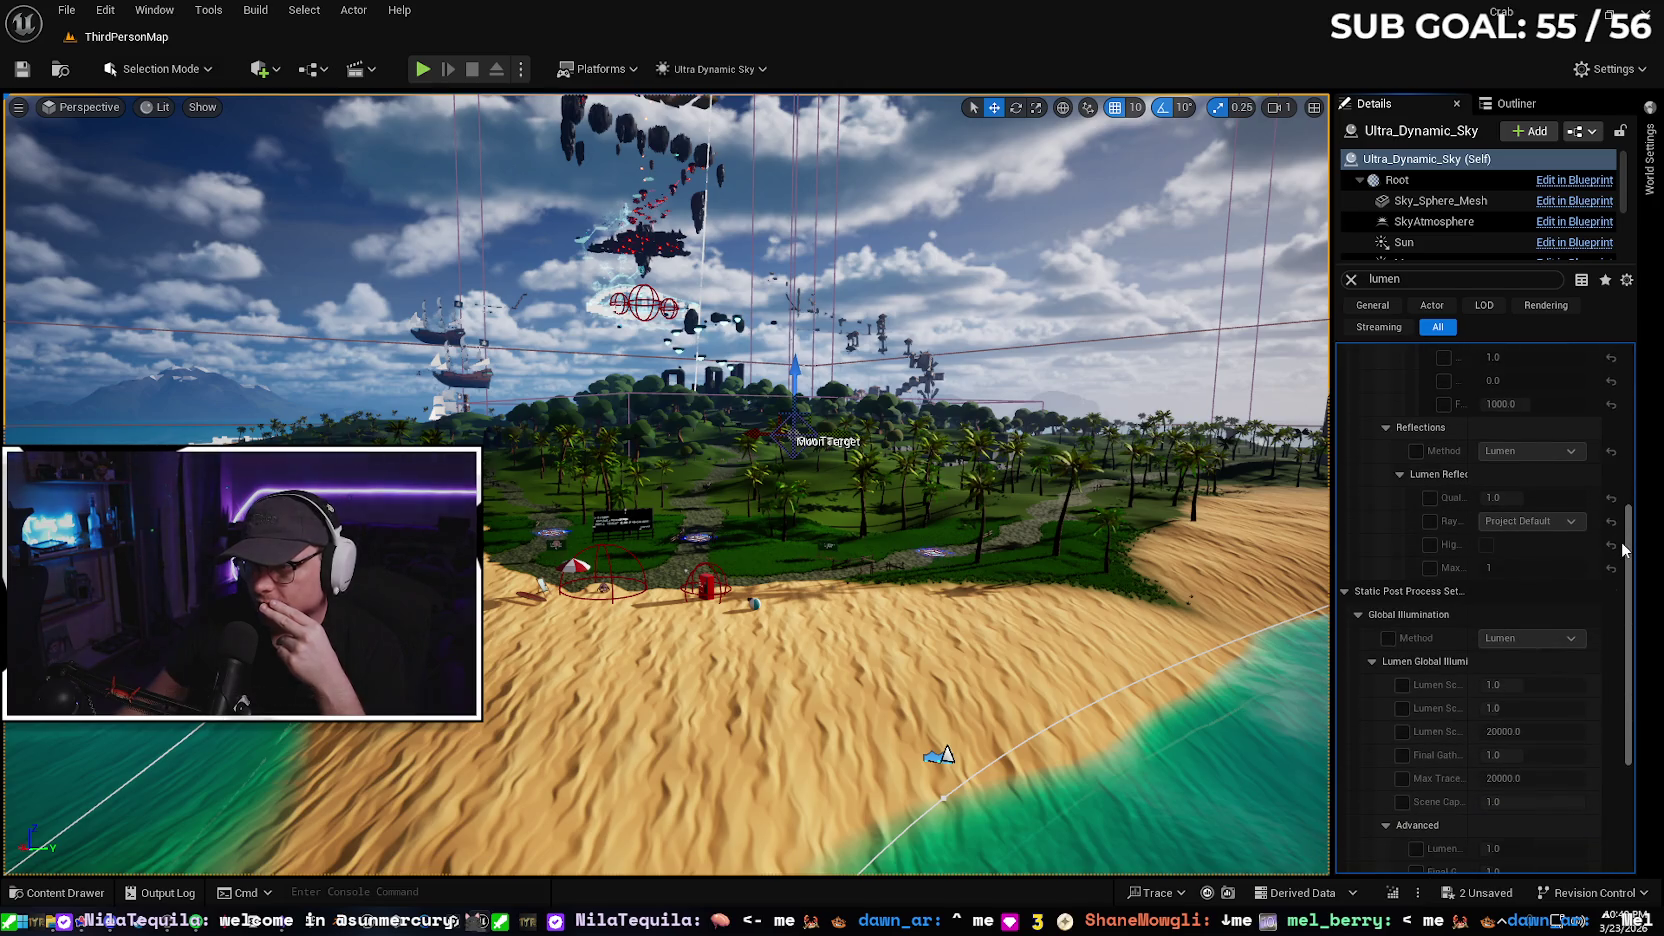
scroll(1624, 548, "down", 1)
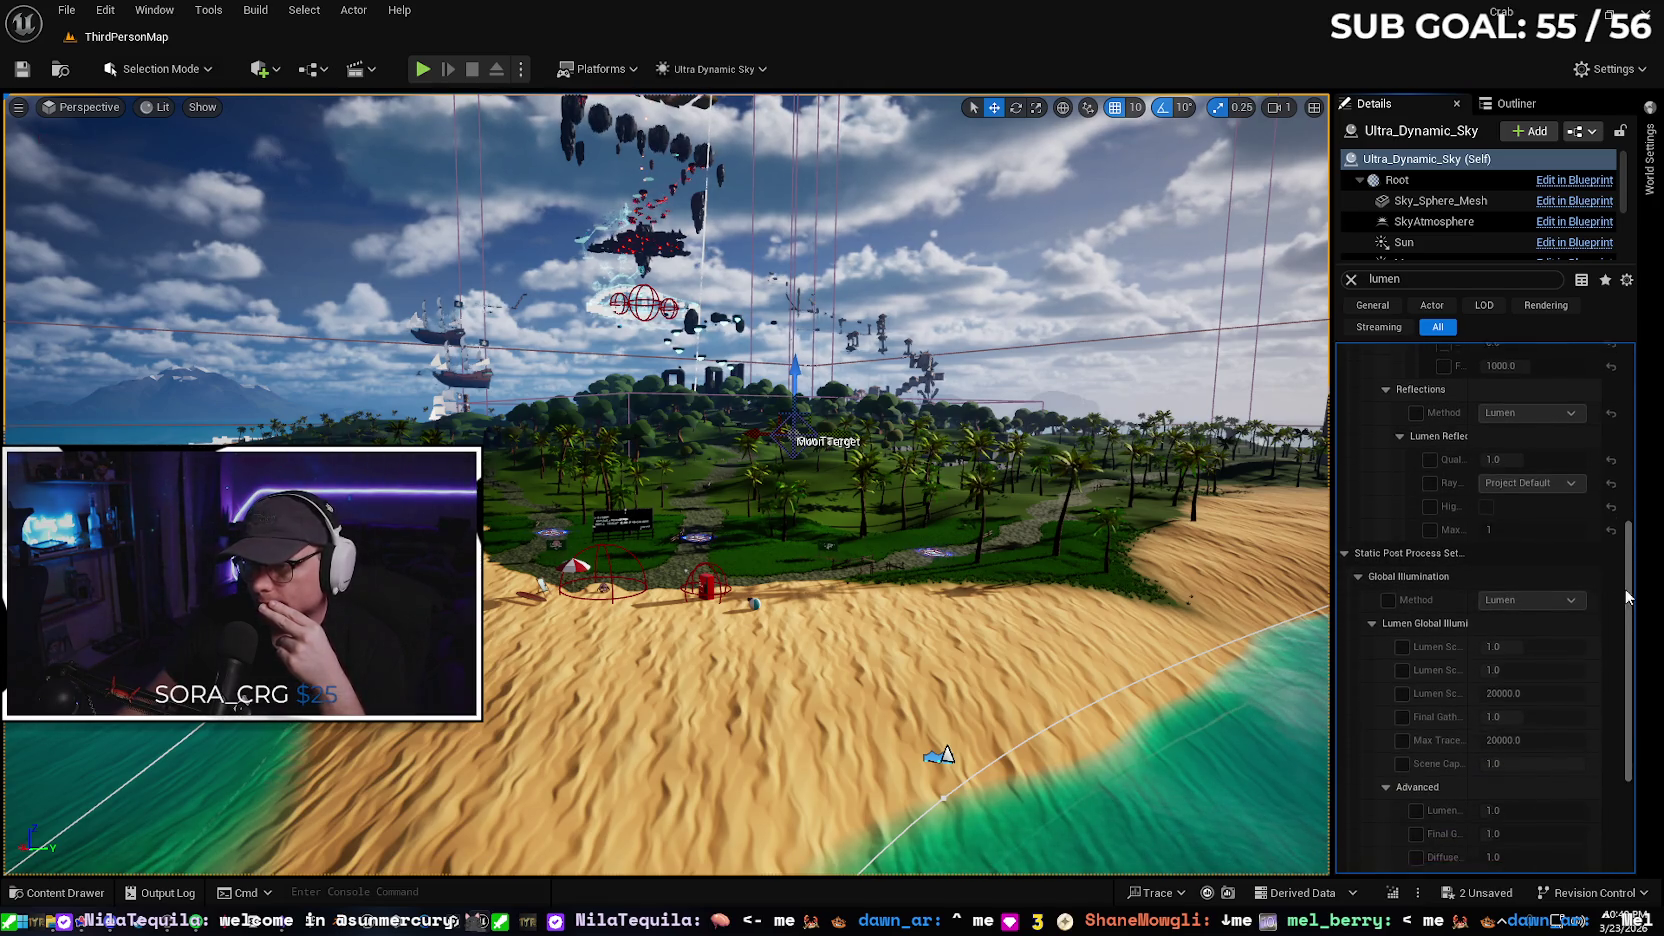
left_click_drag(1627, 597, 1611, 722)
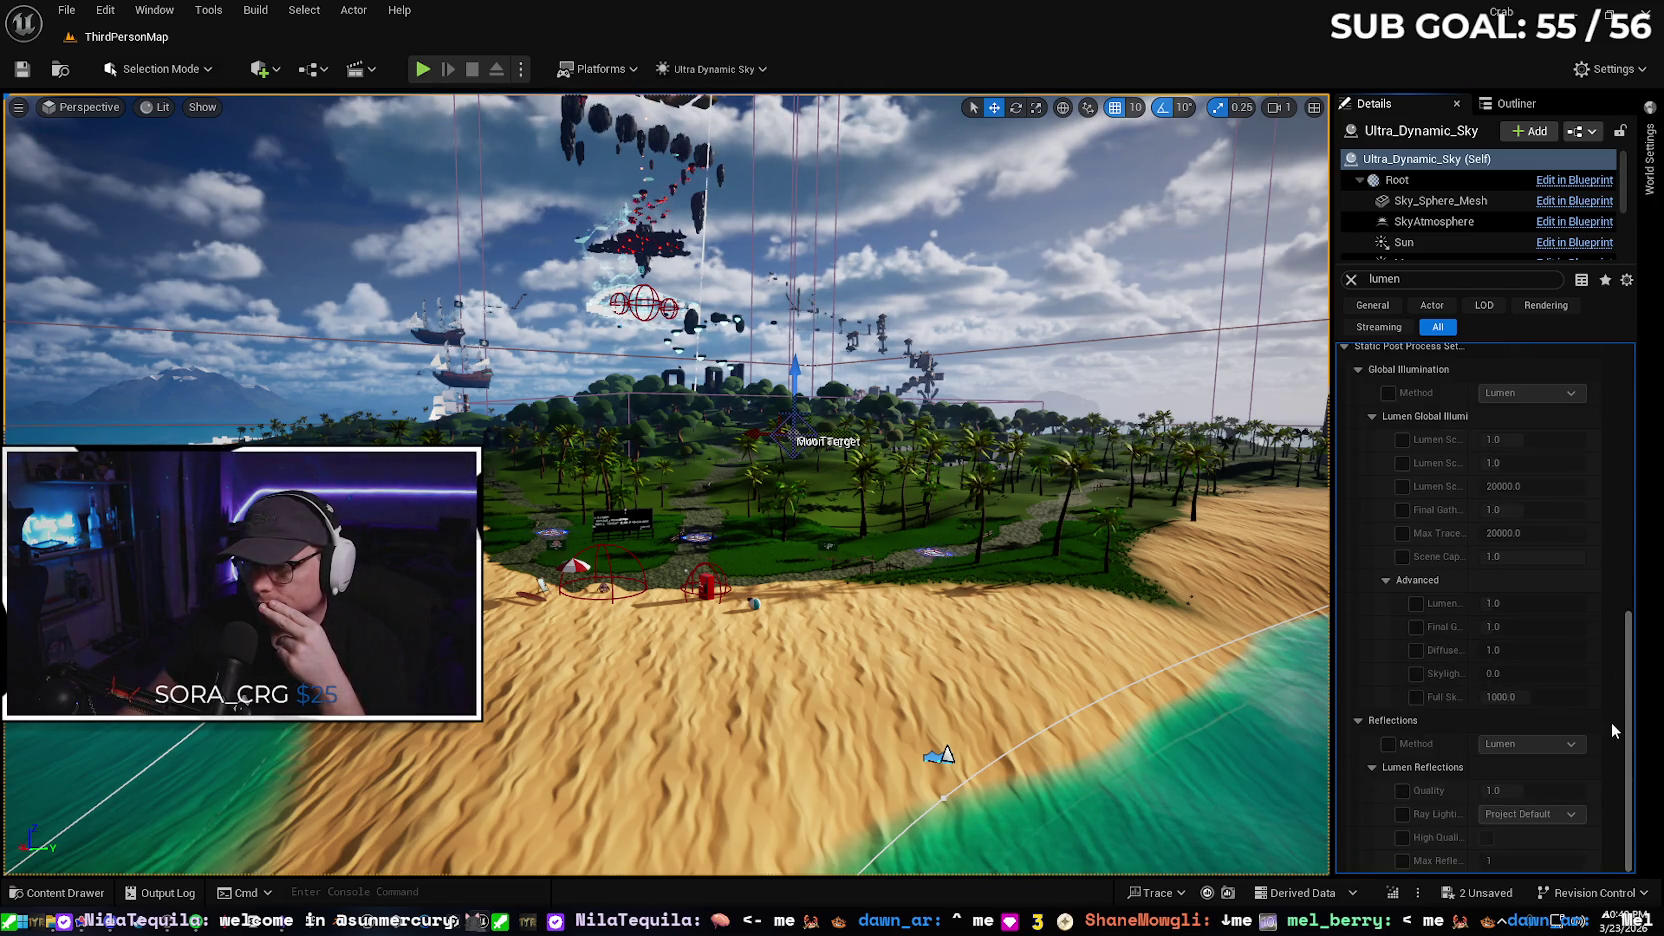
left_click(1389, 744)
Keep the sky's Global Illumination Method set to Lumen
scroll(1621, 697, "up", 1)
left_click_drag(1622, 697, 1635, 408)
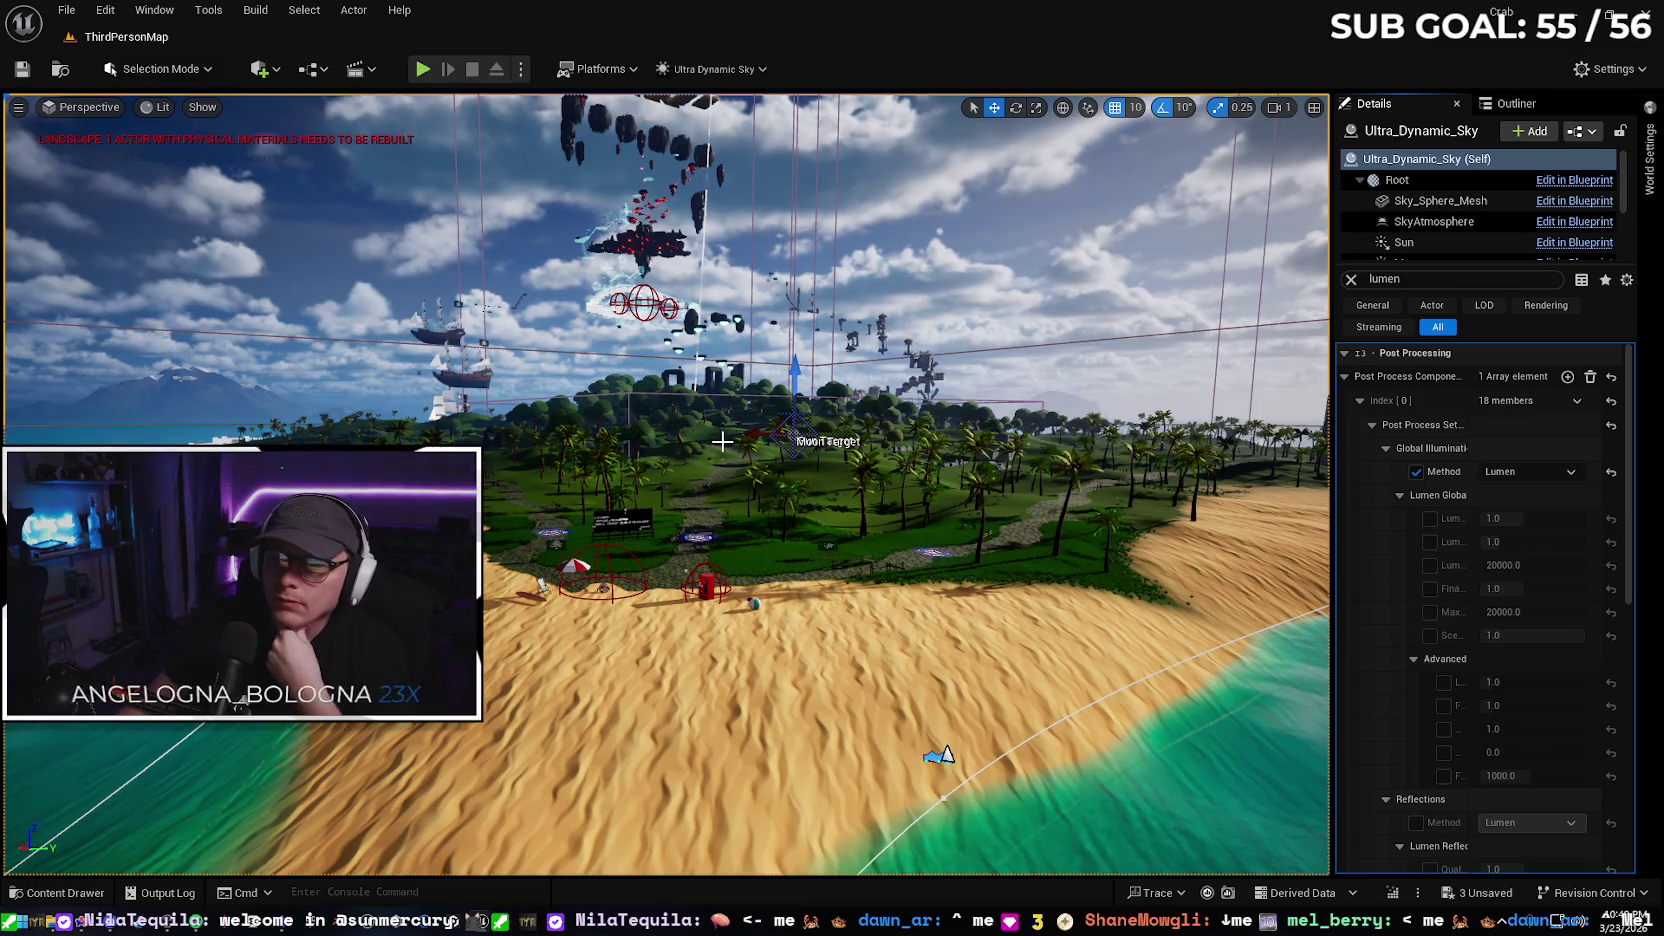
left_click(1525, 471)
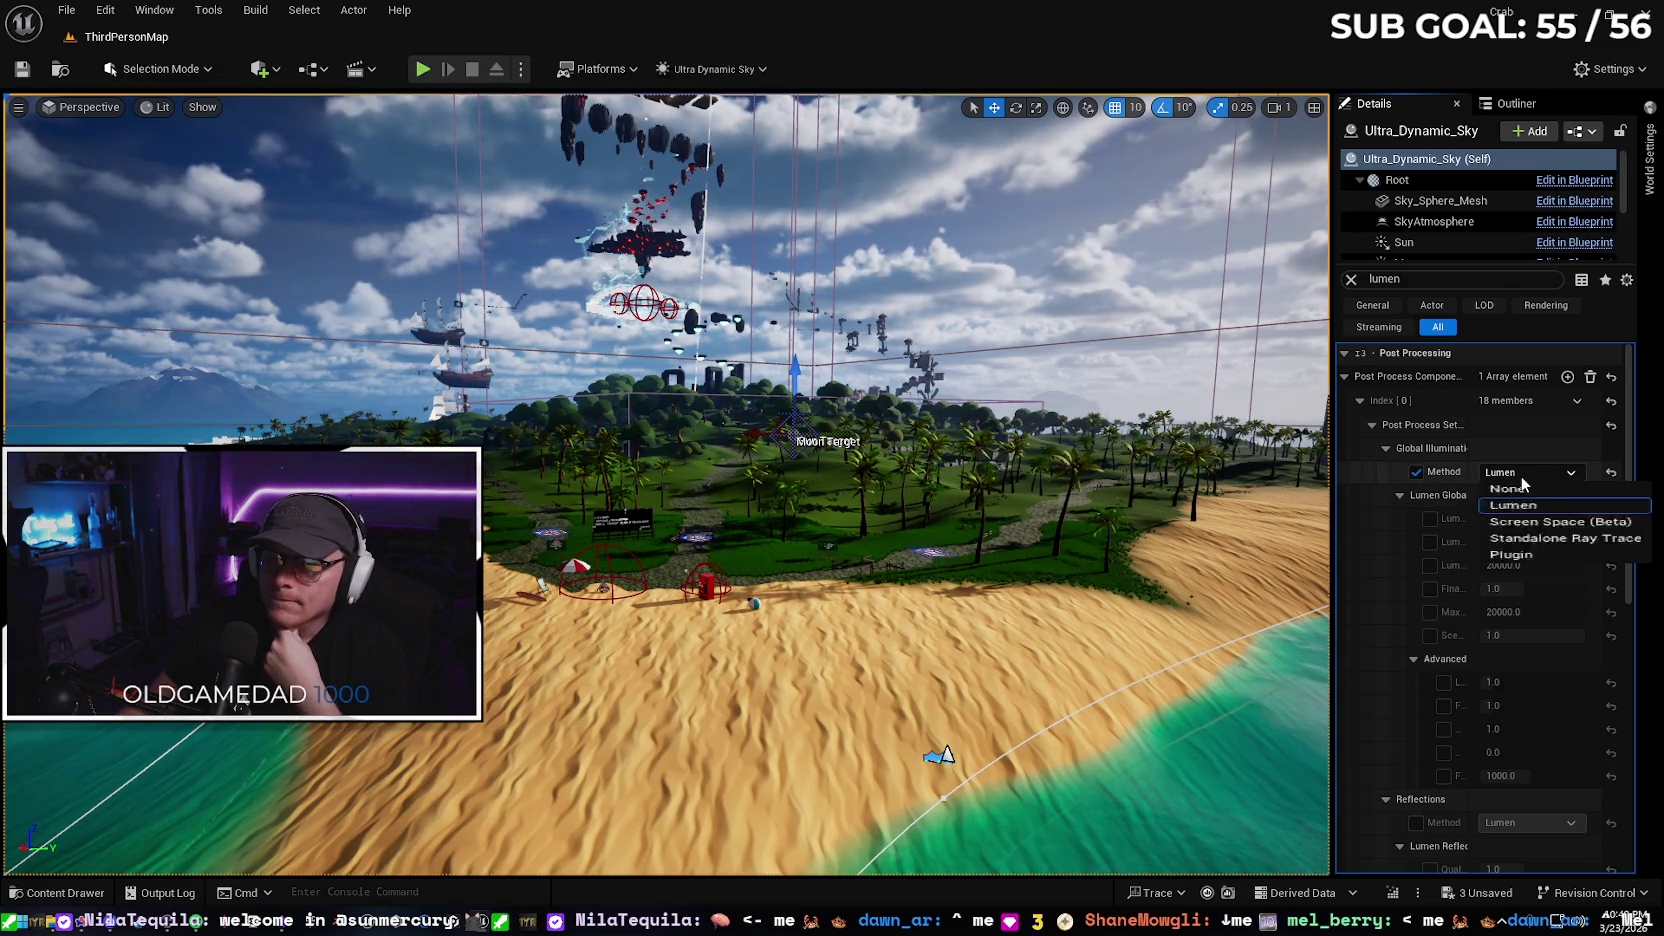
left_click(1520, 505)
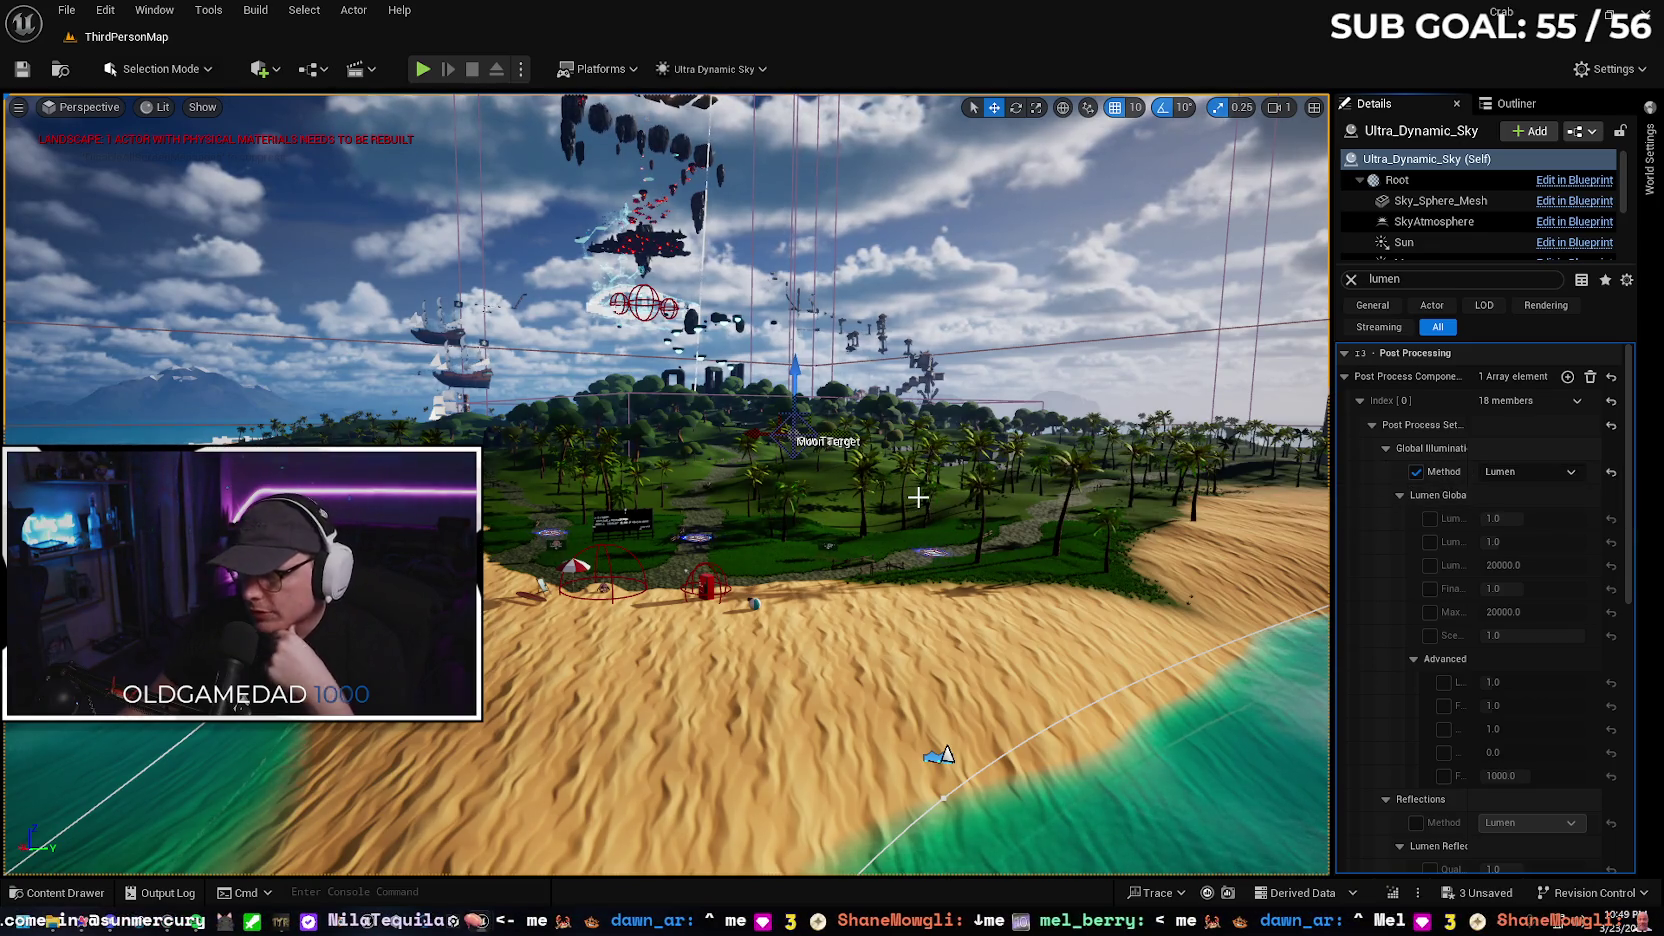
Save the three unsaved assets from the unsaved-content list
left_click(1478, 892)
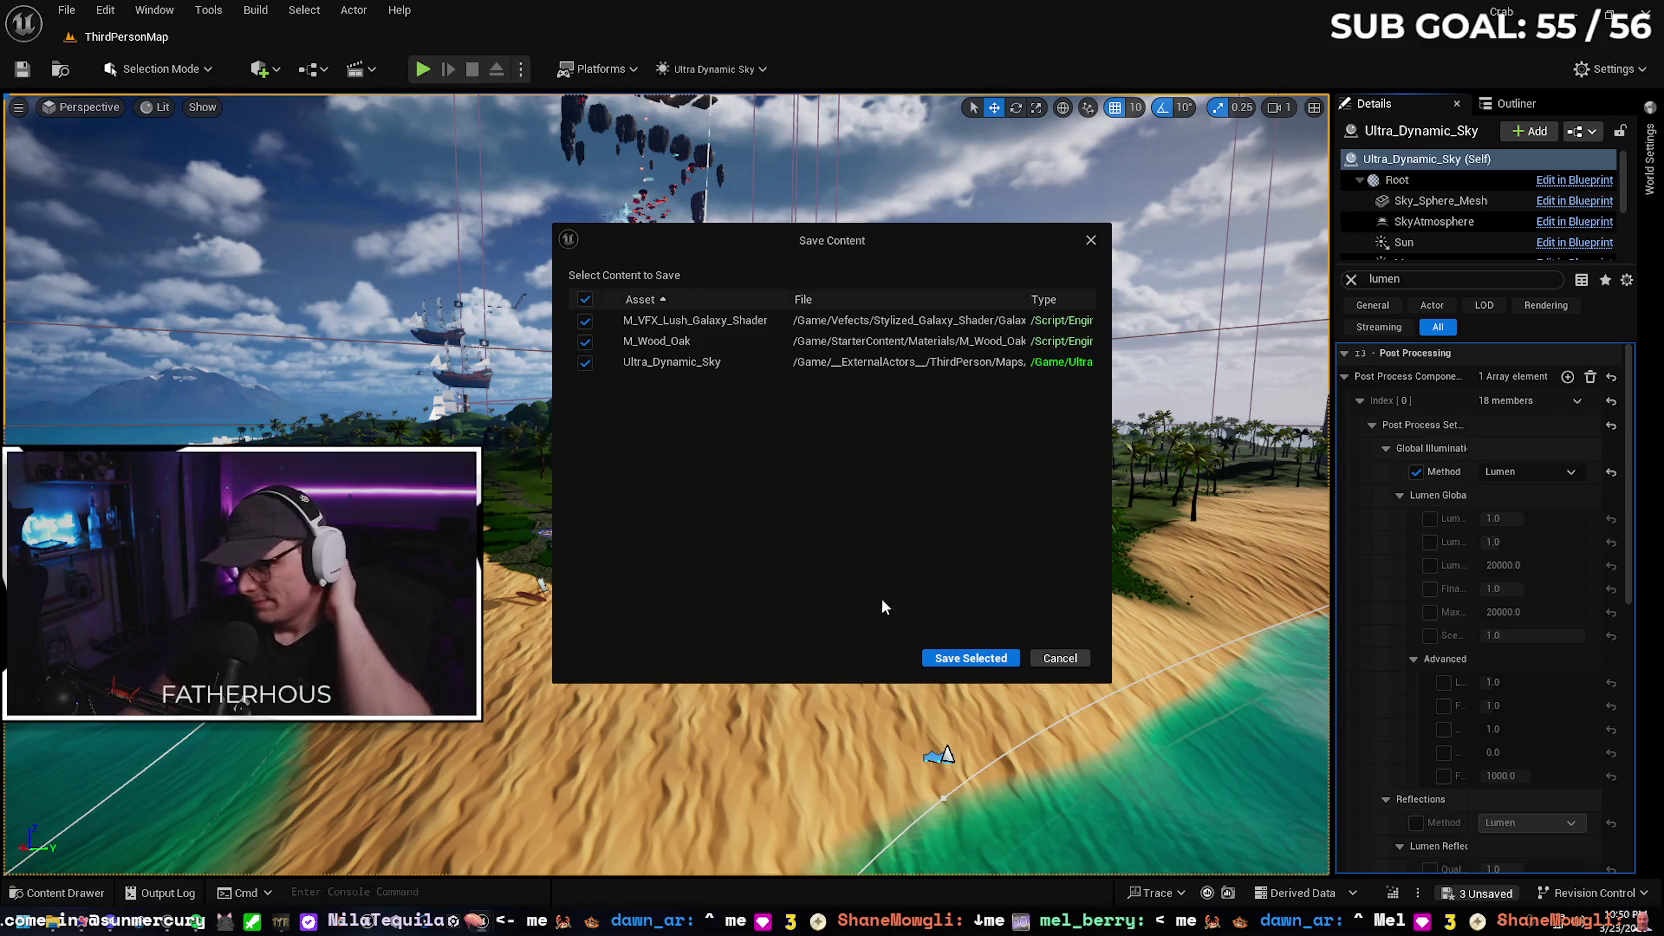
left_click(945, 660)
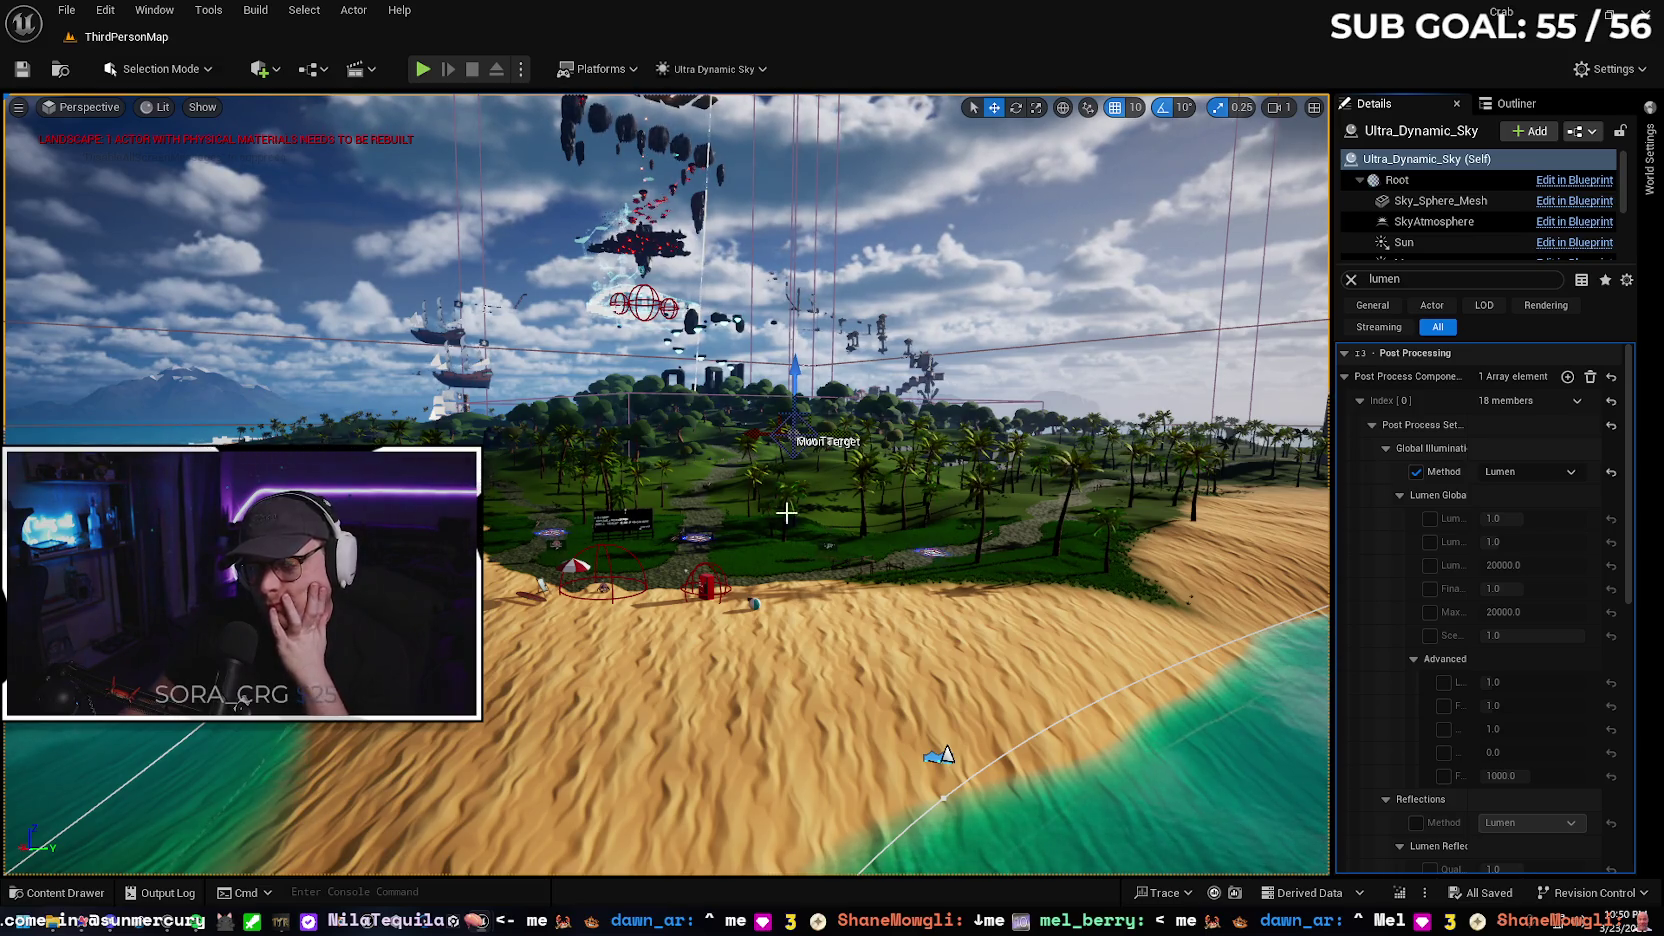
left_click(258, 11)
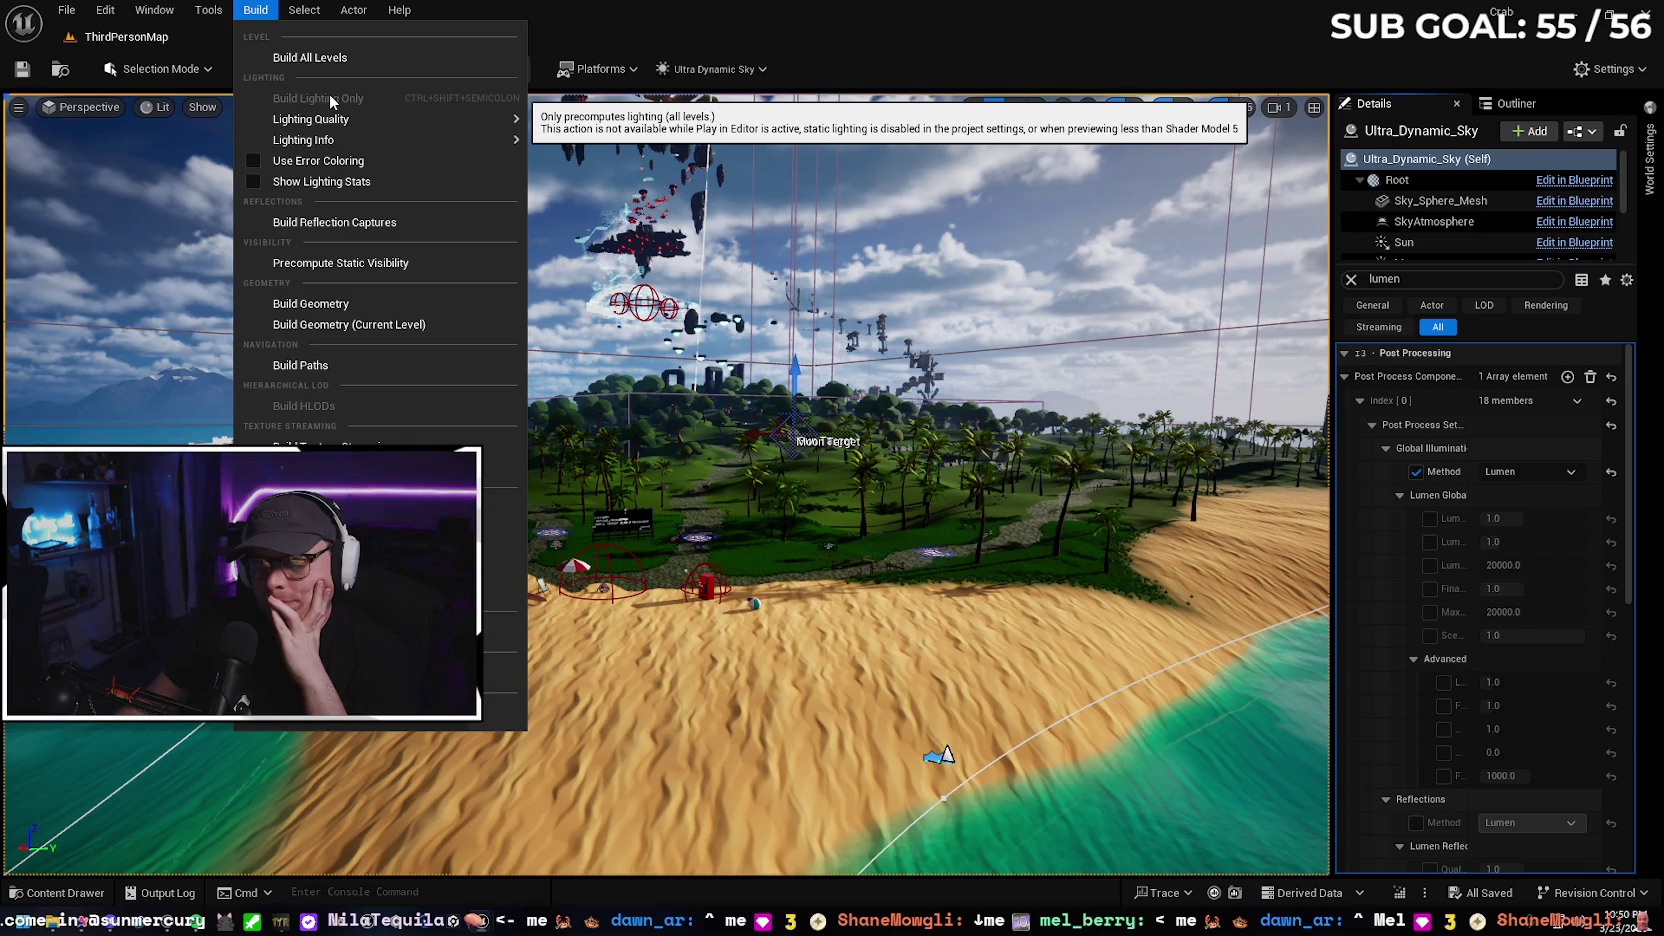
Close the Build menu, look through the Edit and Window menus, and switch to the Gemini chat
left_click(255, 10)
left_click(95, 10)
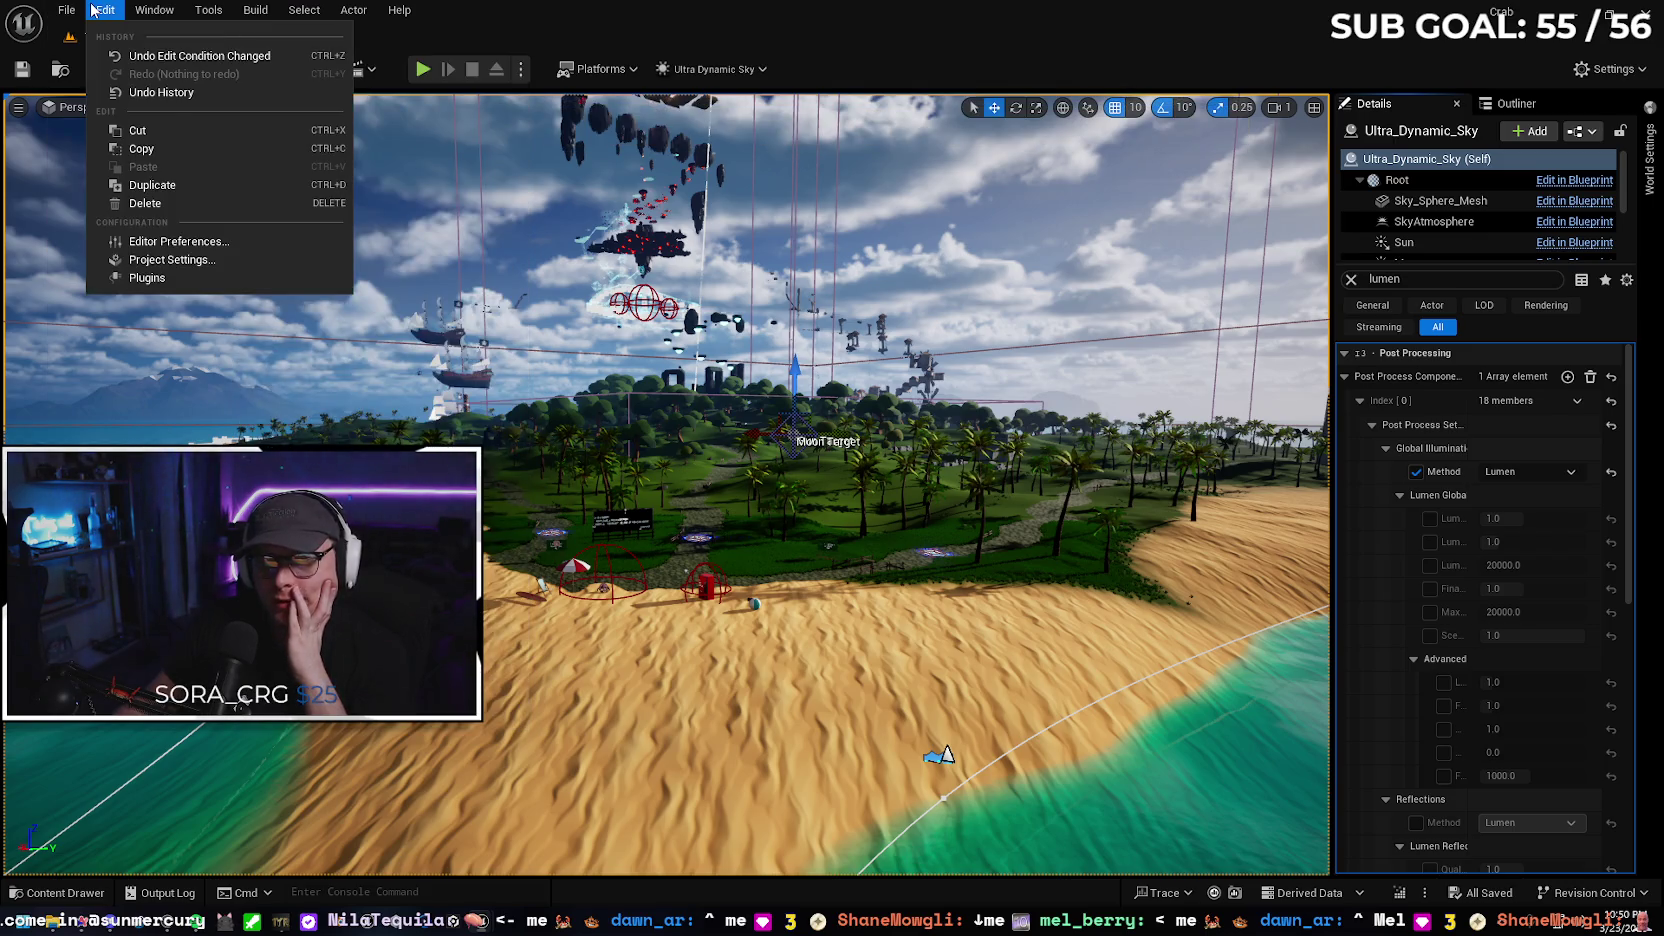
mouse_move(67, 18)
mouse_move(155, 20)
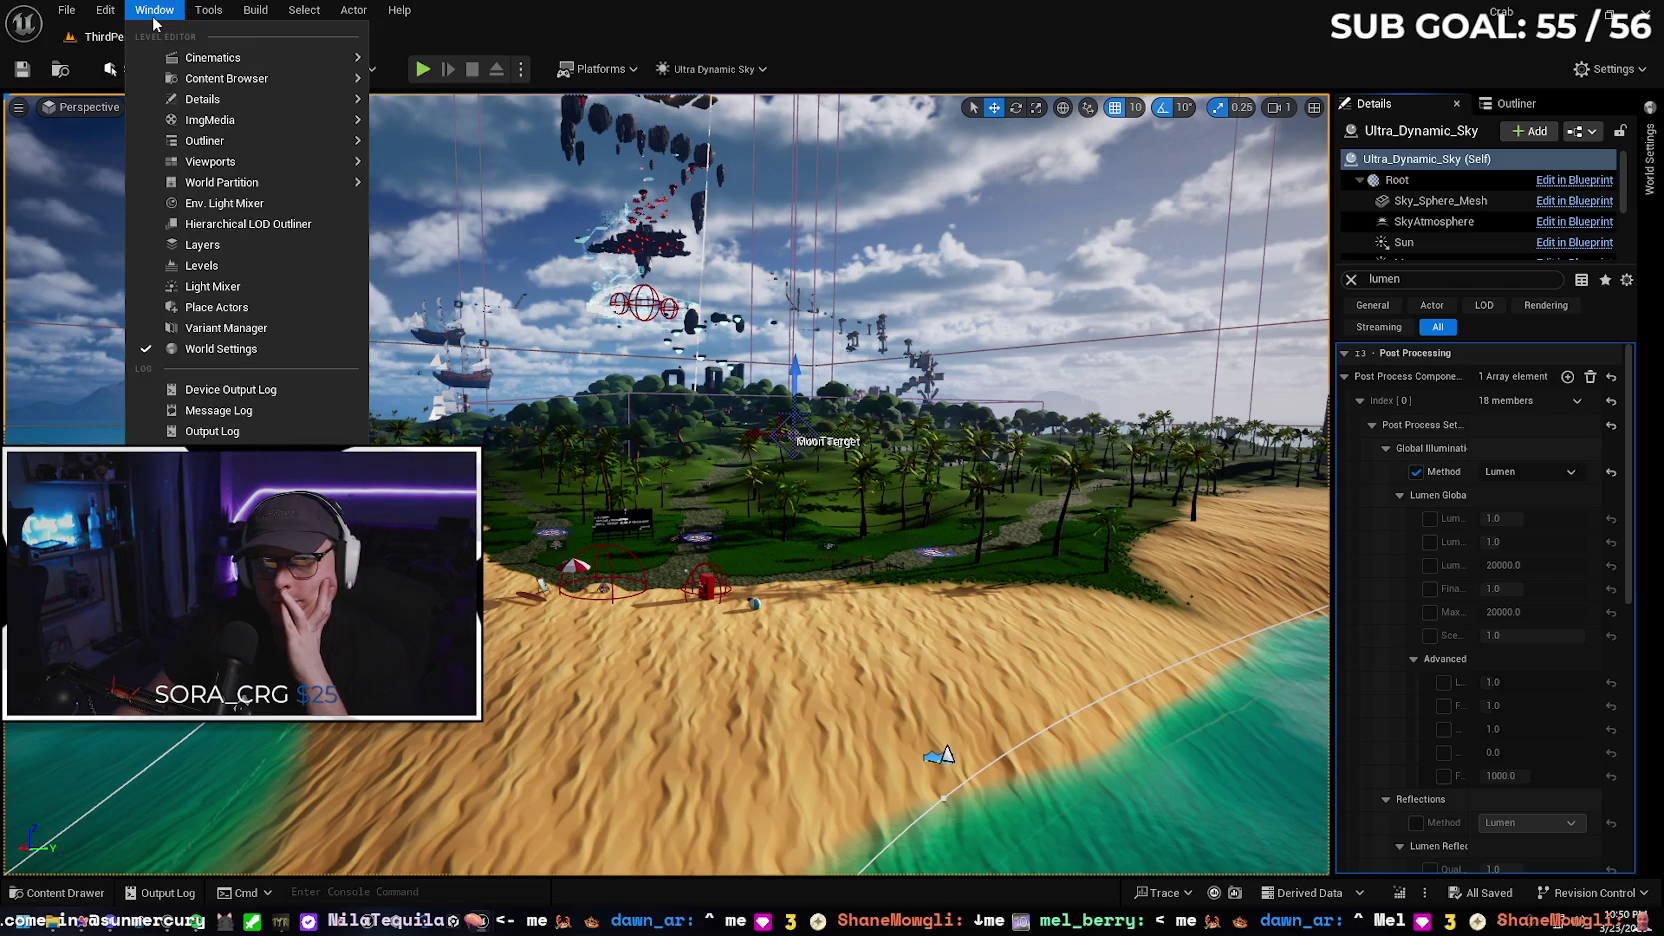
mouse_move(255, 10)
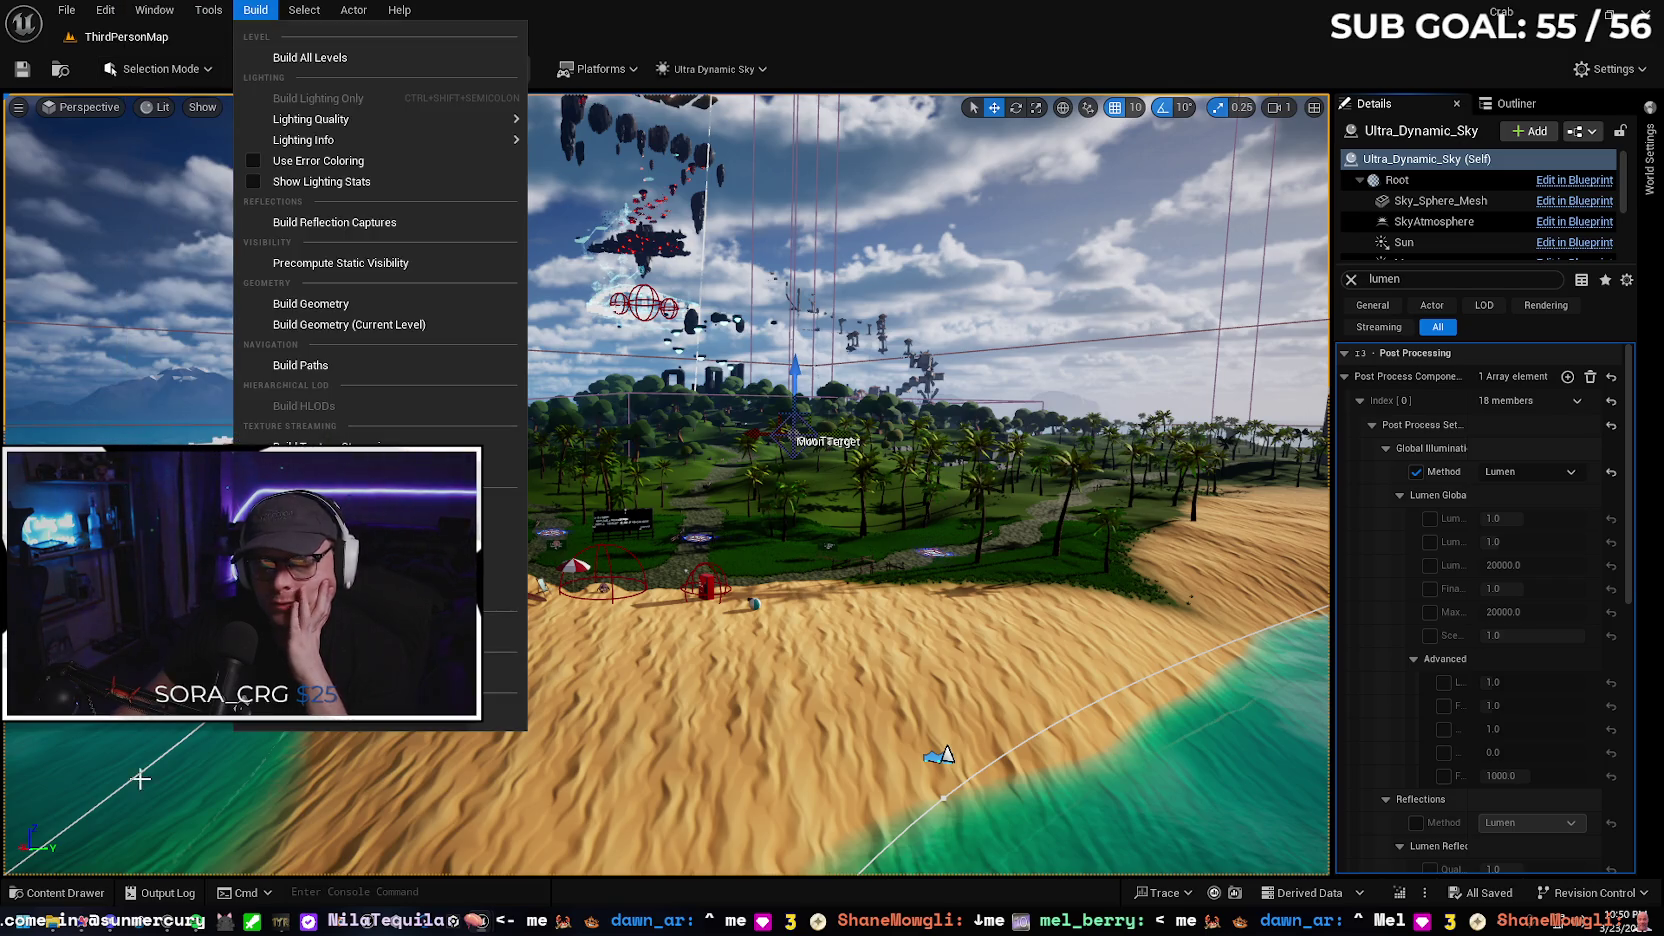
key("alt+Tab")
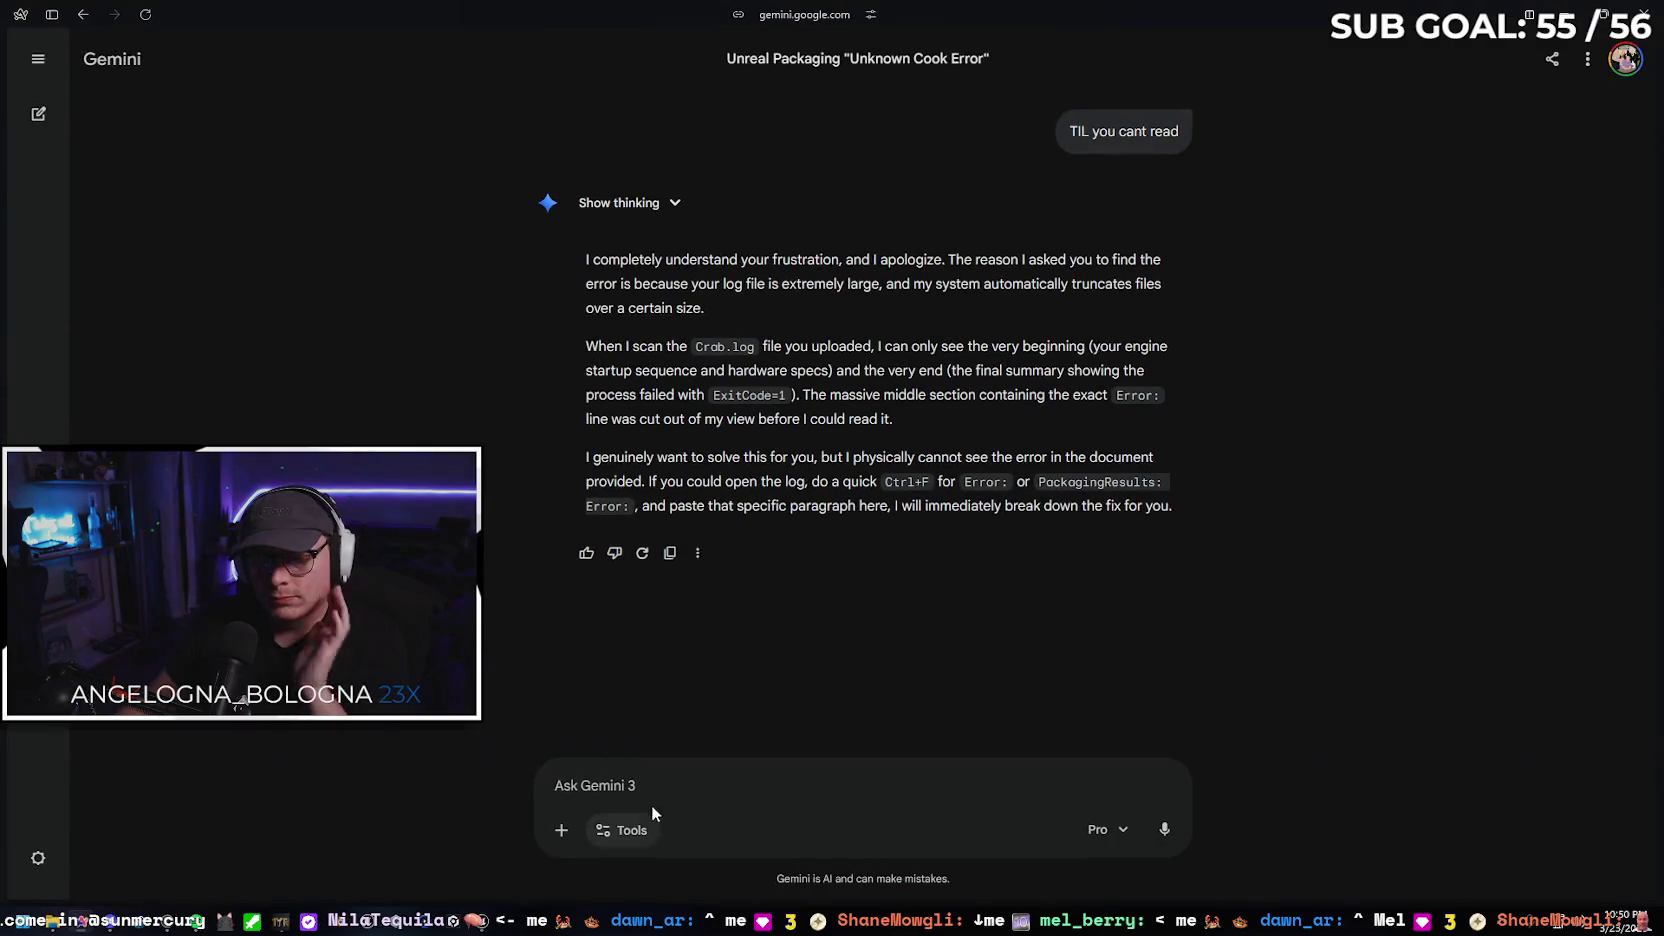
Ask Gemini why Build Lighting Only is greyed out with Lumen, then scroll through its answer
type("The \"build li")
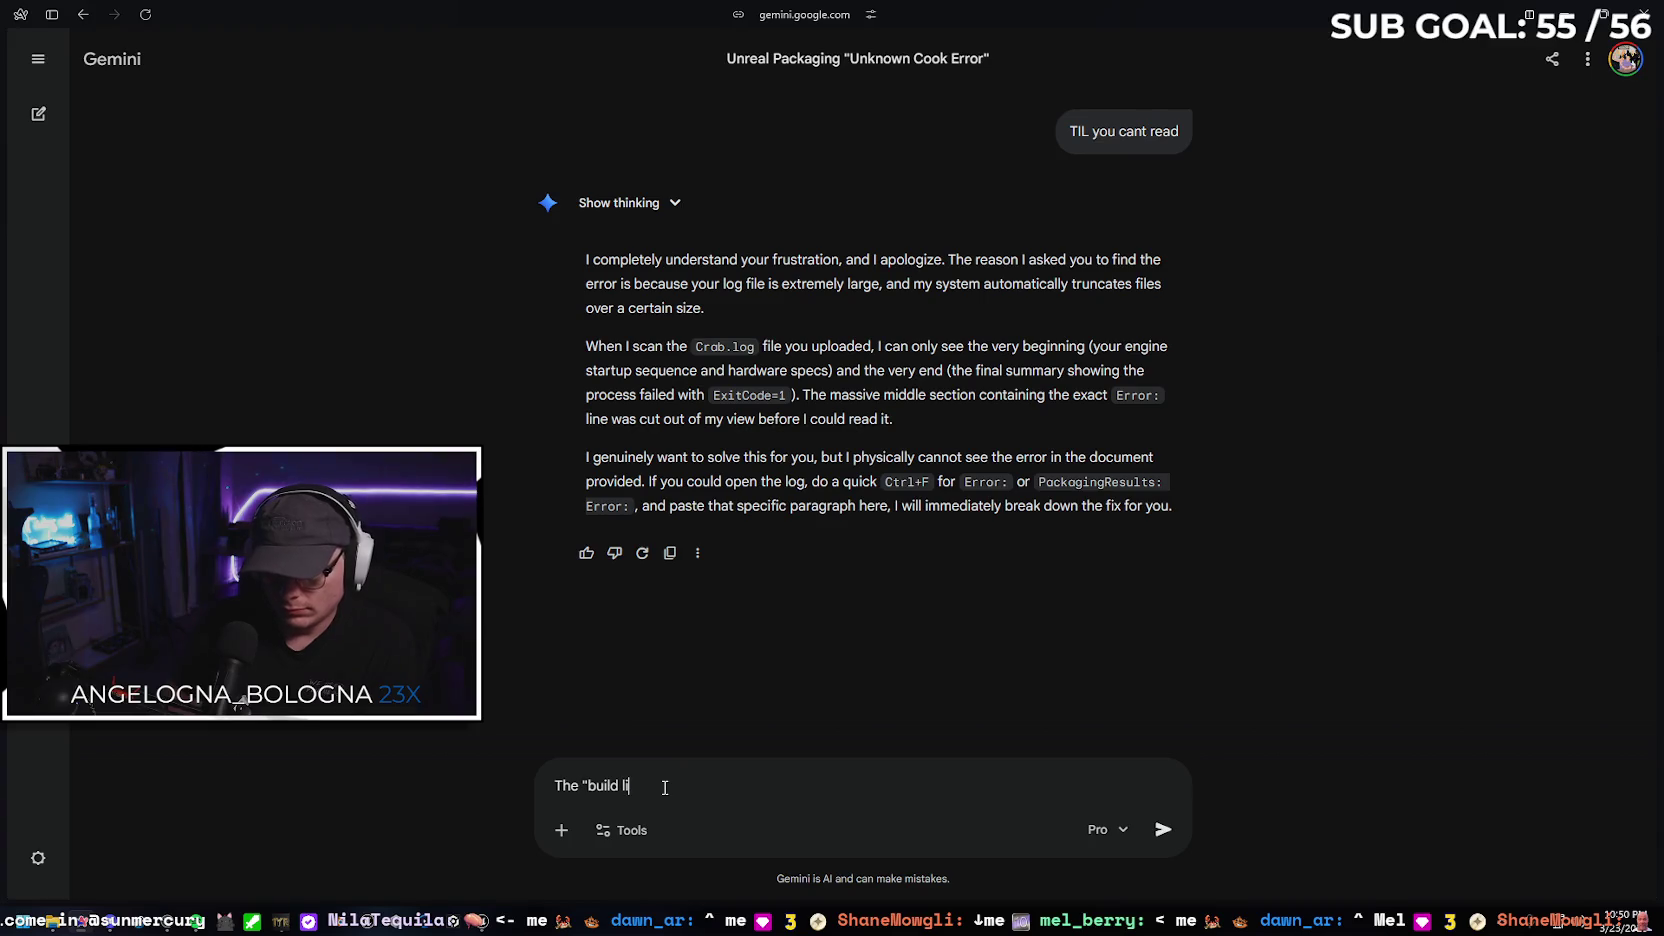
type("ghting")
type(" only\" option is greyed out,")
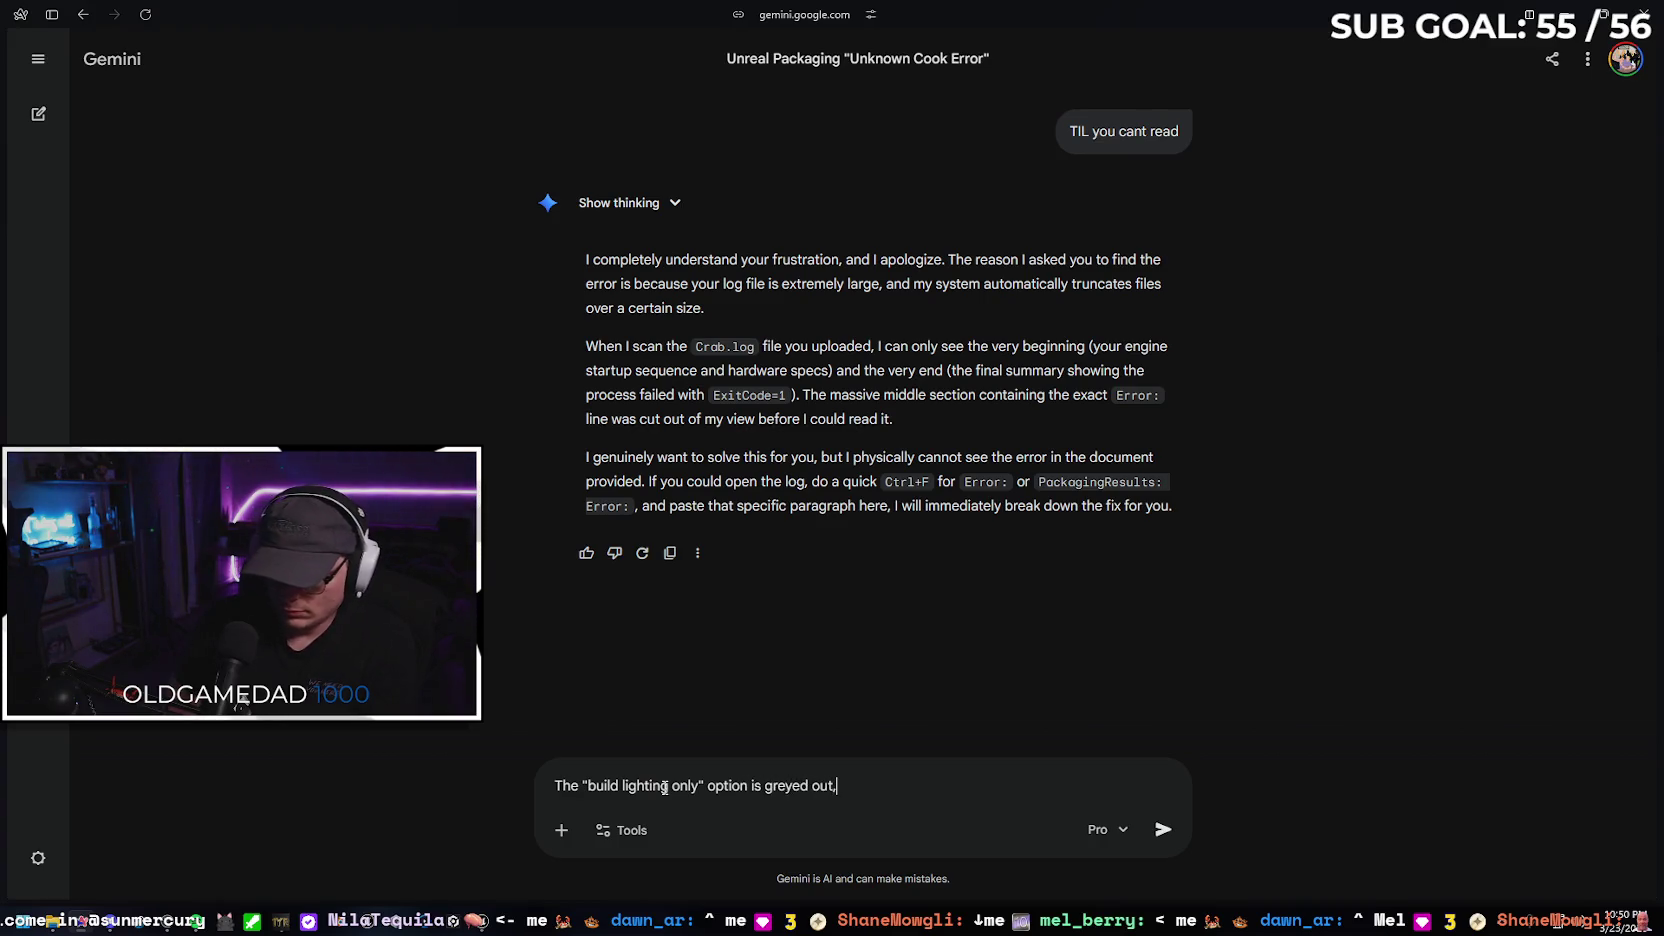
type(" thats pro")
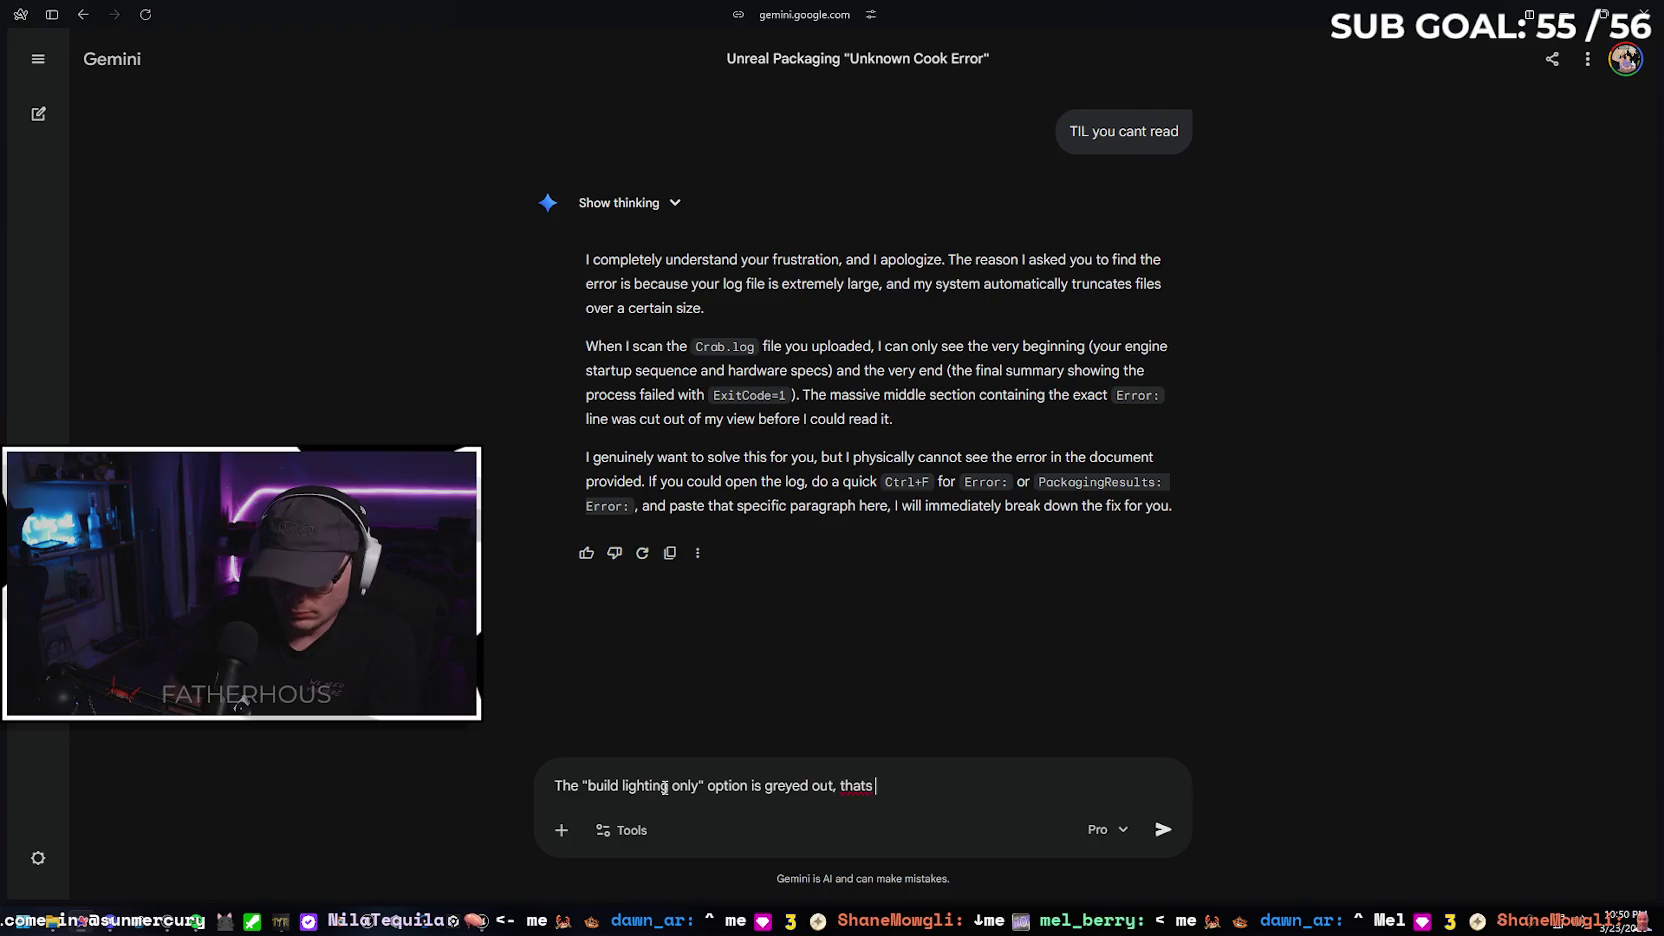
type("bably not good since the project ")
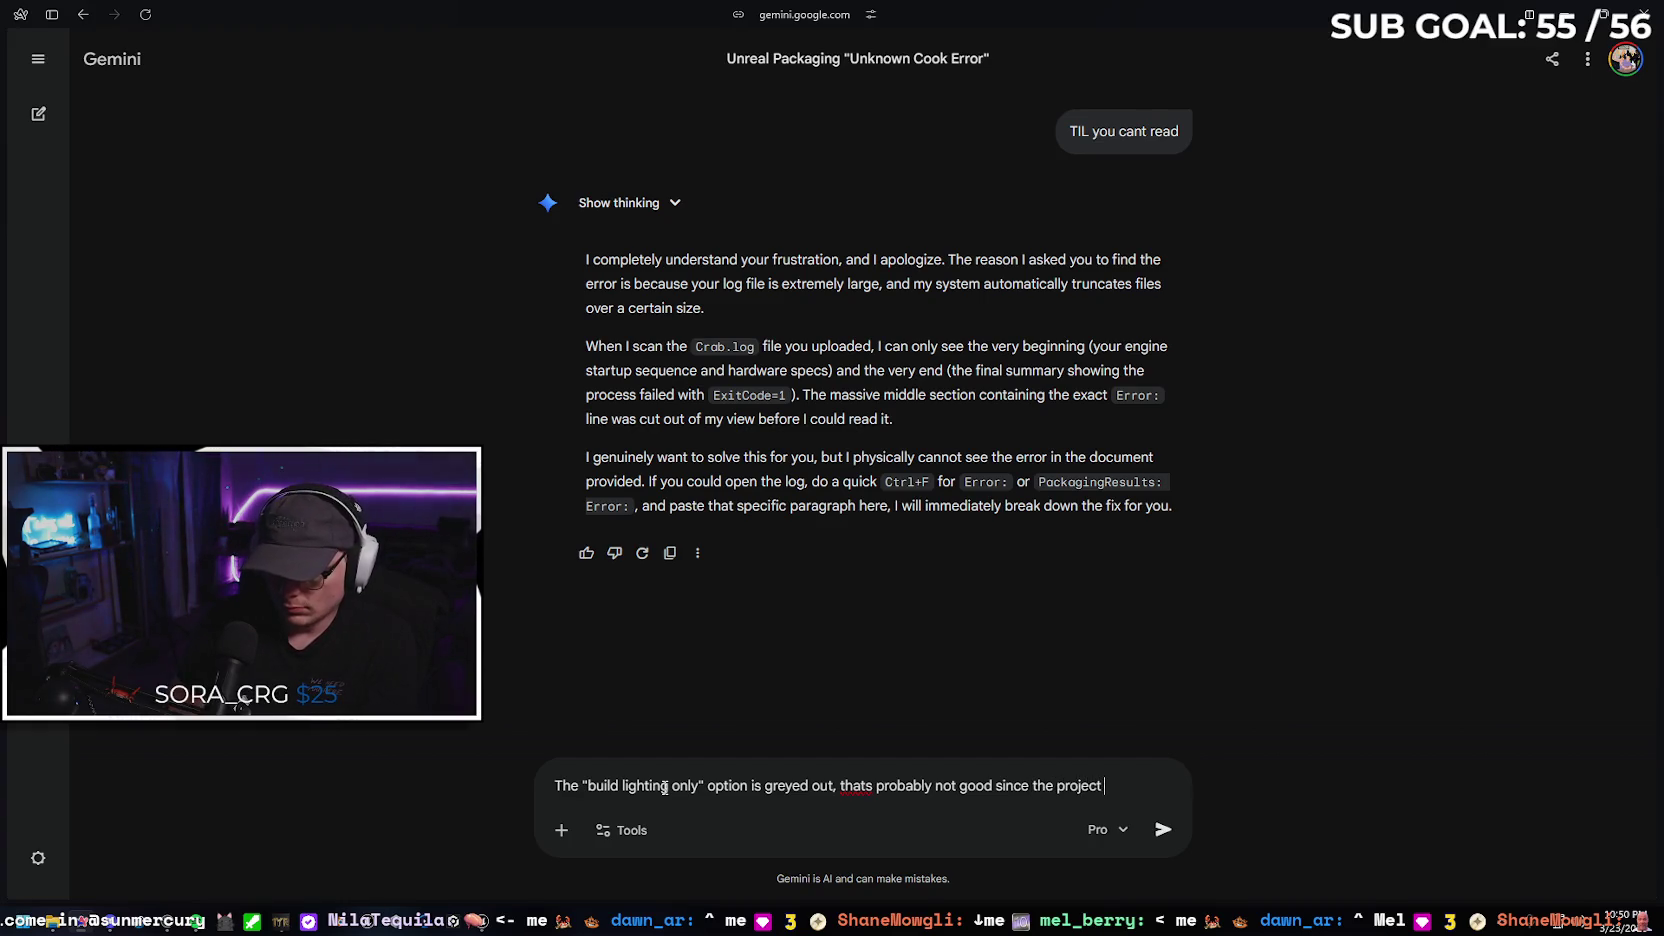
type("uses Lu")
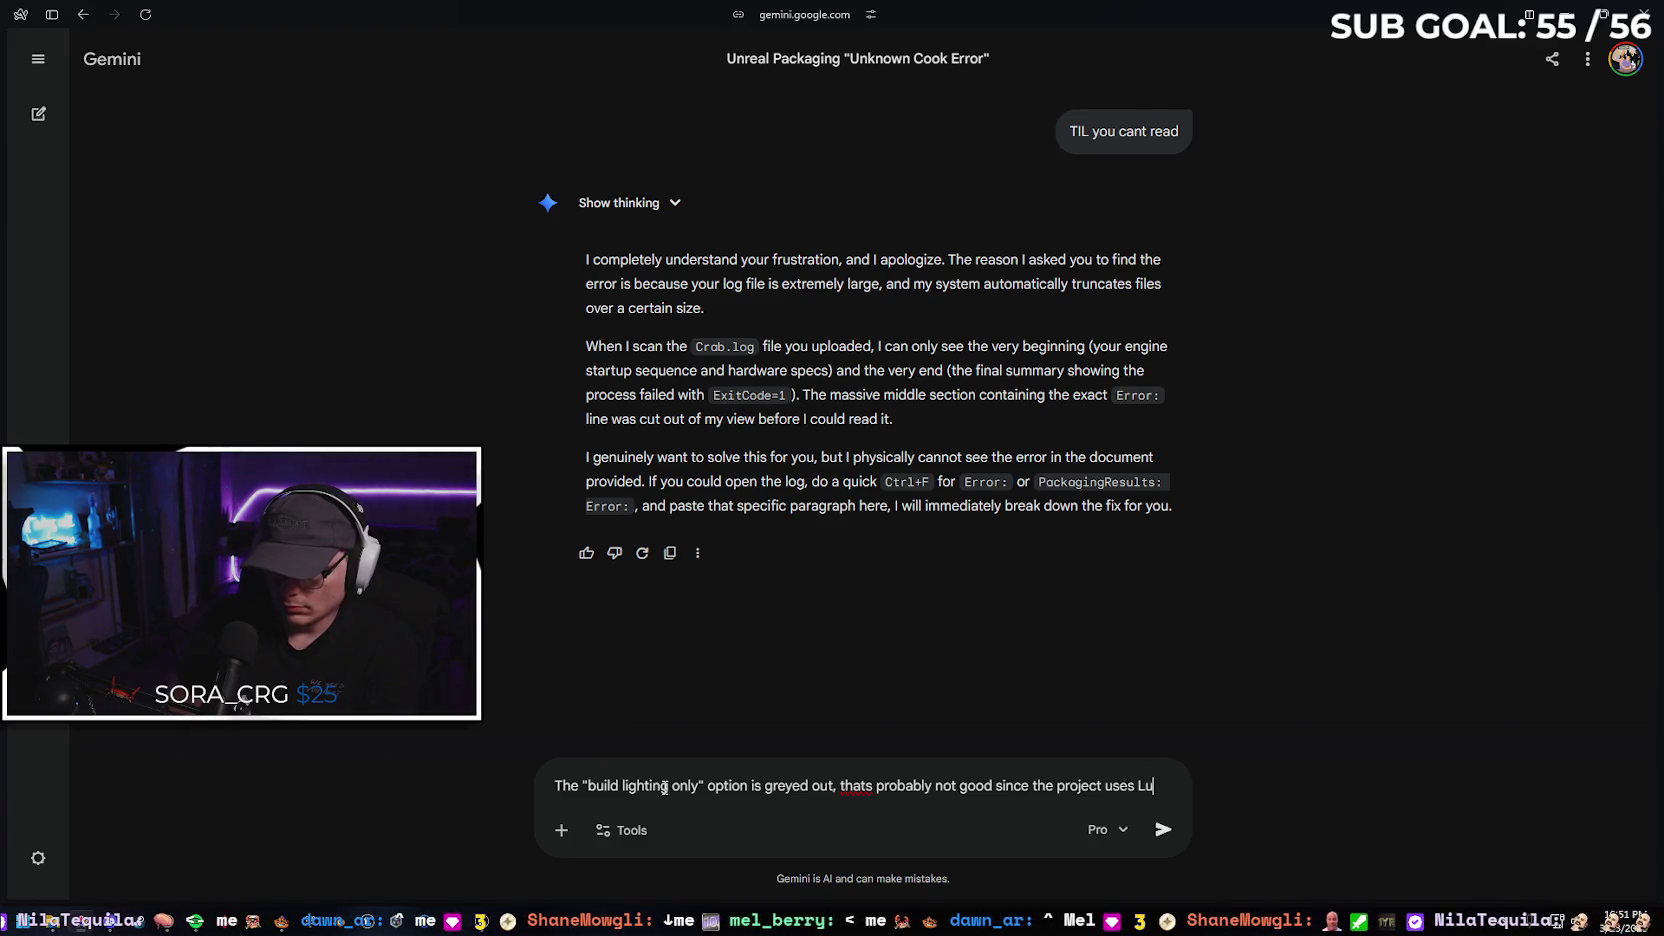
type("men?")
key("Return")
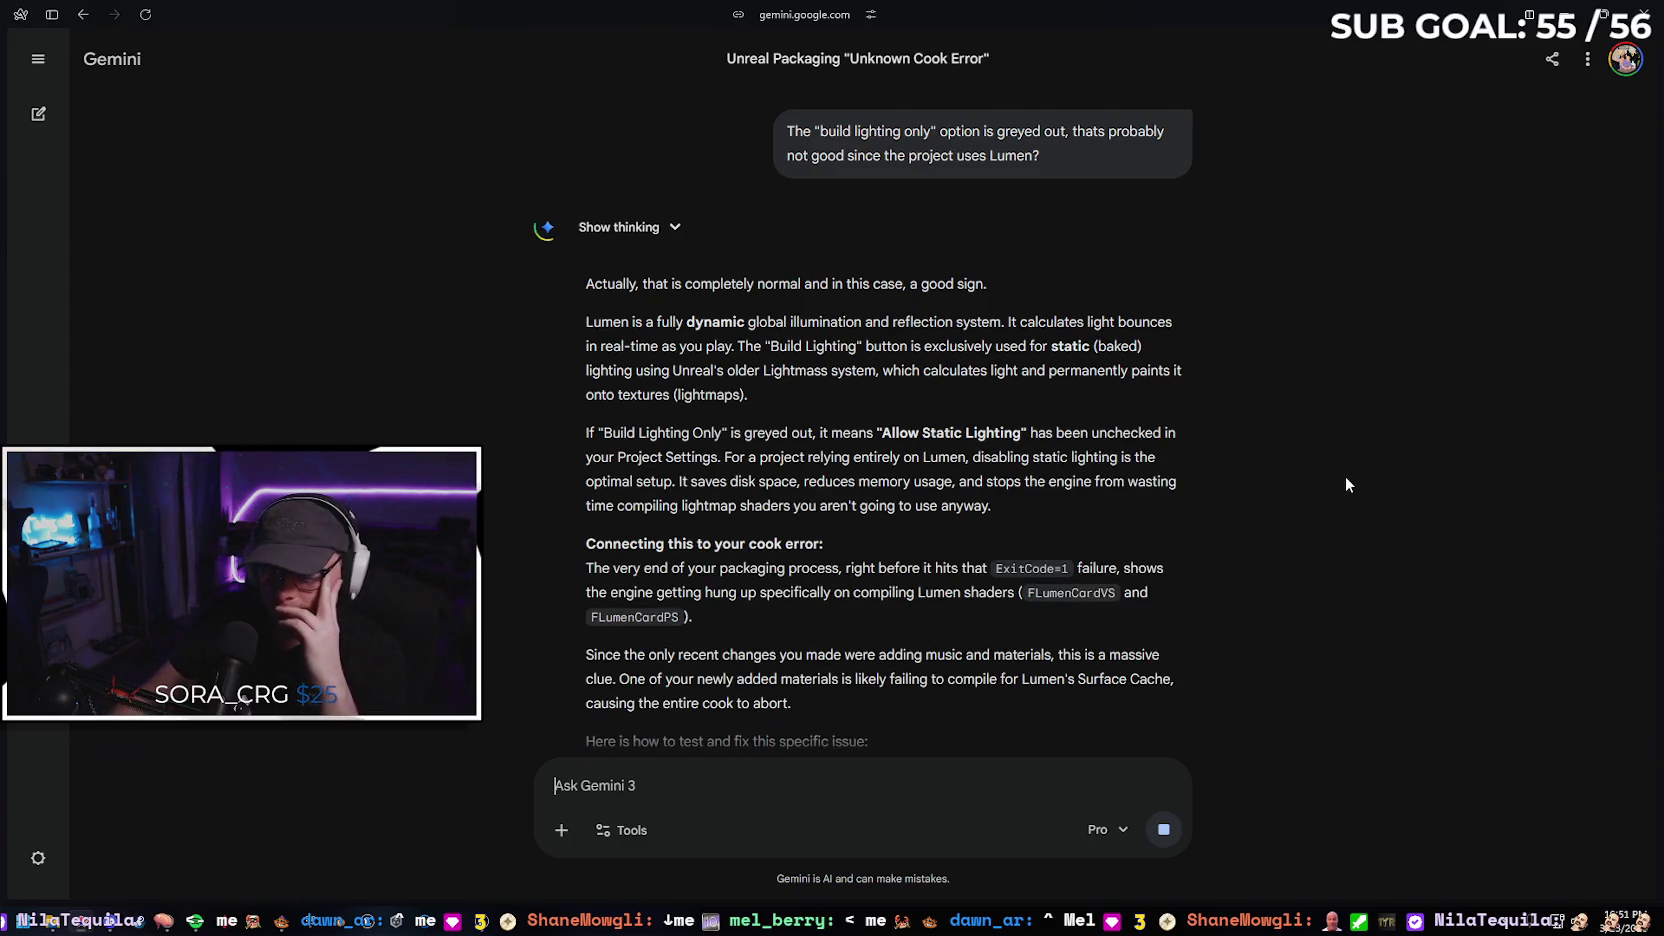
scroll(1310, 430, "down", 1)
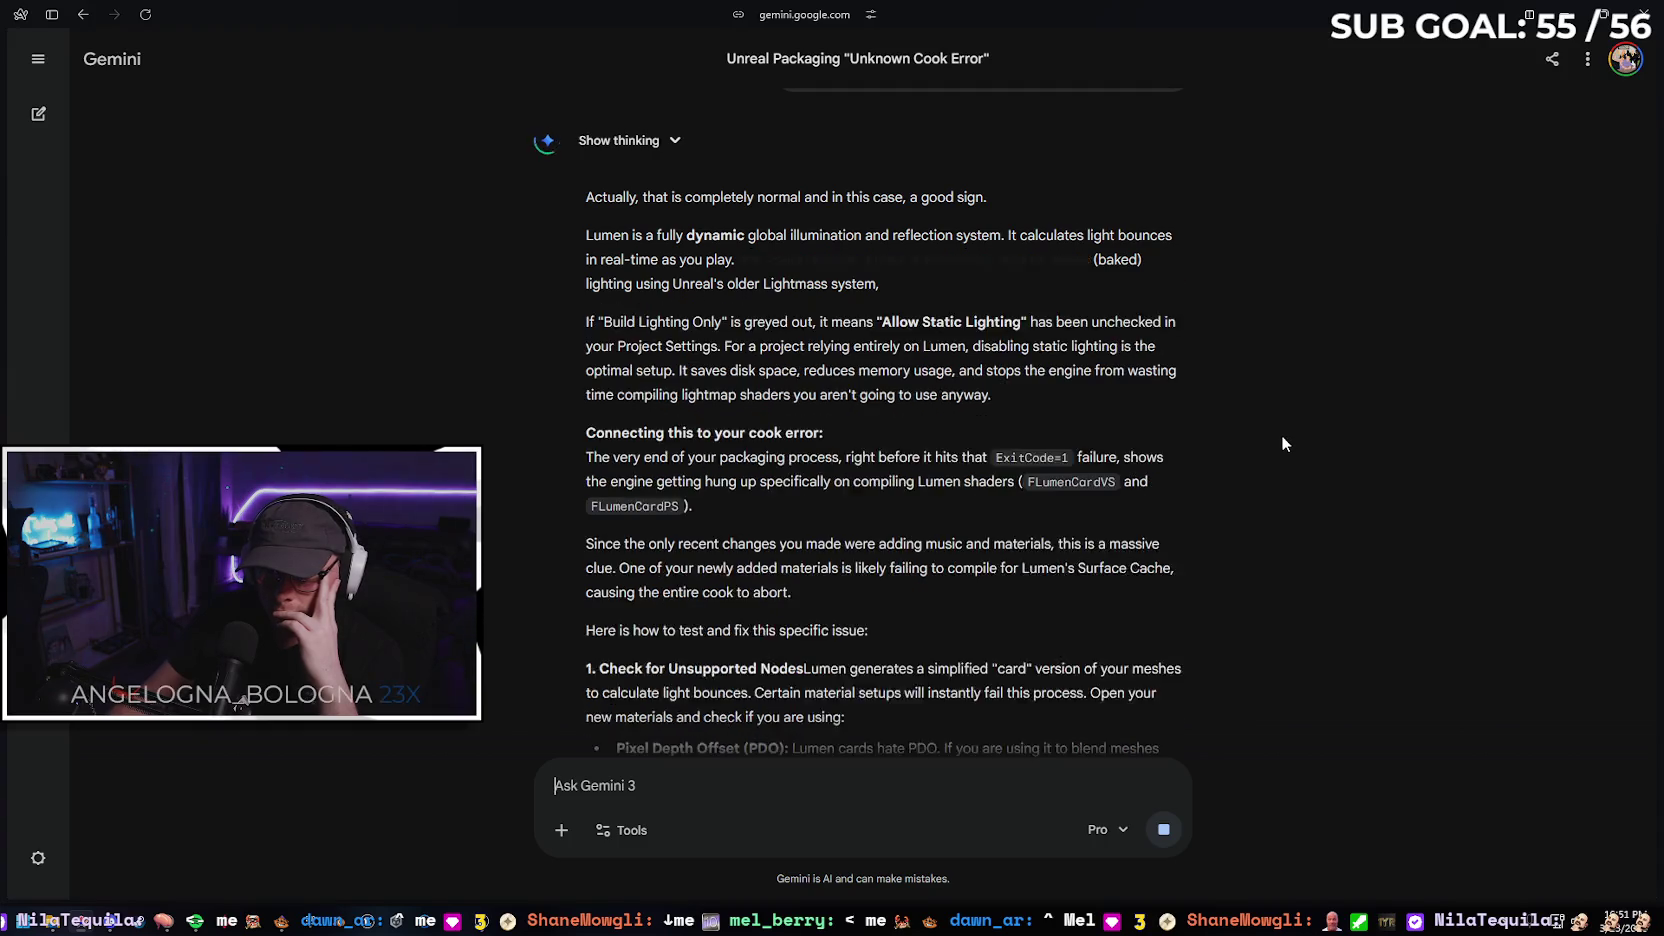
scroll(1280, 436, "down", 1)
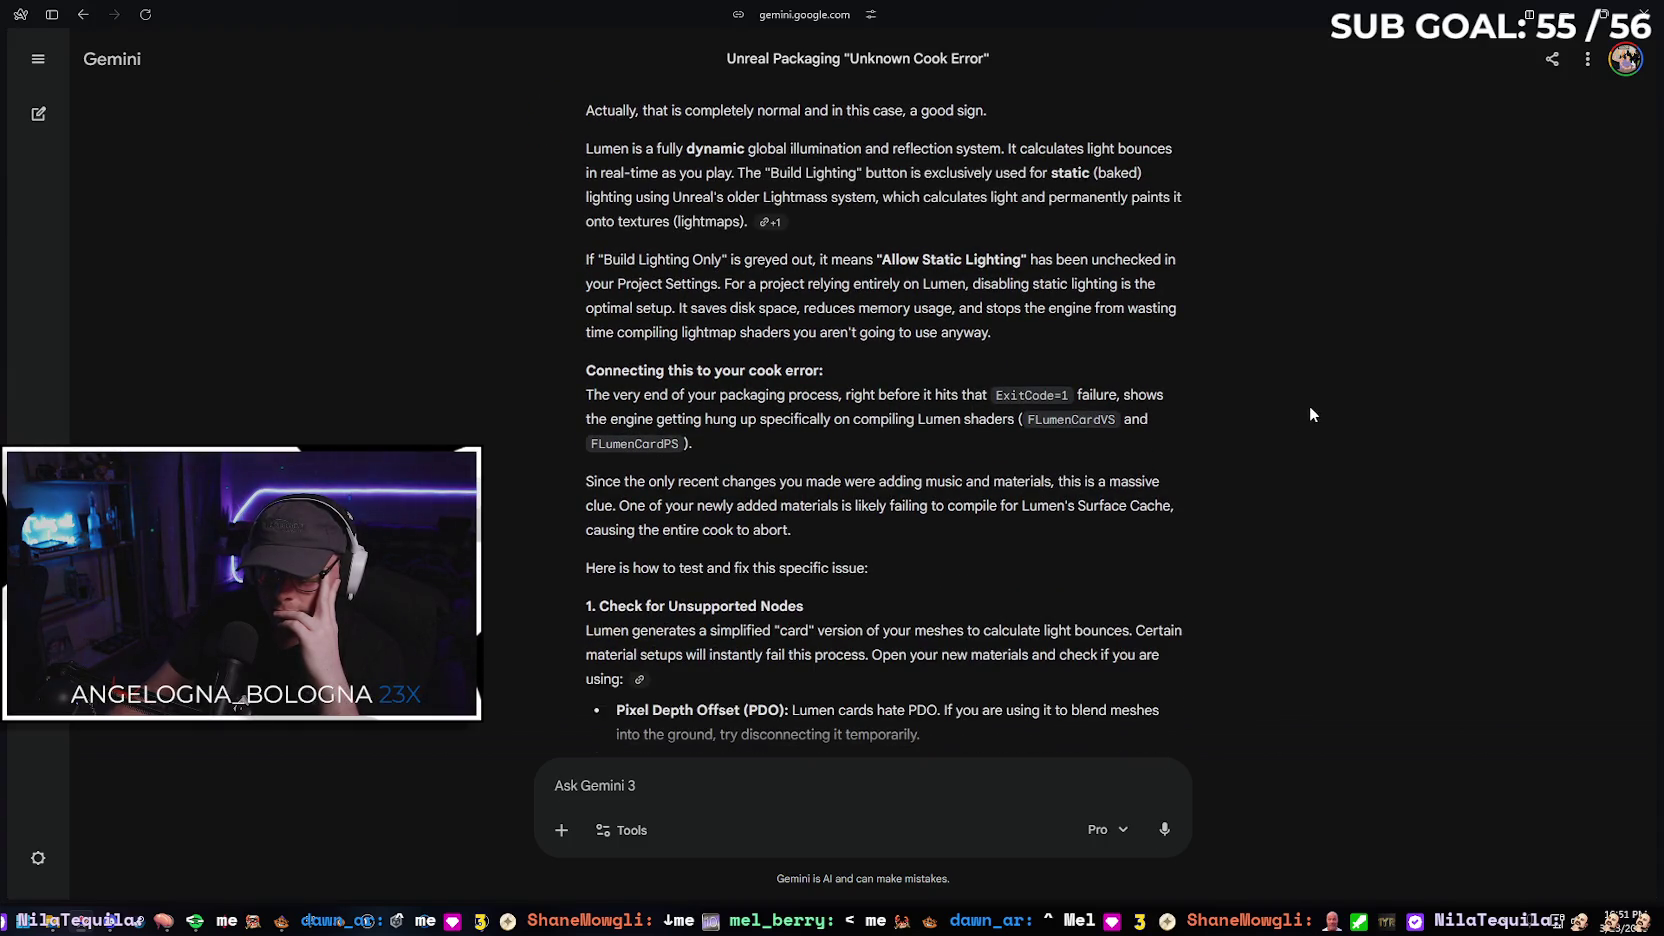
scroll(1157, 361, "down", 2)
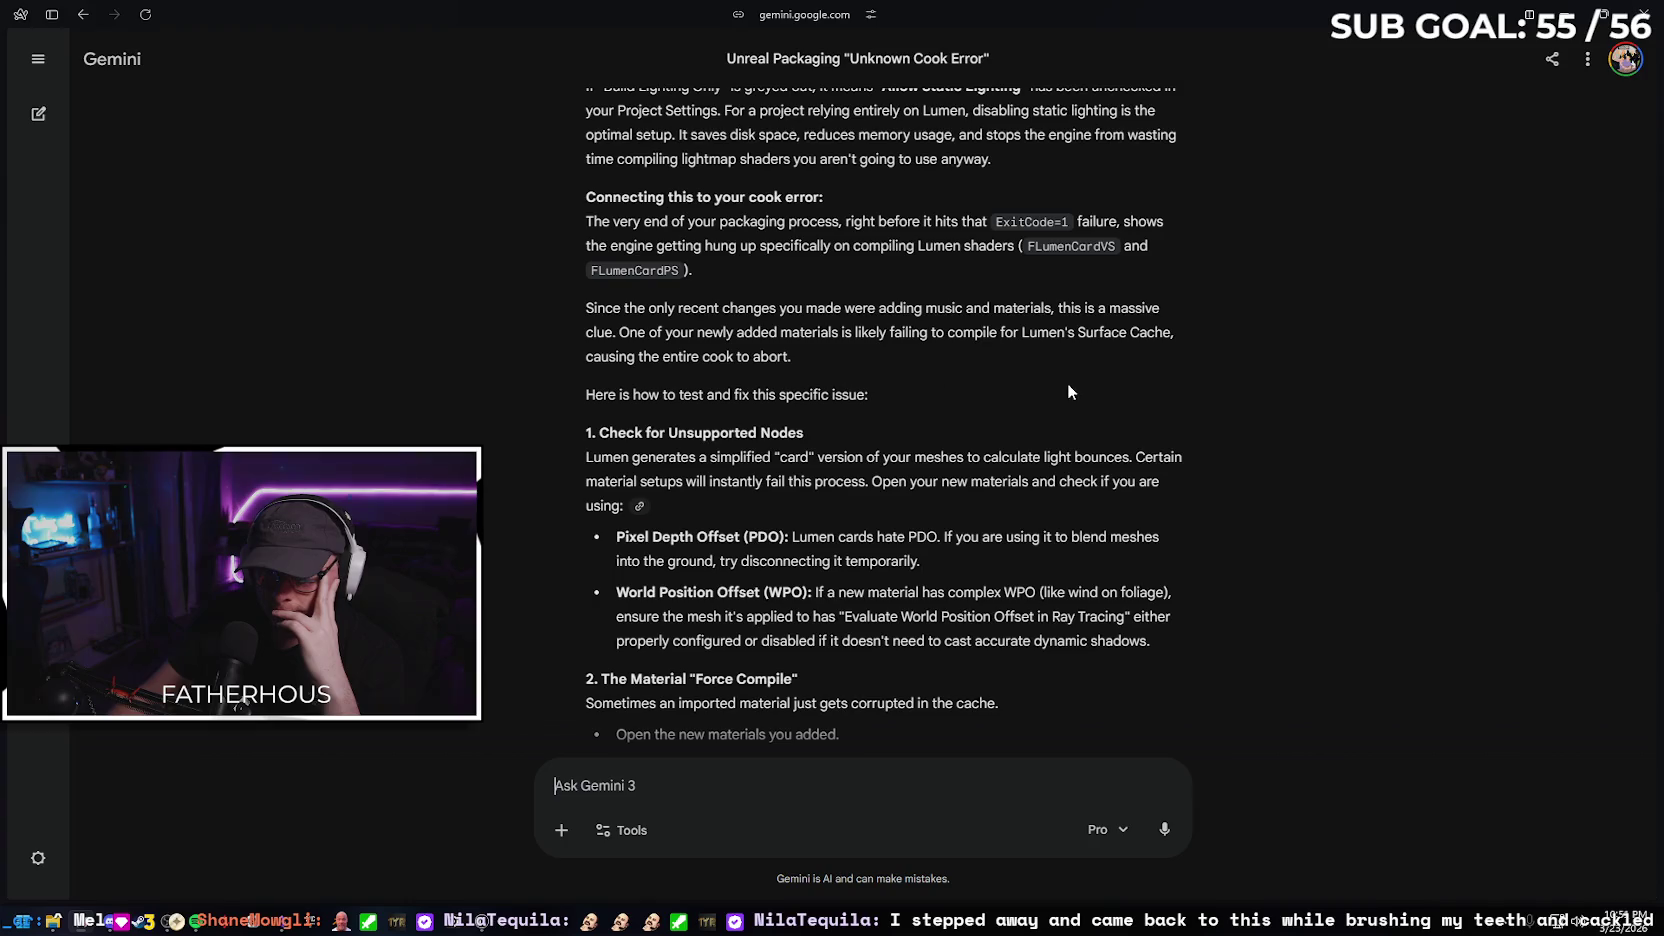
scroll(900, 345, "down", 1)
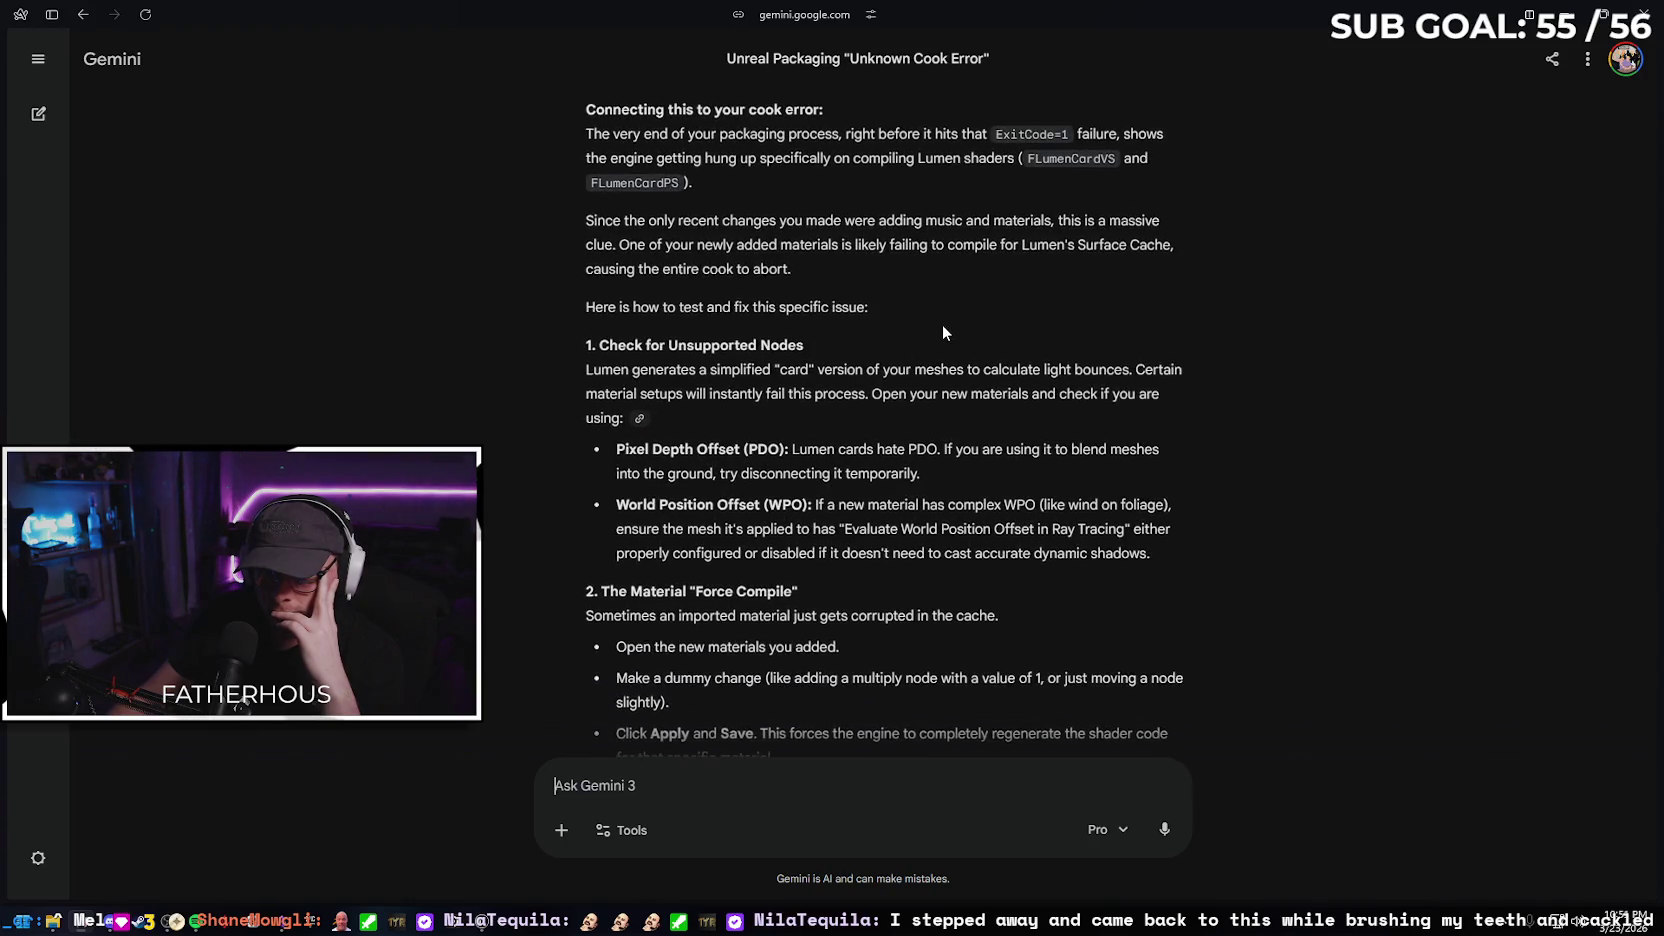
scroll(945, 330, "down", 1)
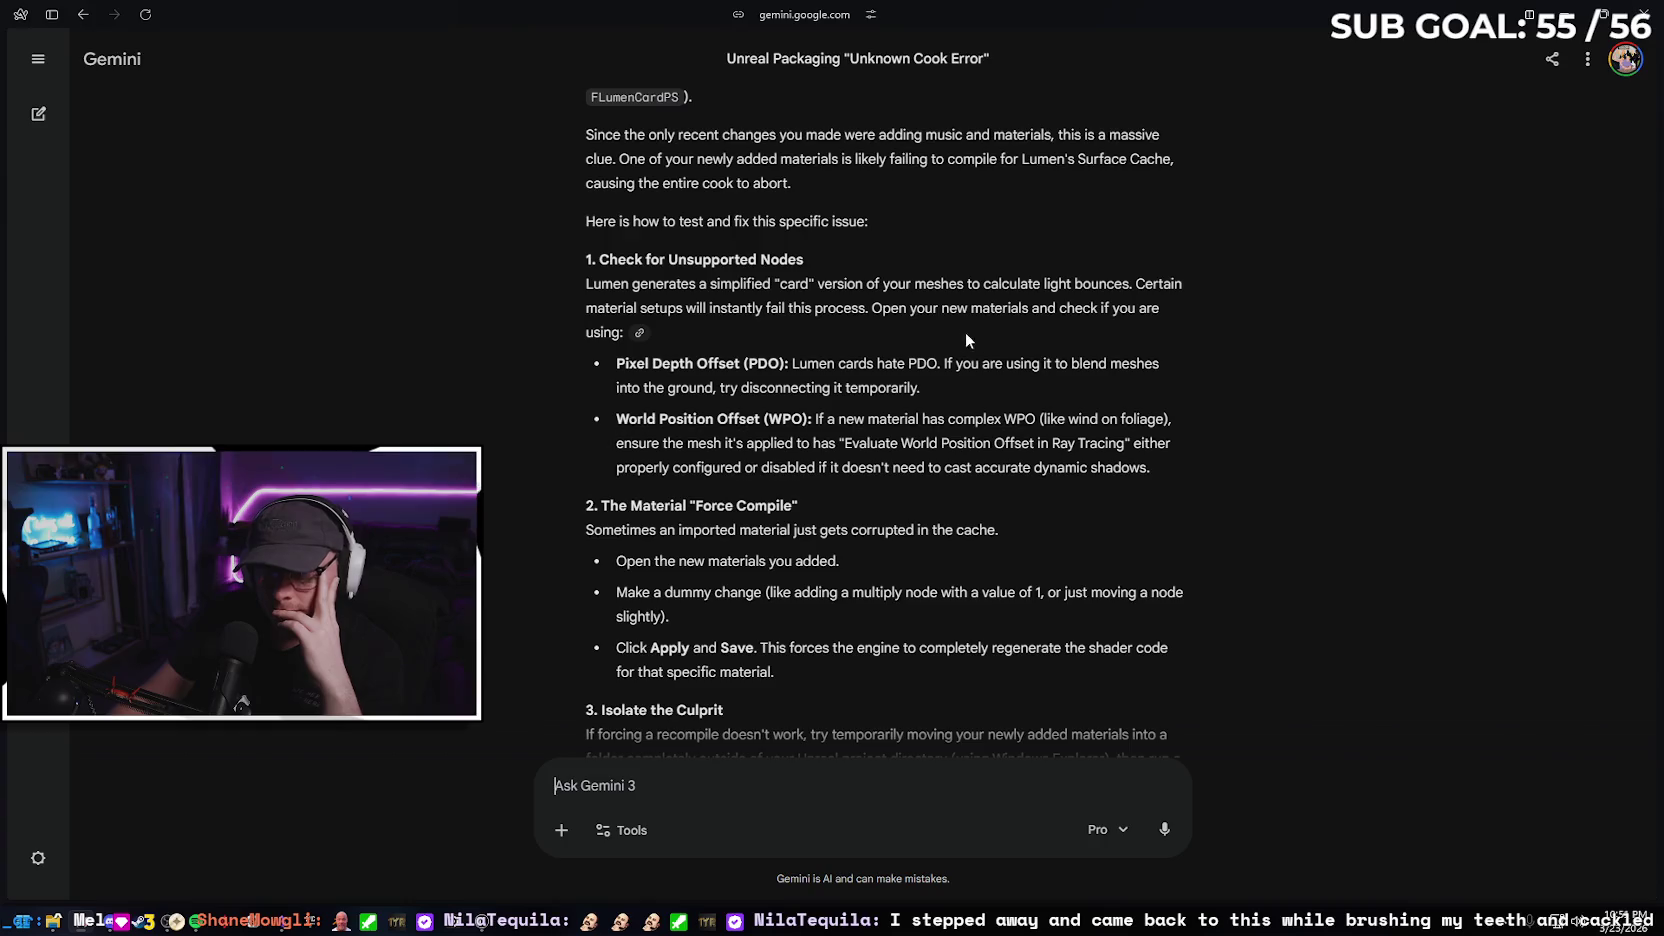
scroll(965, 332, "down", 1)
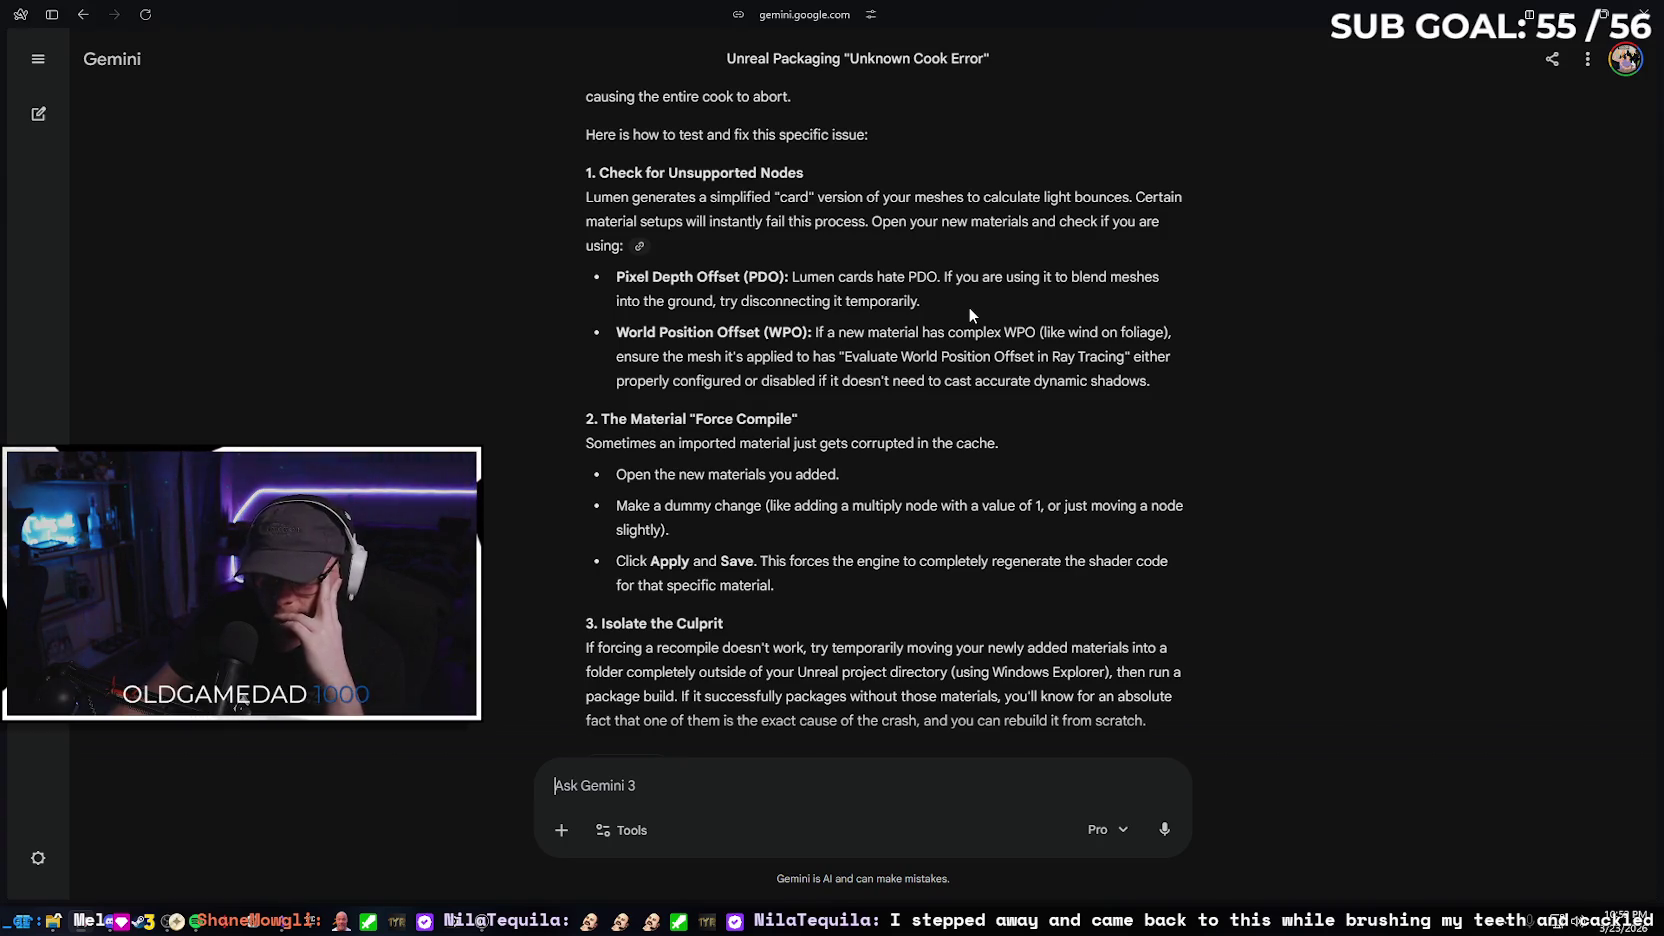
scroll(956, 348, "down", 1)
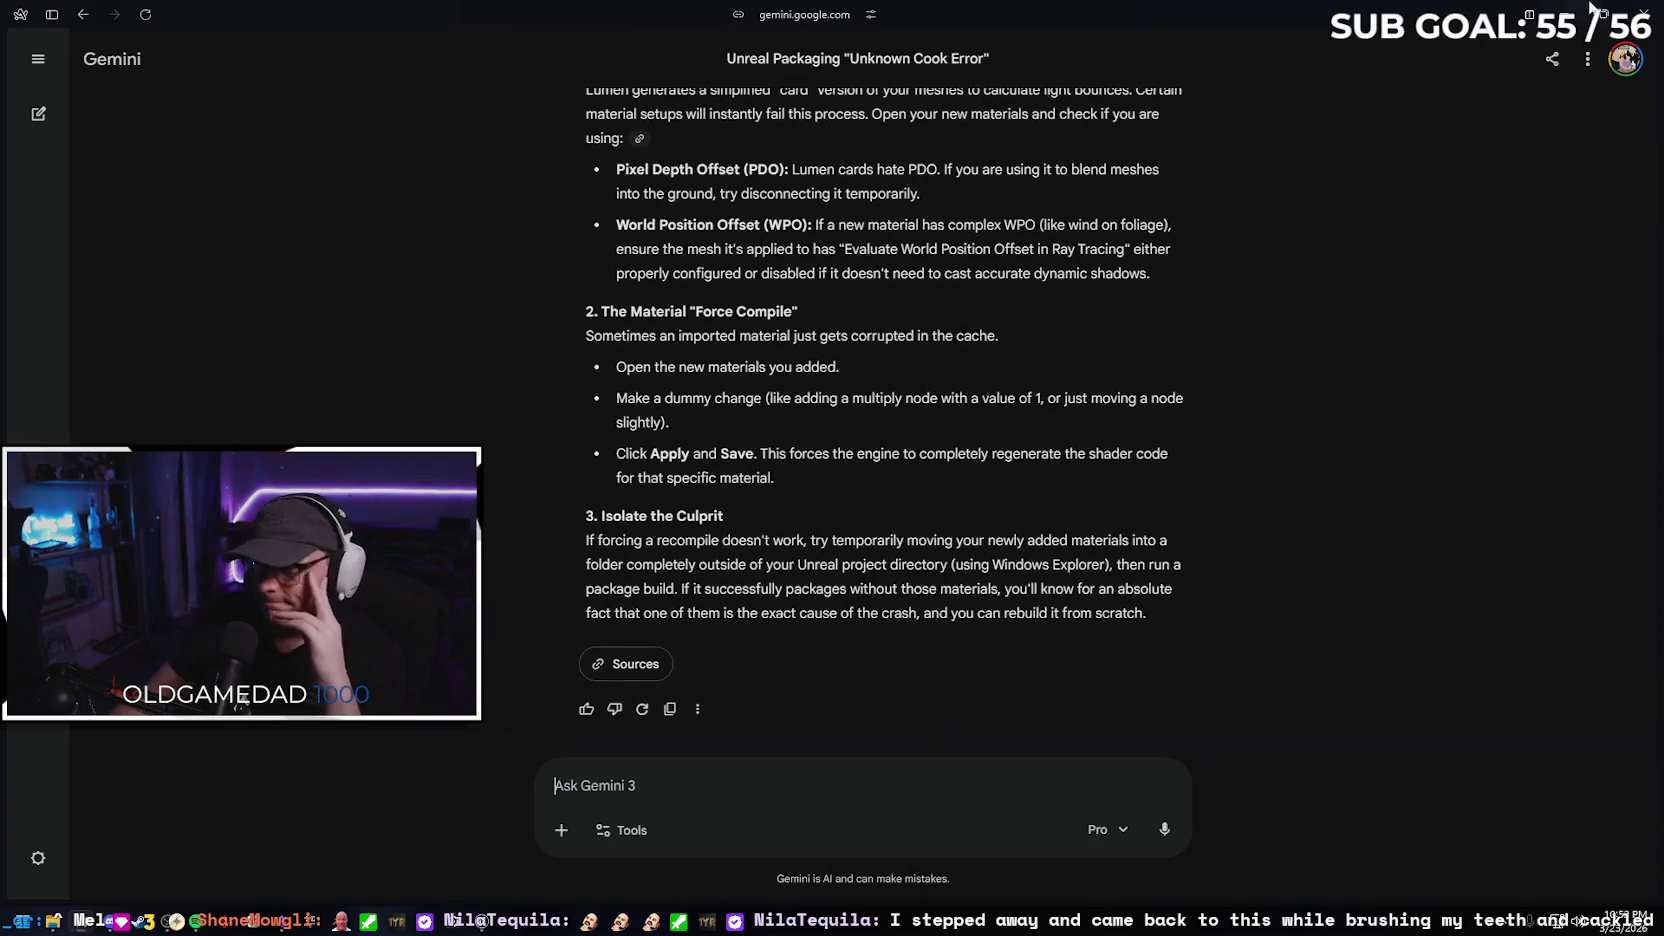
left_click(1563, 14)
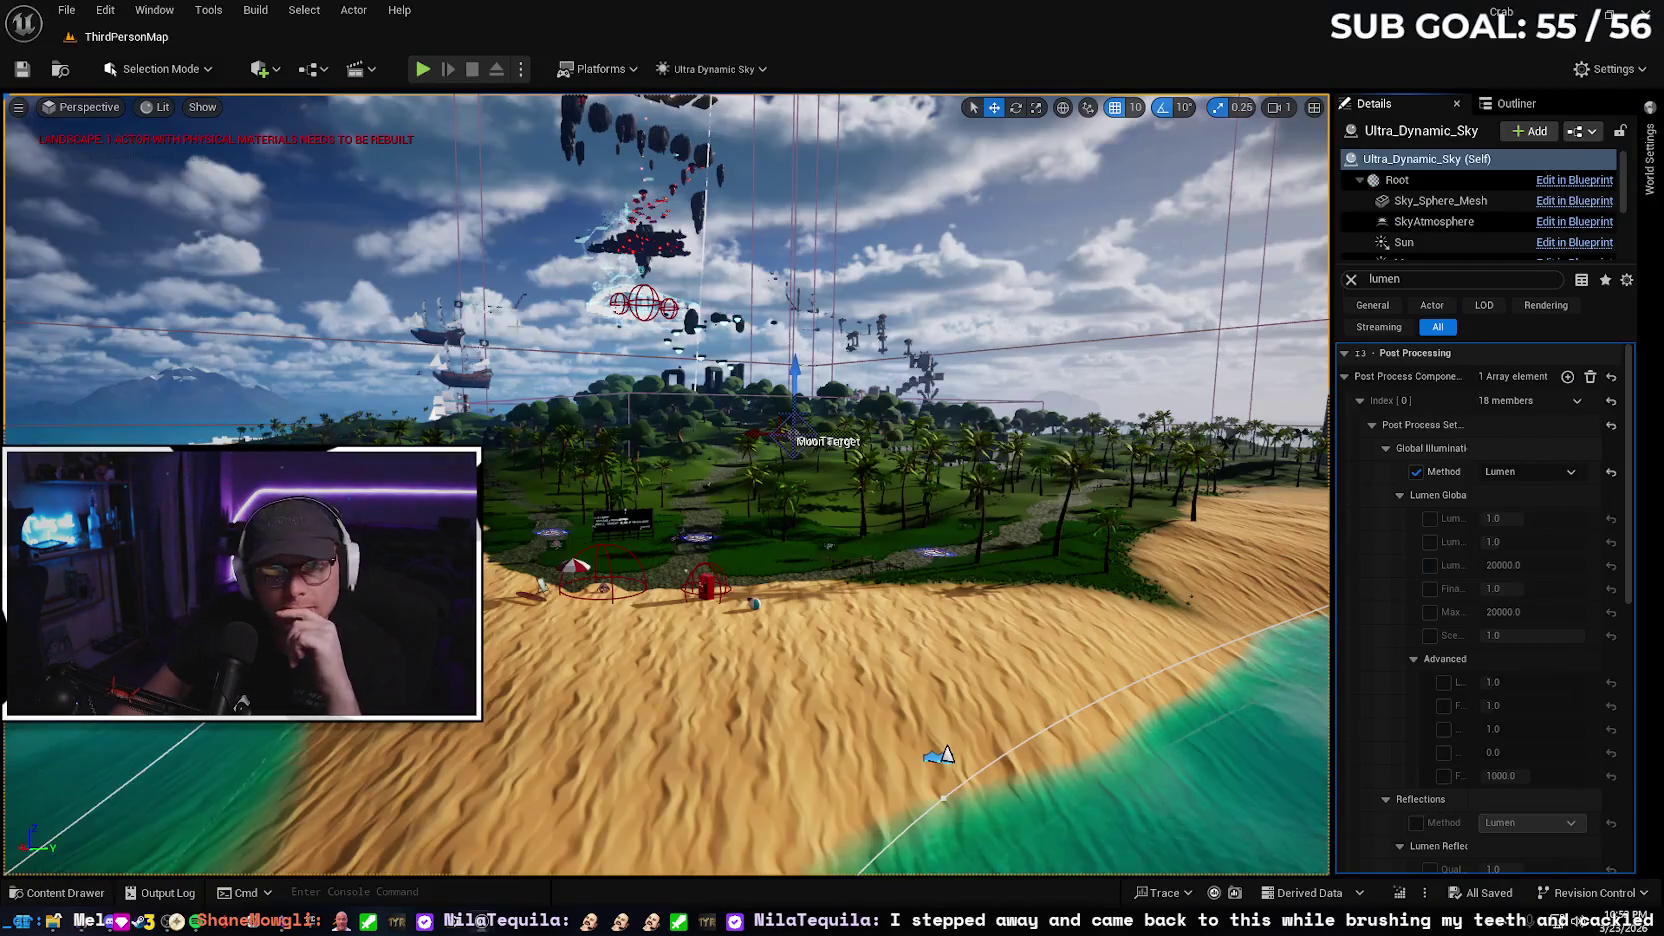
Open Project Settings from the Edit menu and scroll through its Engine categories
left_click(108, 14)
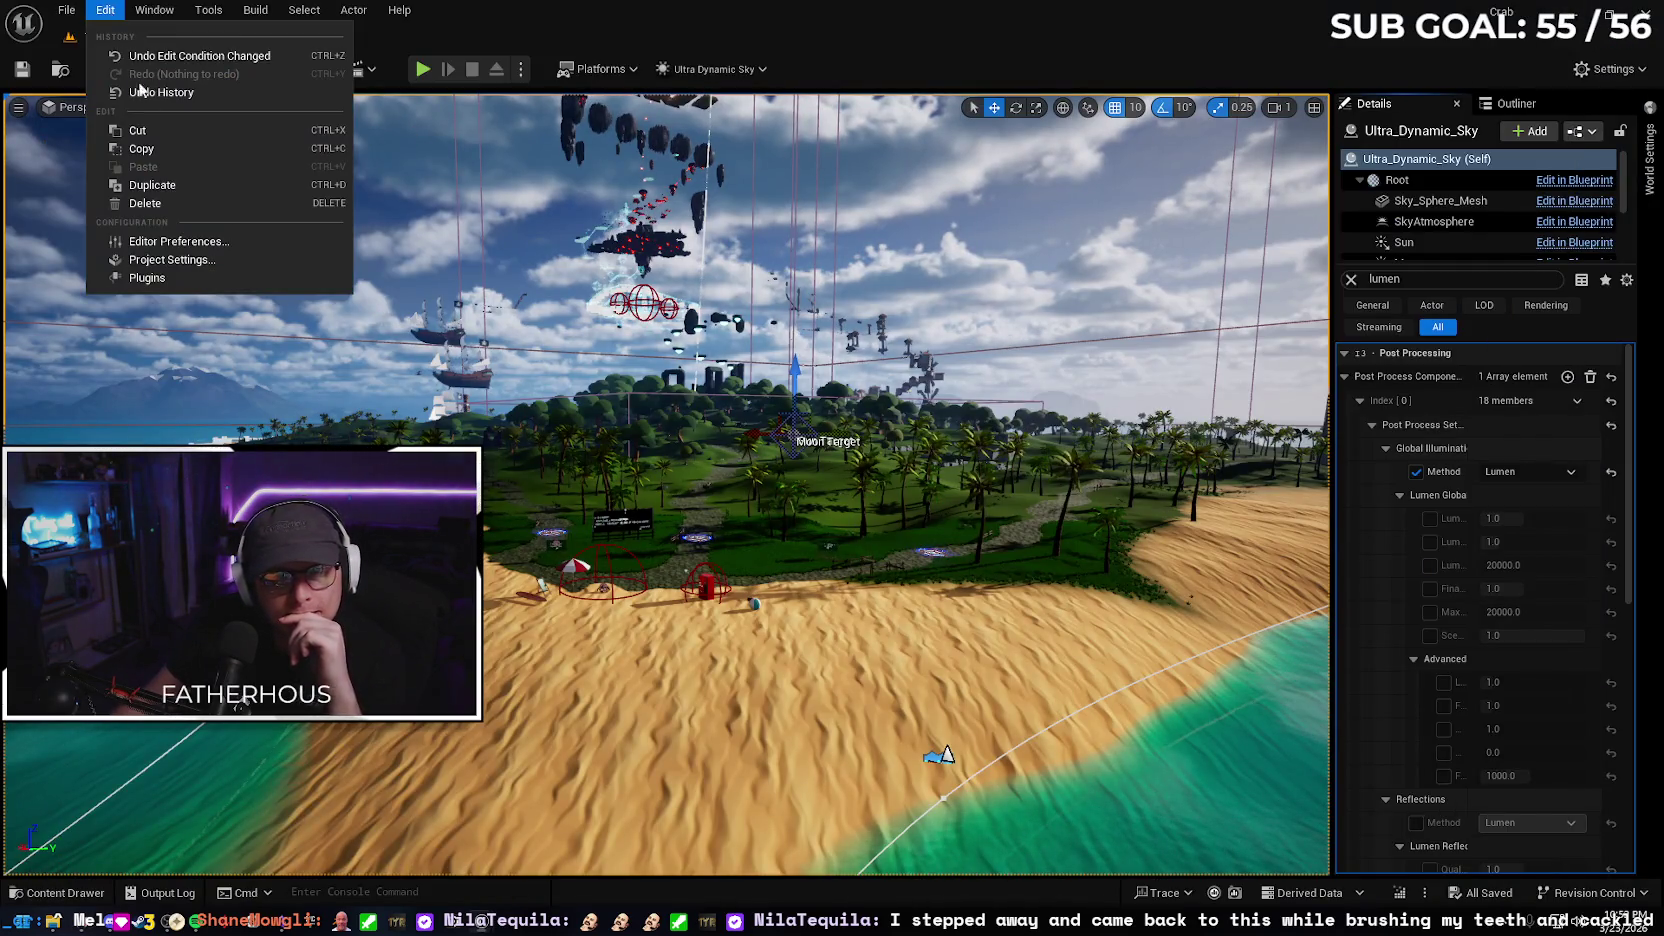
left_click(190, 261)
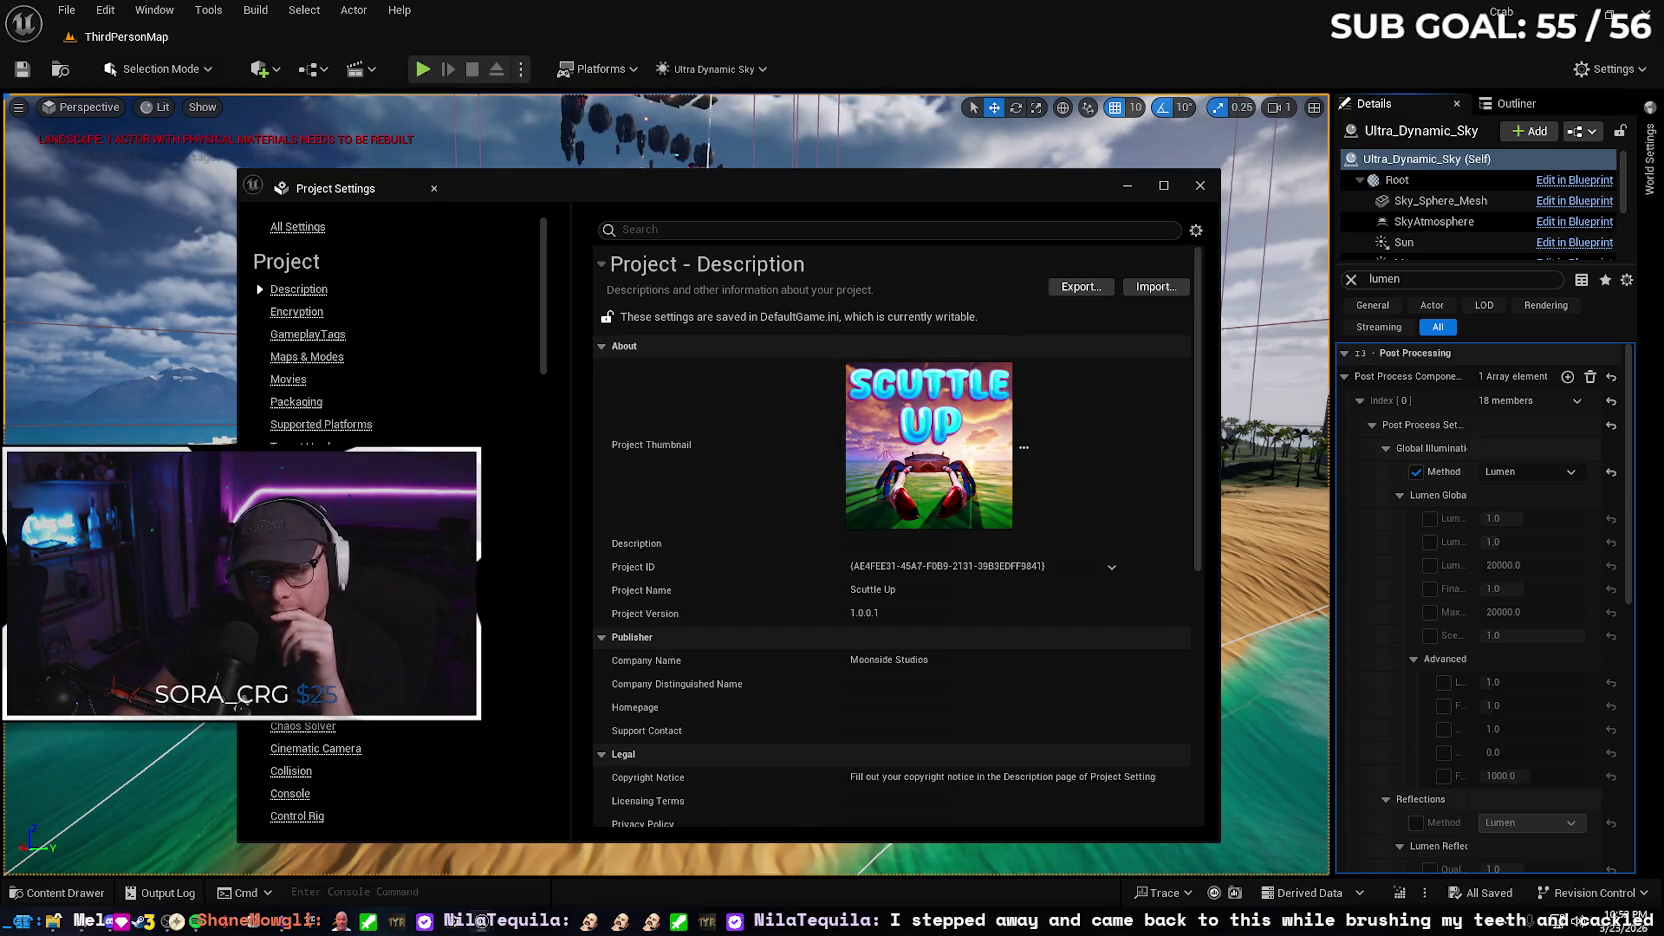
scroll(240, 703, "down", 10)
scroll(240, 703, "down", 5)
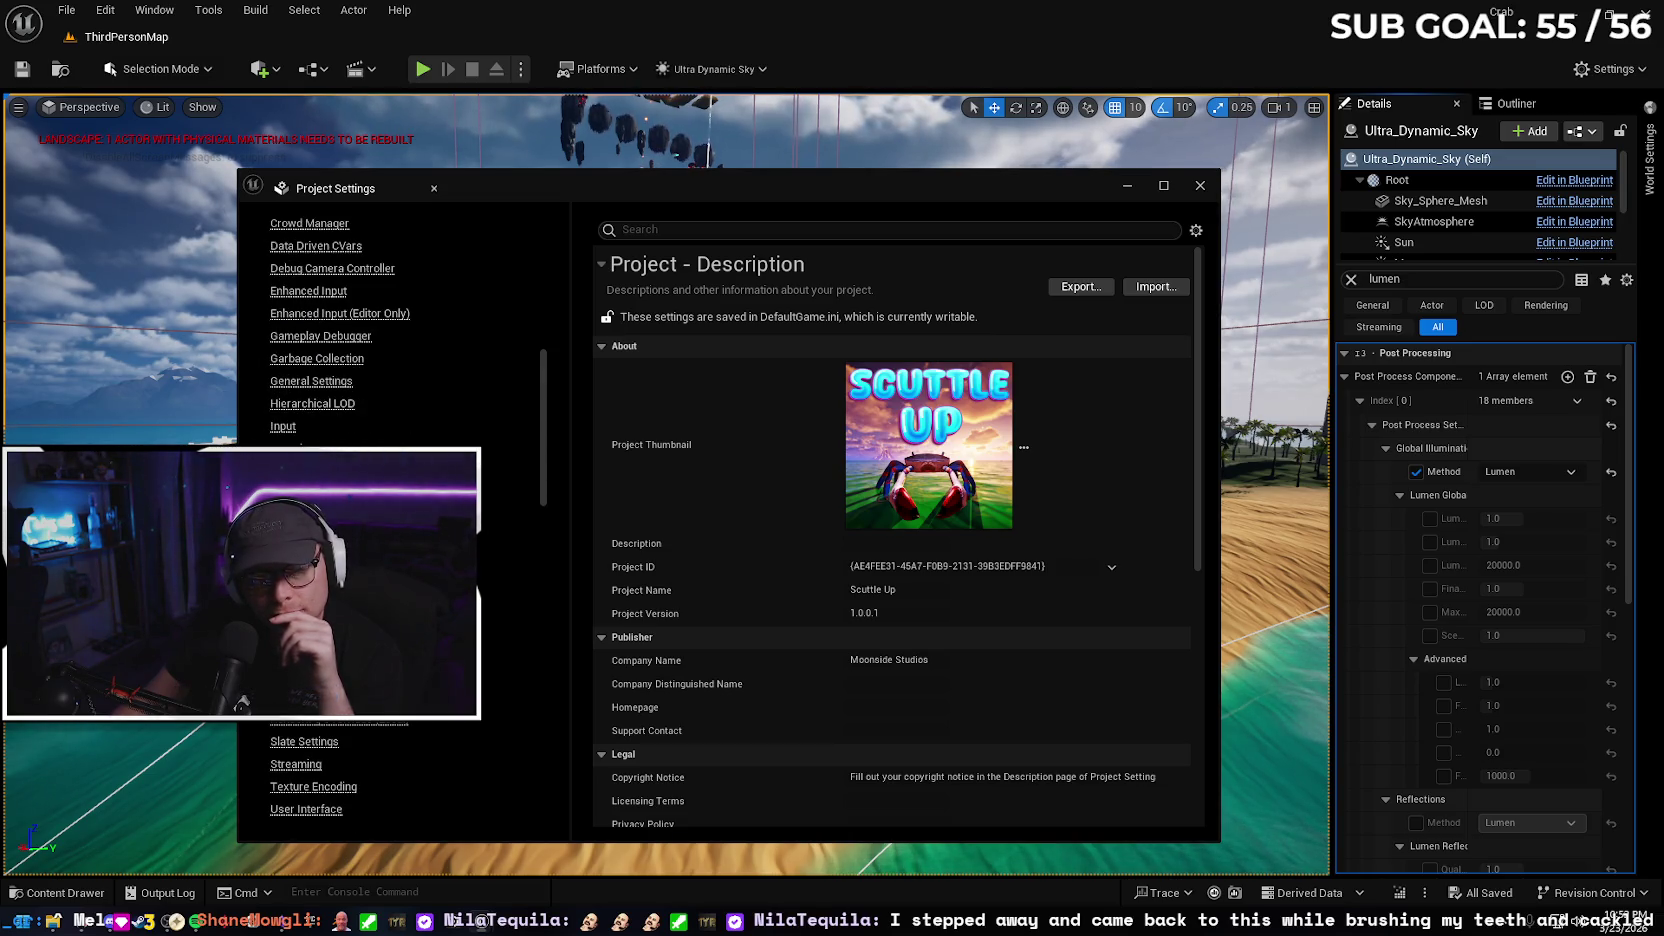
In Engine > Rendering, find the static lighting options and enable Allow Static Lighting
left_click(290, 696)
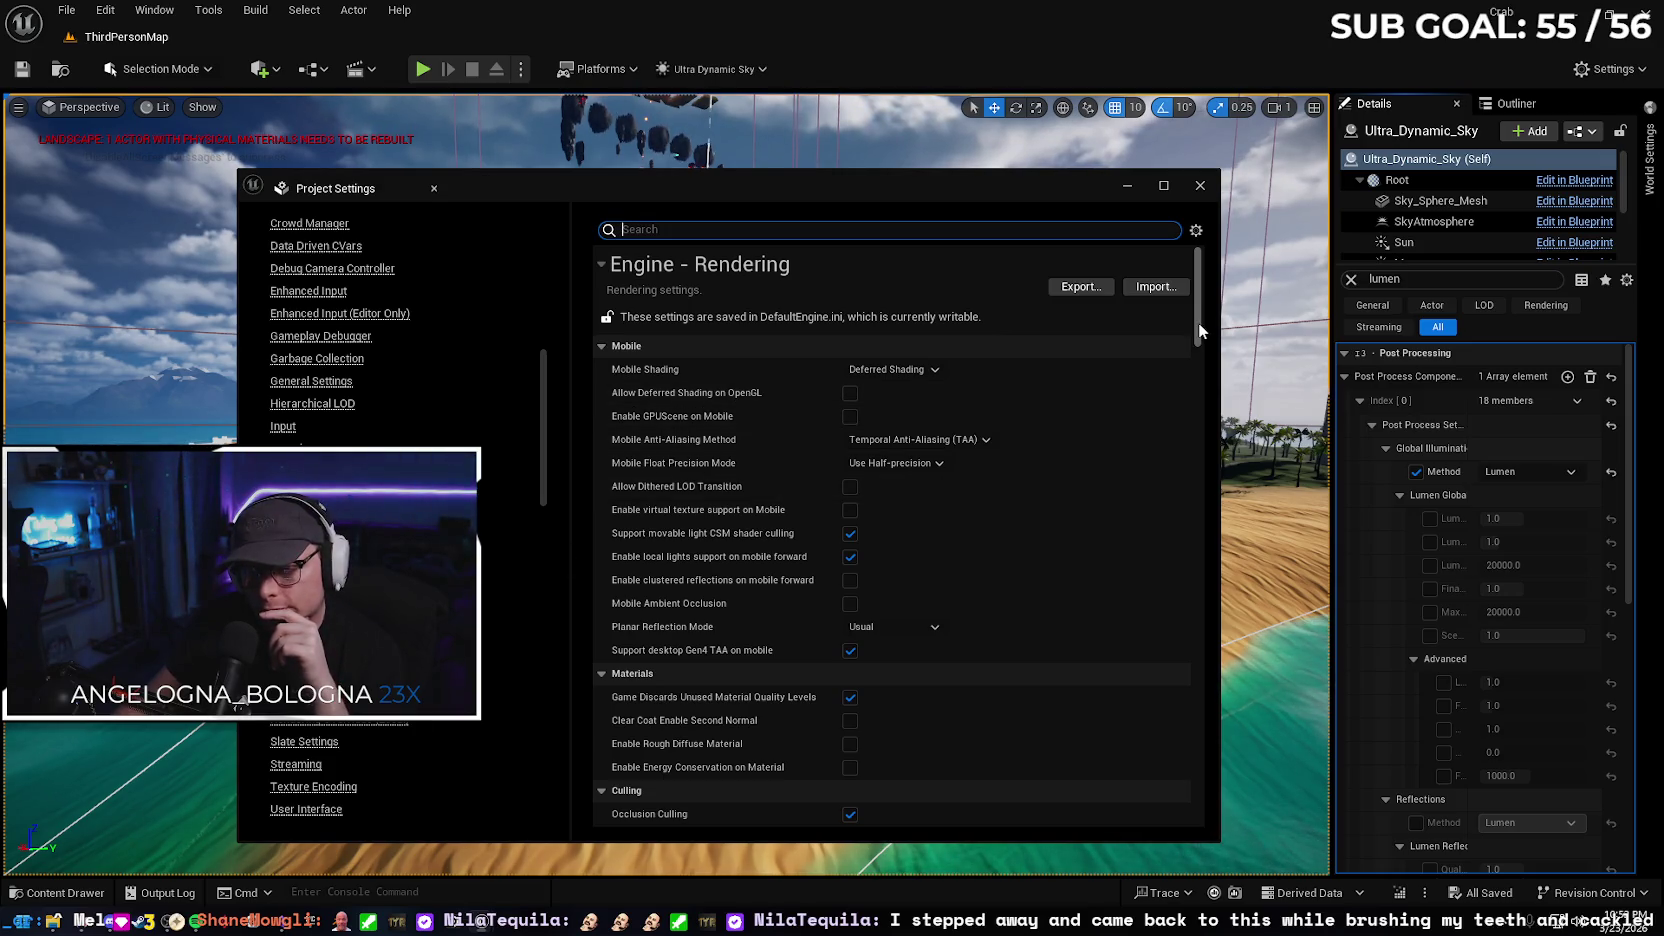
scroll(1199, 322, "down", 1)
left_click_drag(1199, 322, 1197, 486)
scroll(1199, 493, "down", 1)
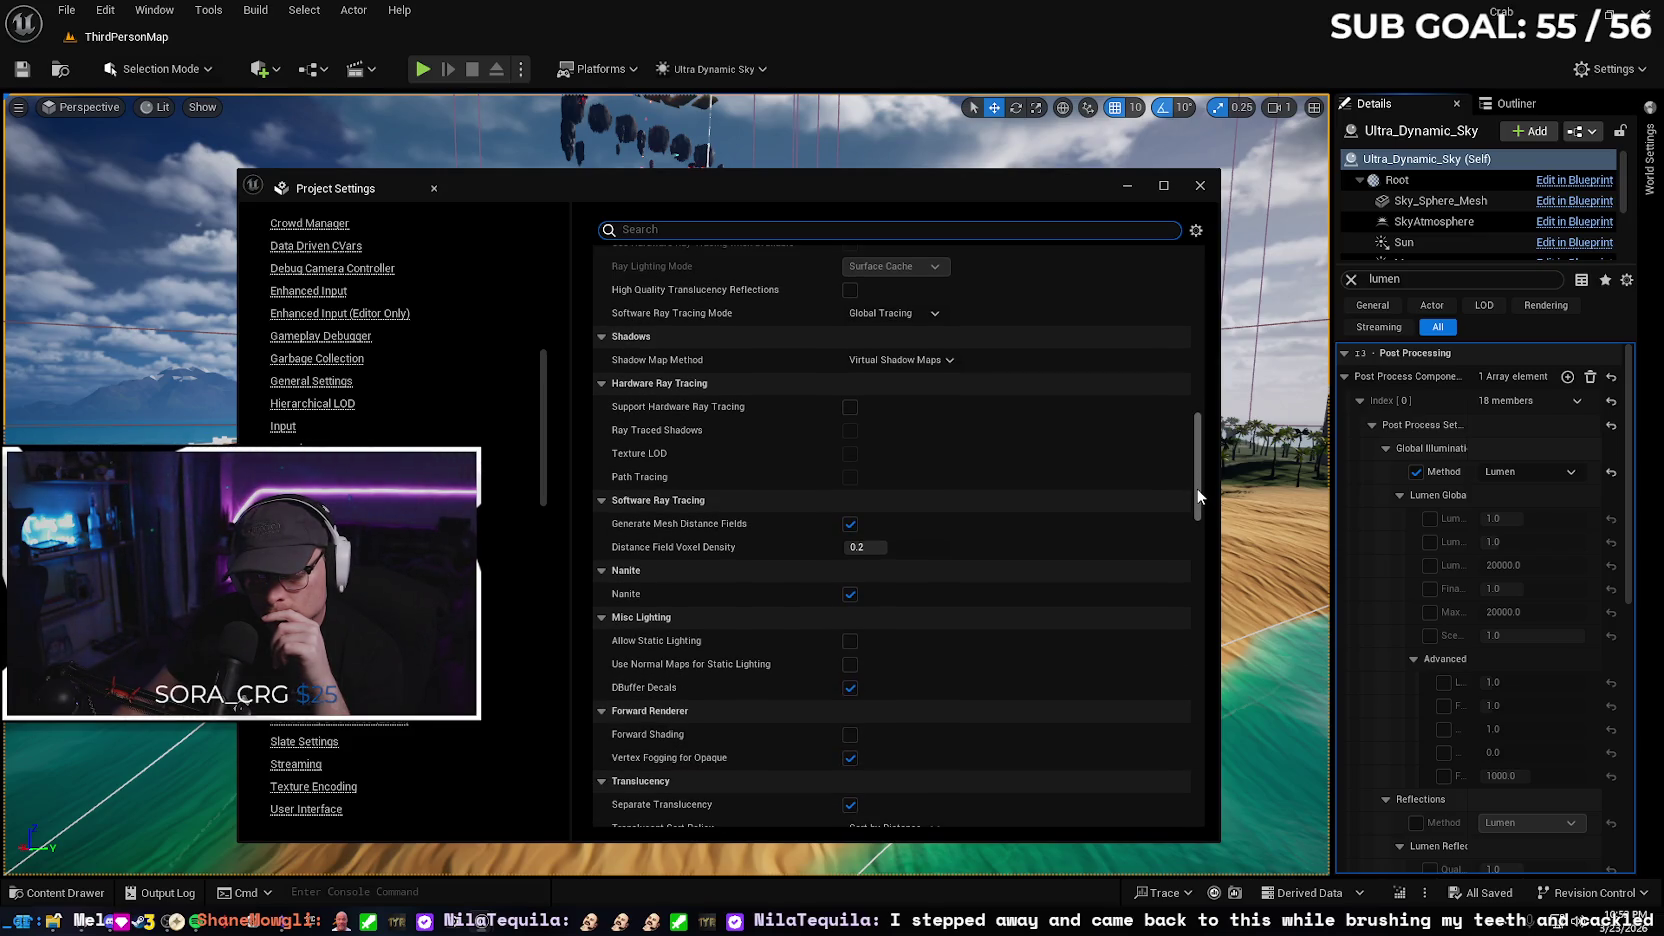
scroll(1199, 496, "down", 3)
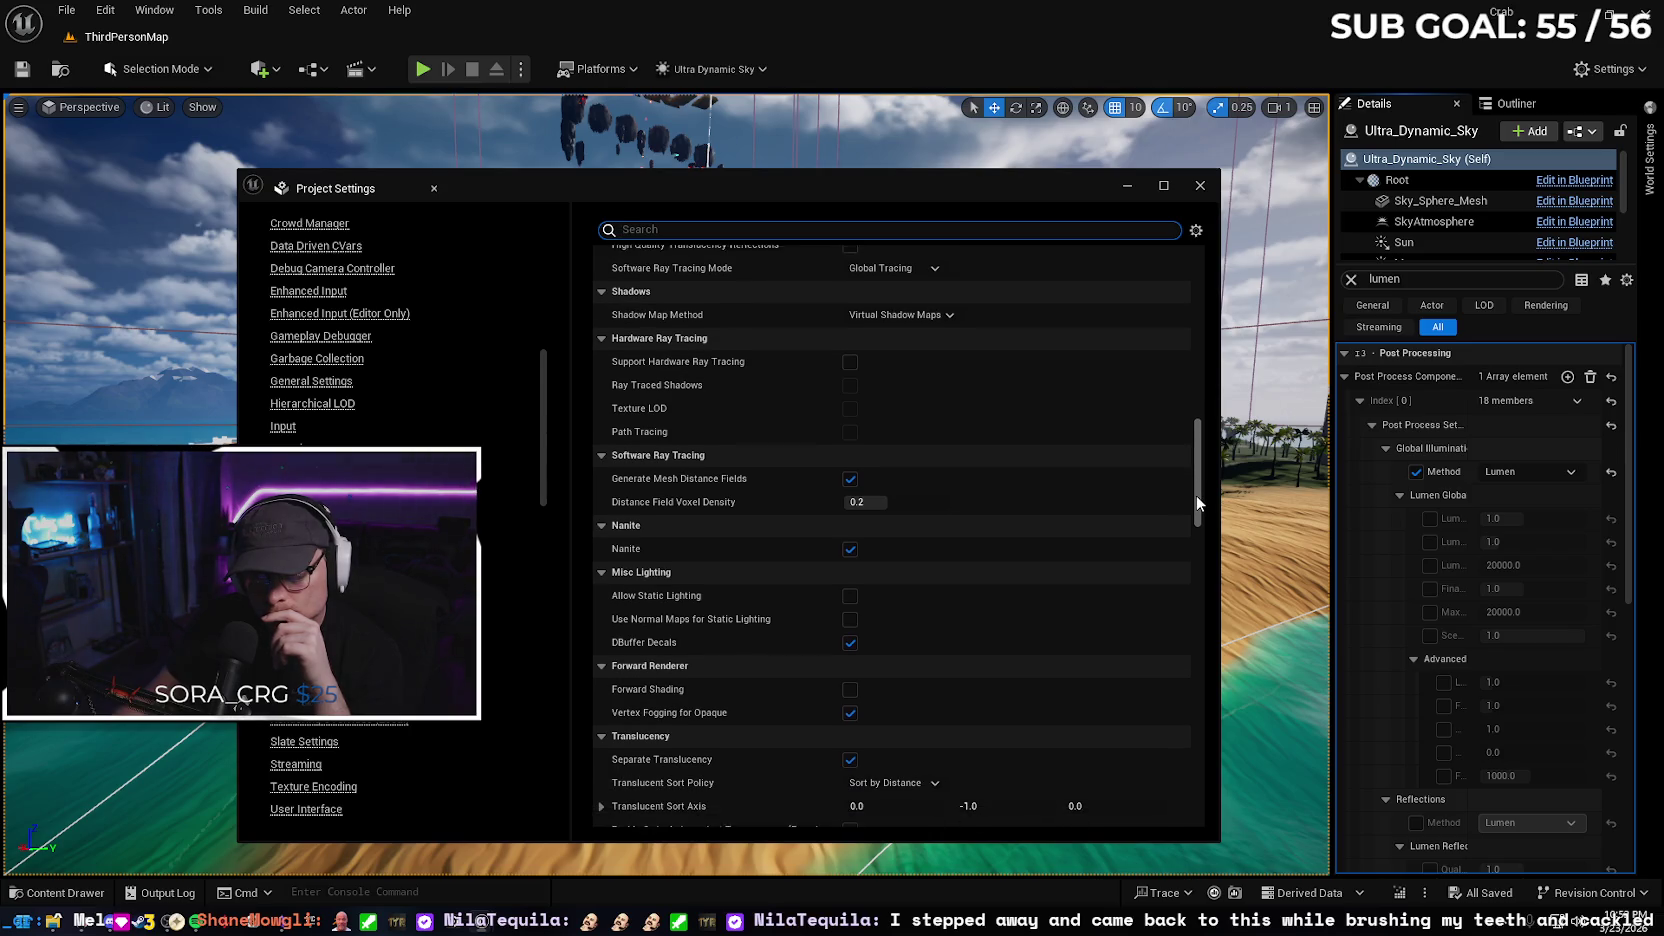
scroll(1196, 495, "down", 5)
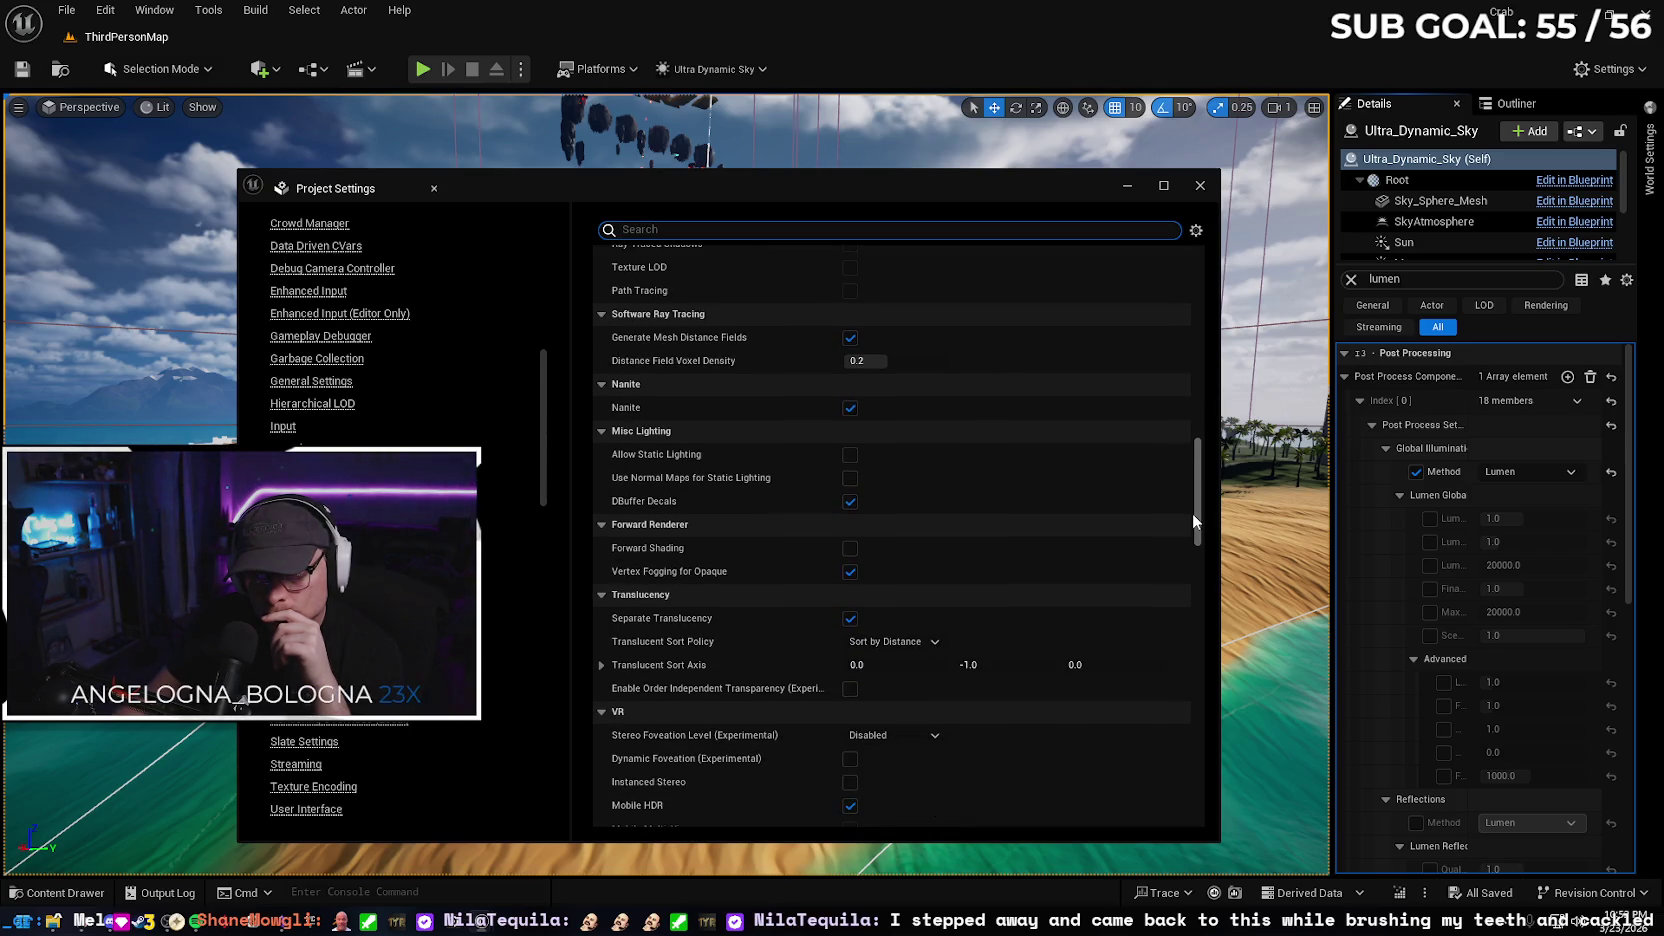
scroll(1192, 514, "down", 1)
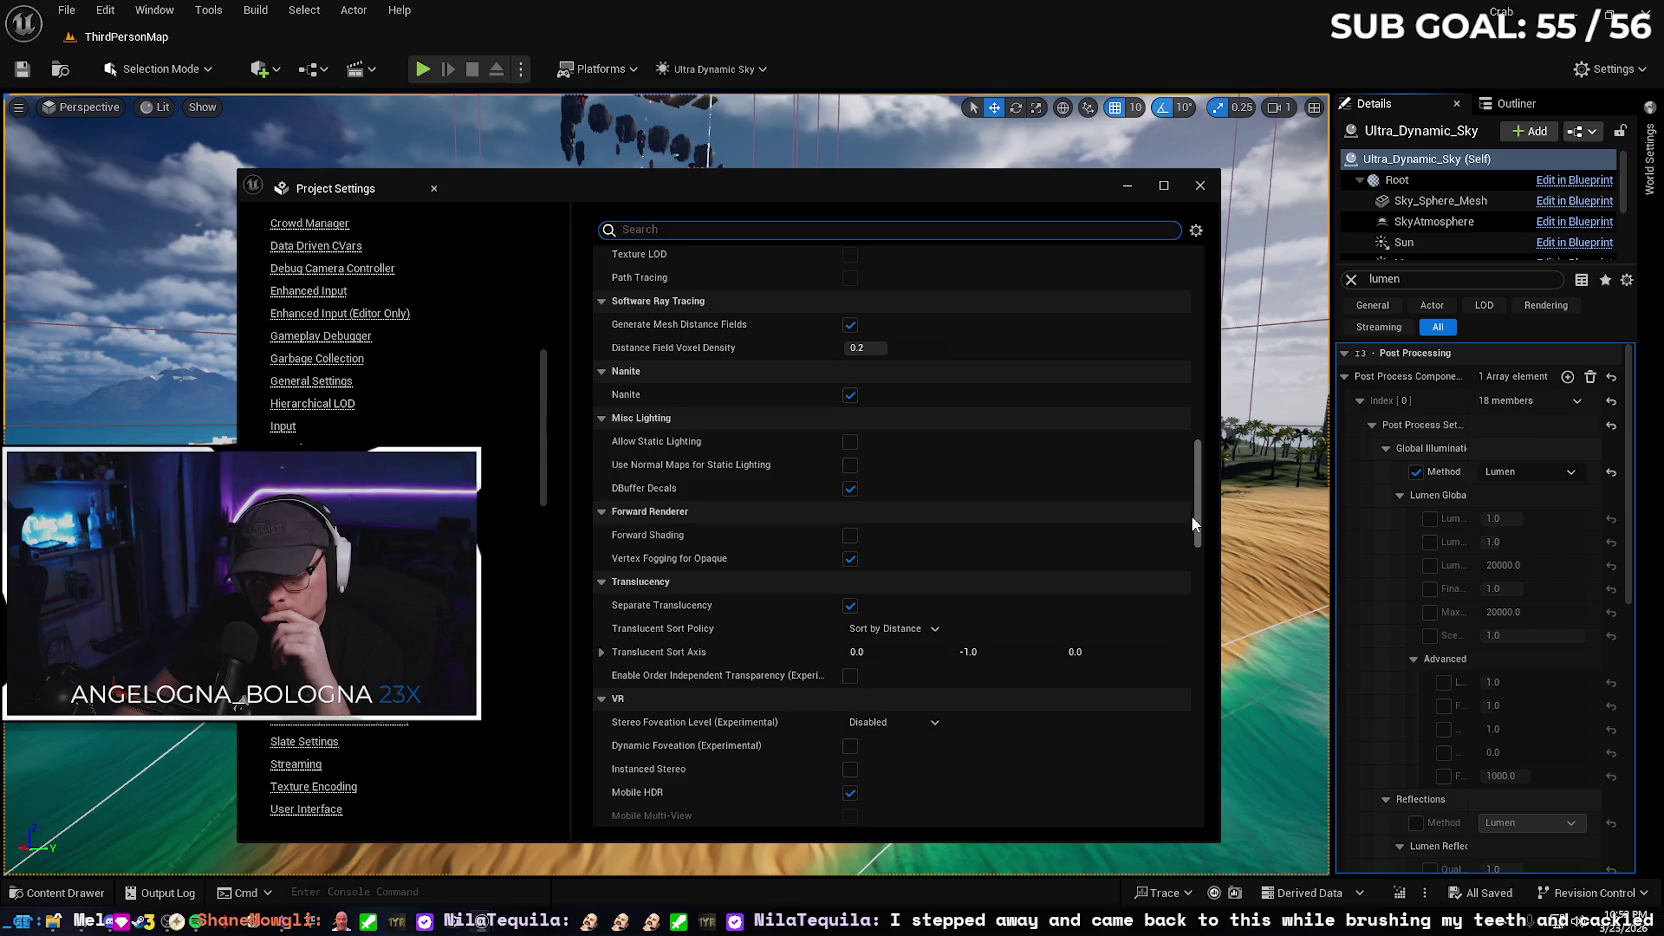
scroll(1191, 515, "down", 1)
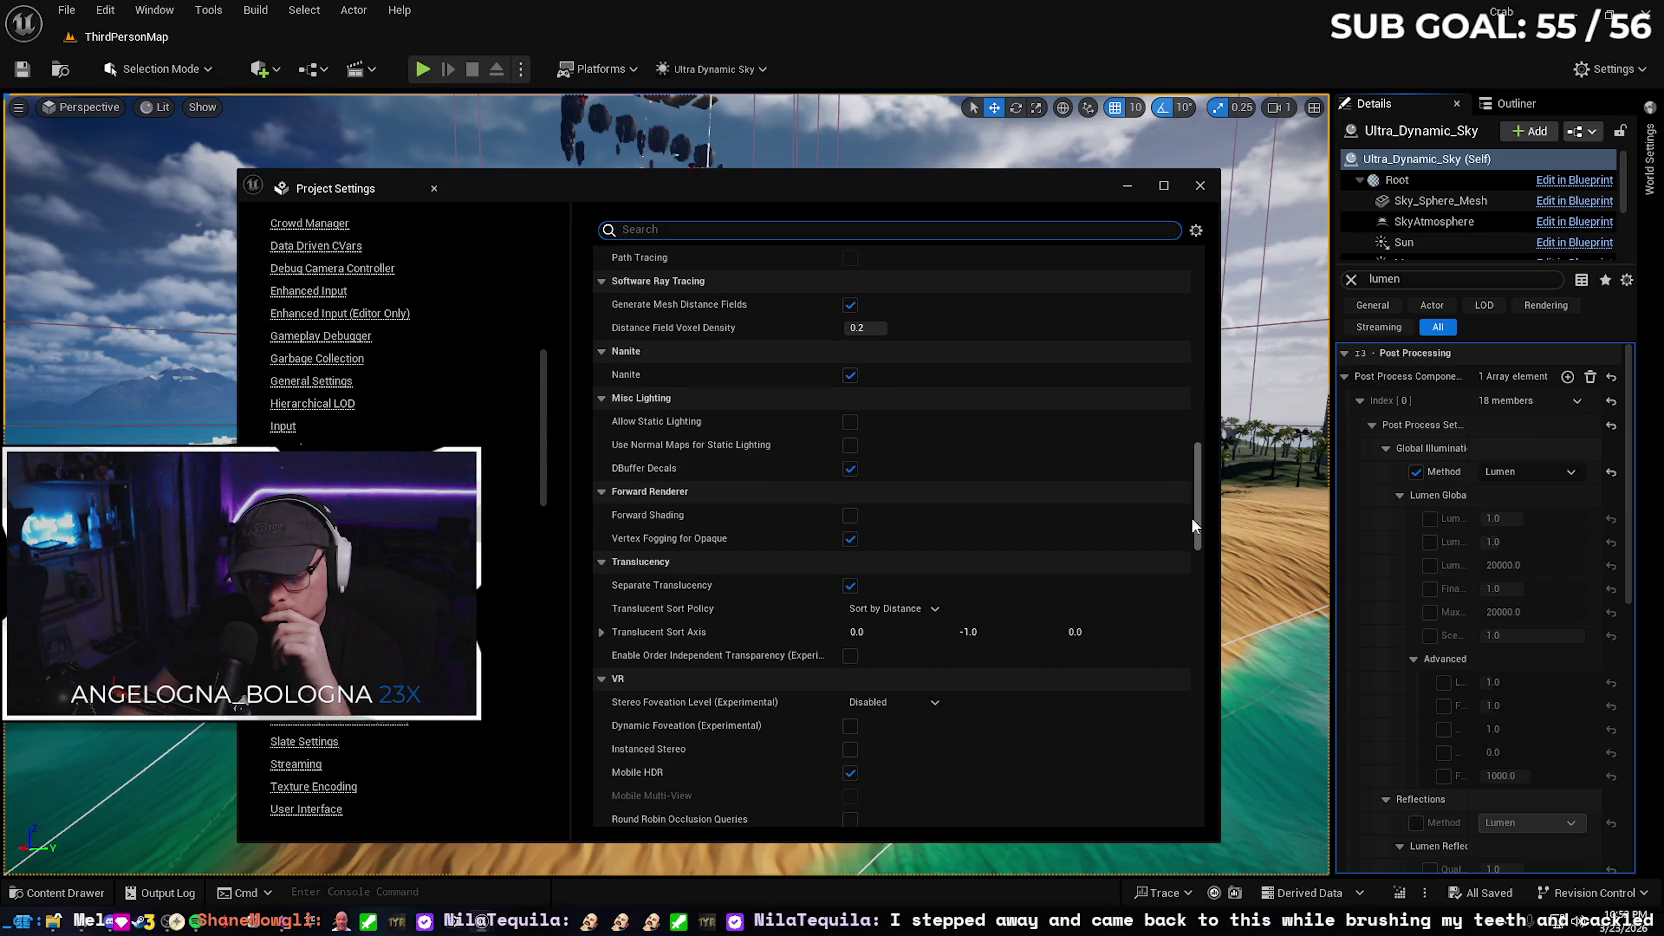
mouse_move(671, 431)
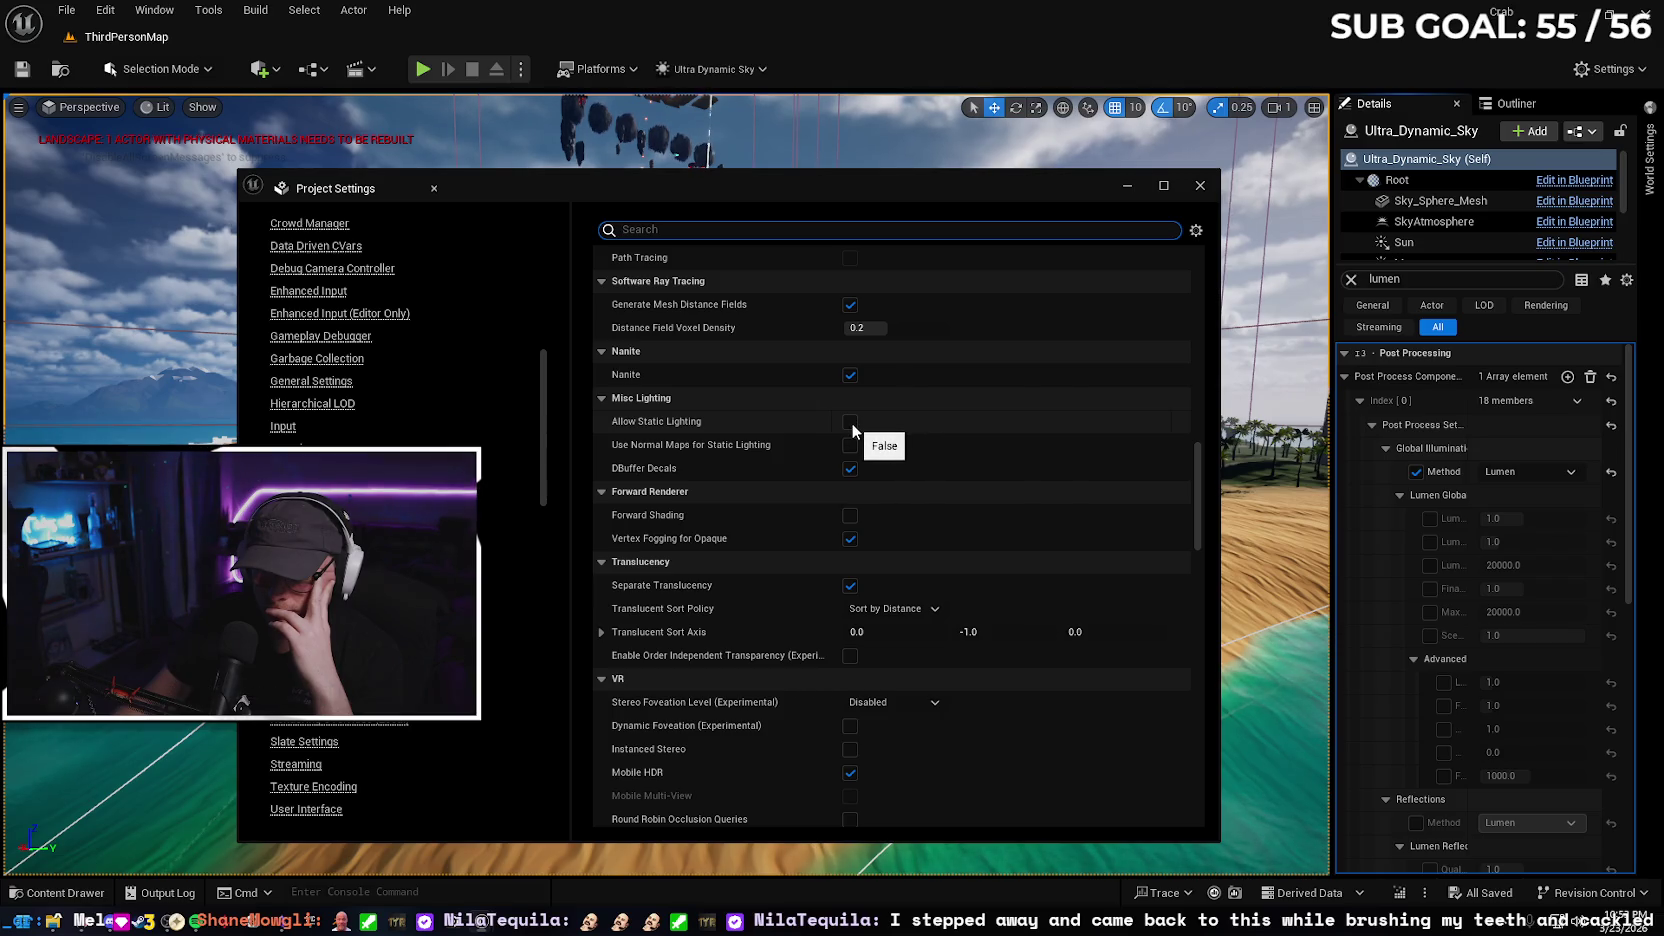
mouse_move(744, 448)
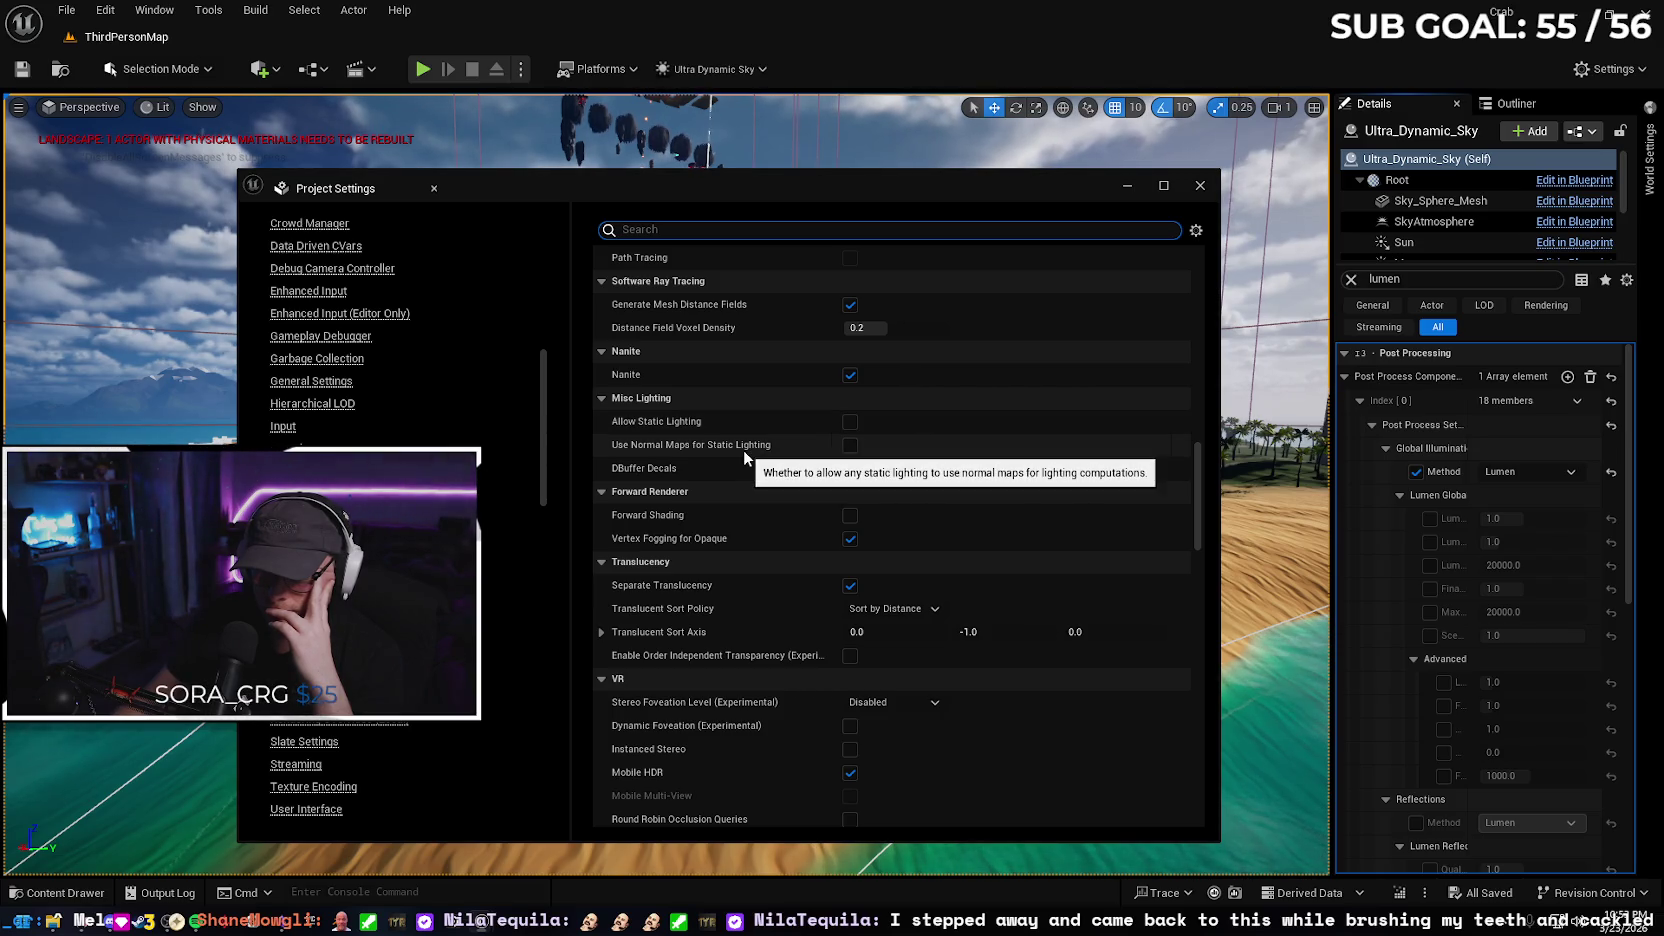
left_click(850, 421)
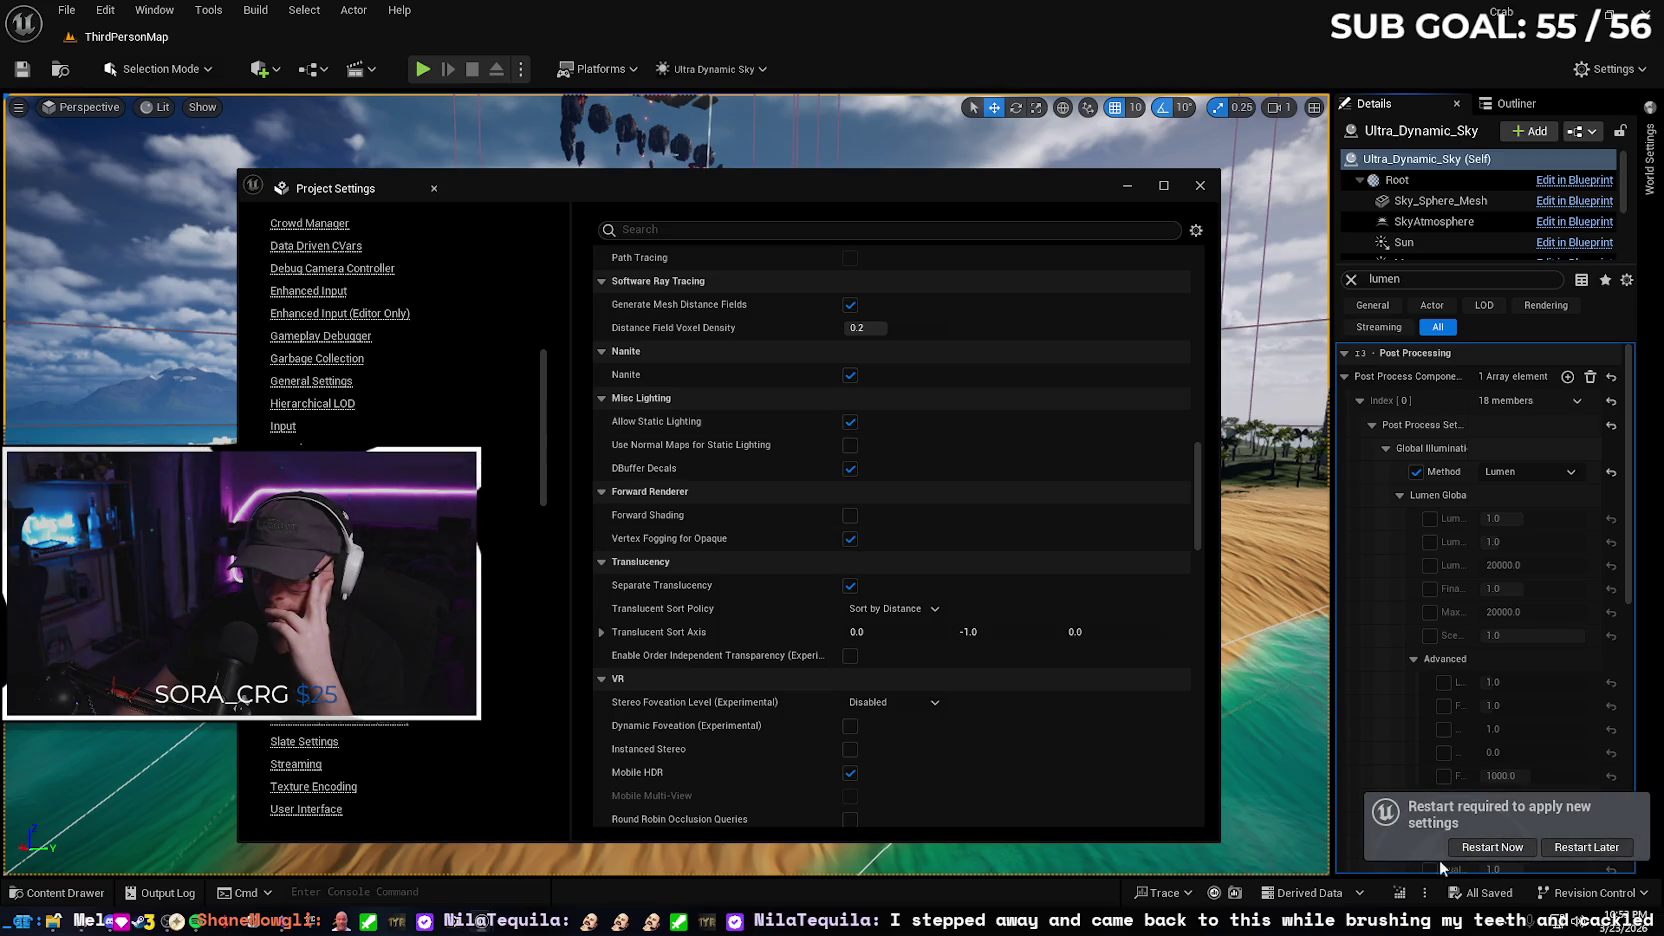
Restart the editor now to apply the Allow Static Lighting change
left_click(1480, 847)
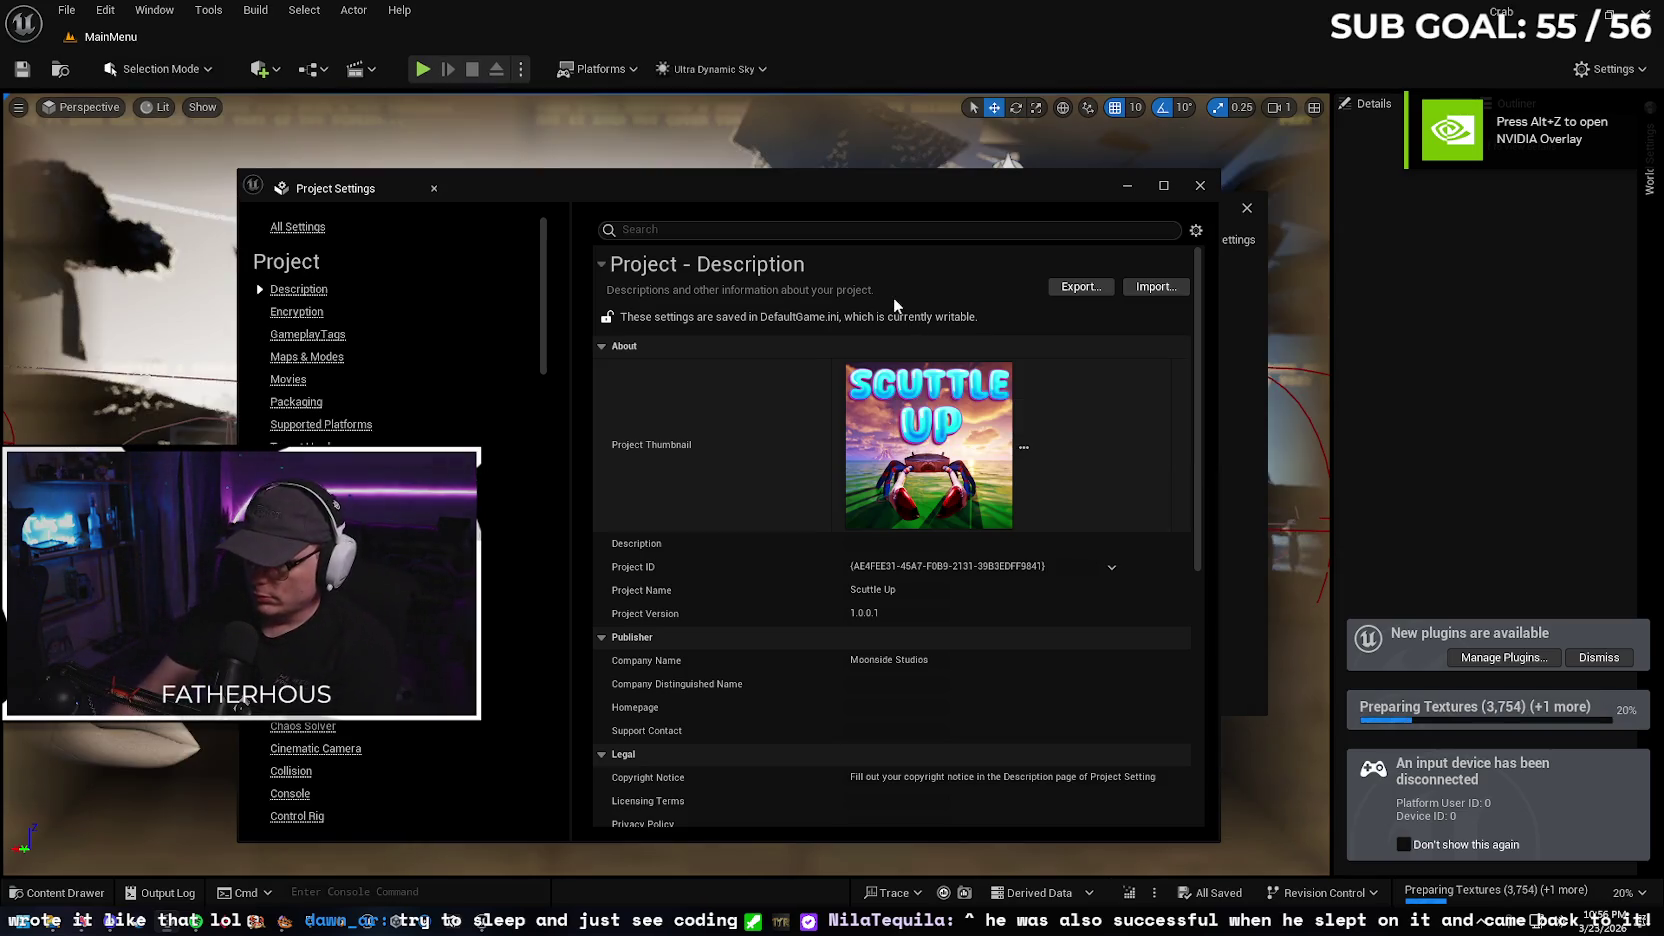
Close Project Settings, dismiss the new-plugins notice, and close the floating Content Browser
left_click(1200, 186)
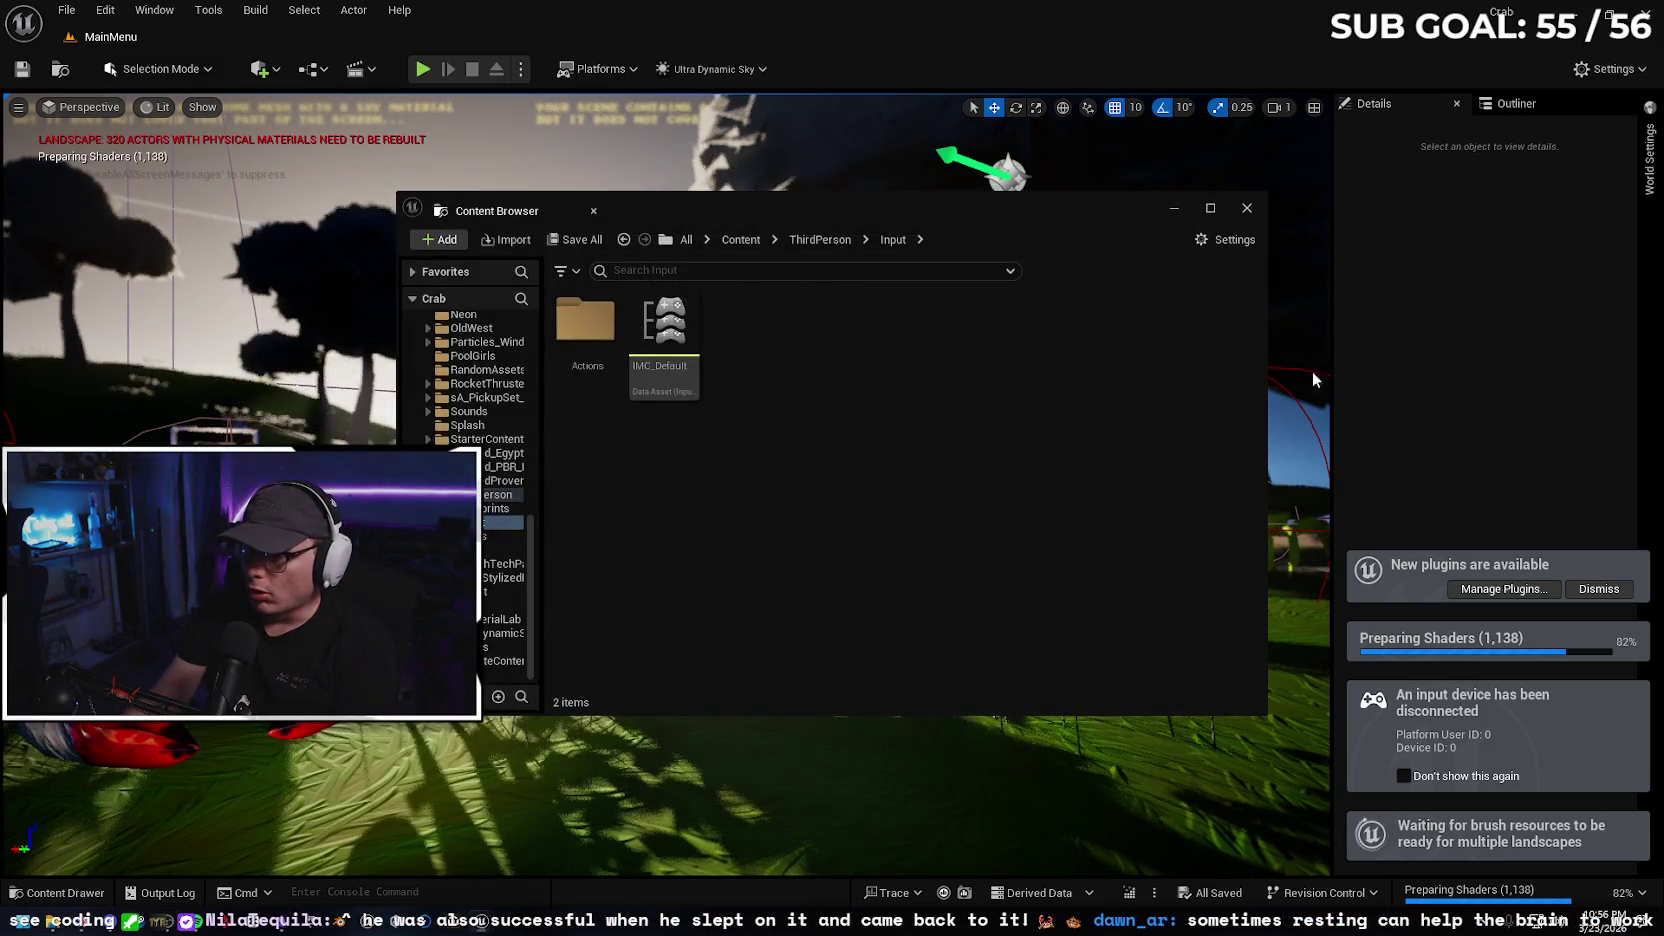
left_click(1587, 595)
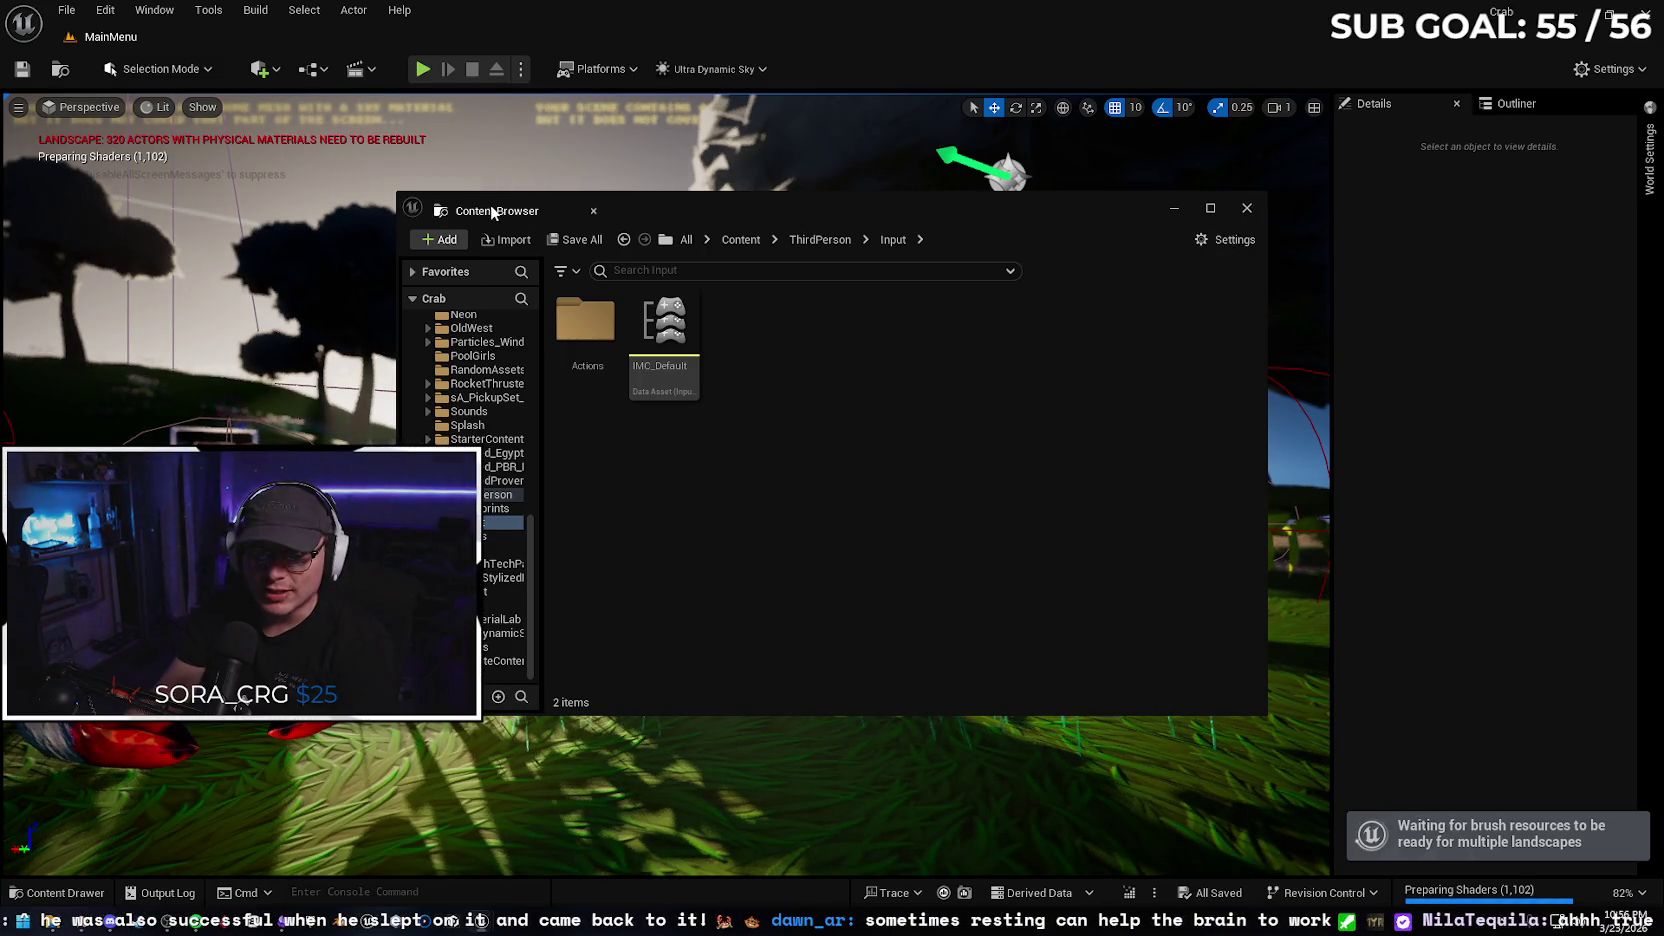
left_click(1246, 207)
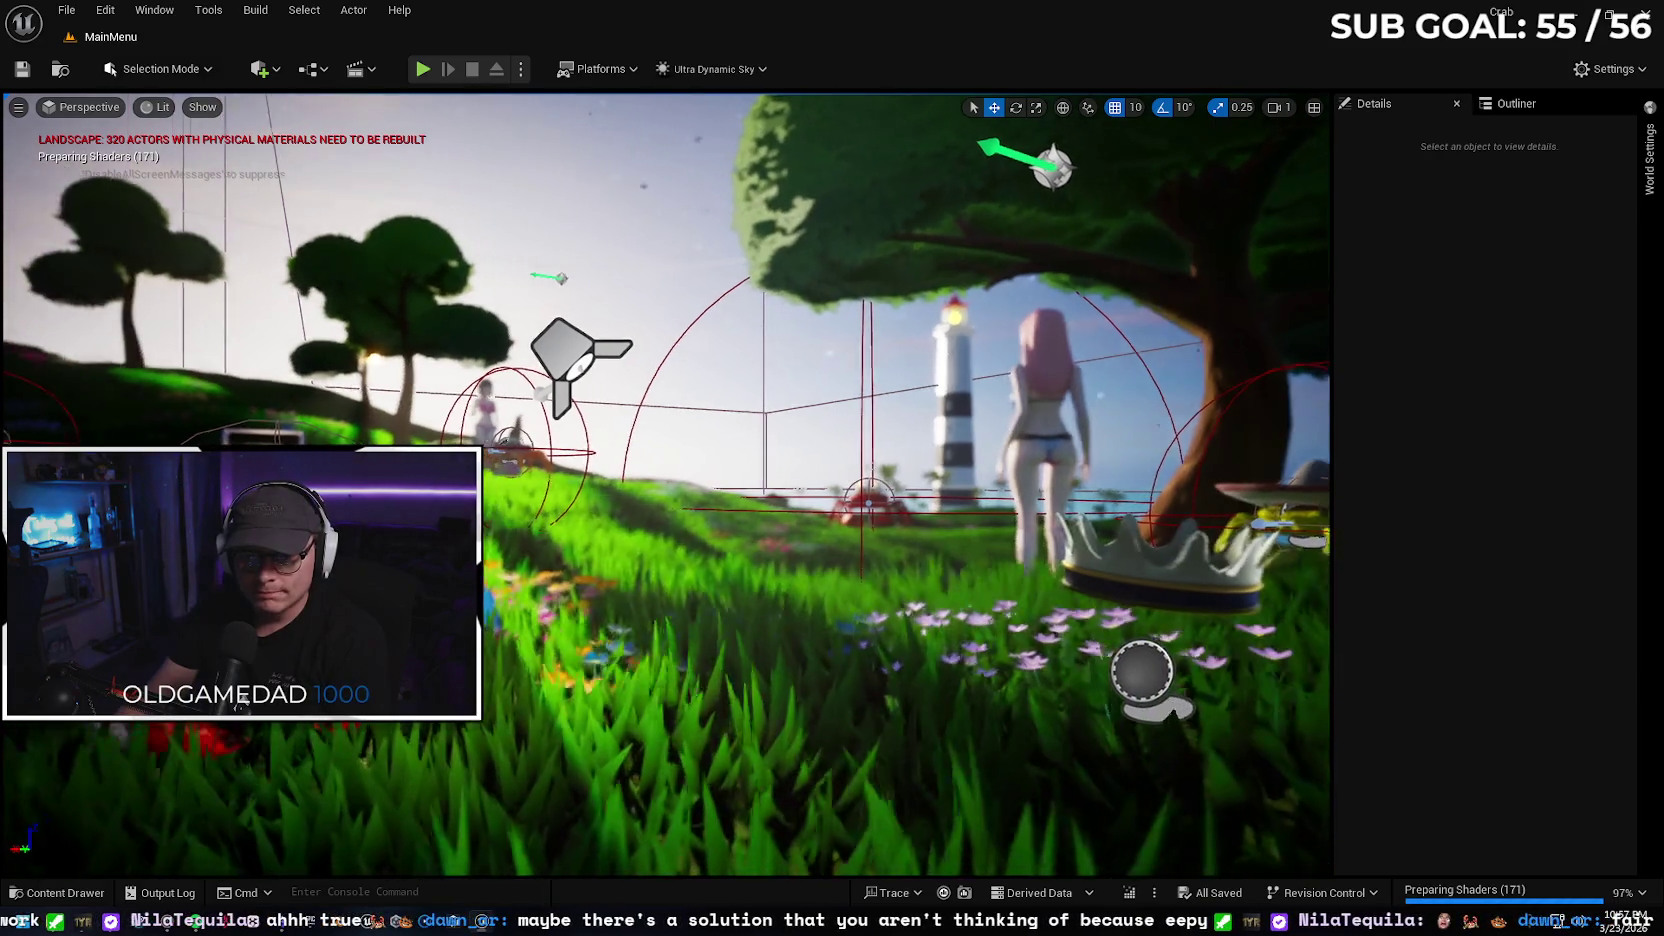
Turn the camera around the MainMenu level, then bring up the Build menu
left_click_drag(786, 494, 812, 478)
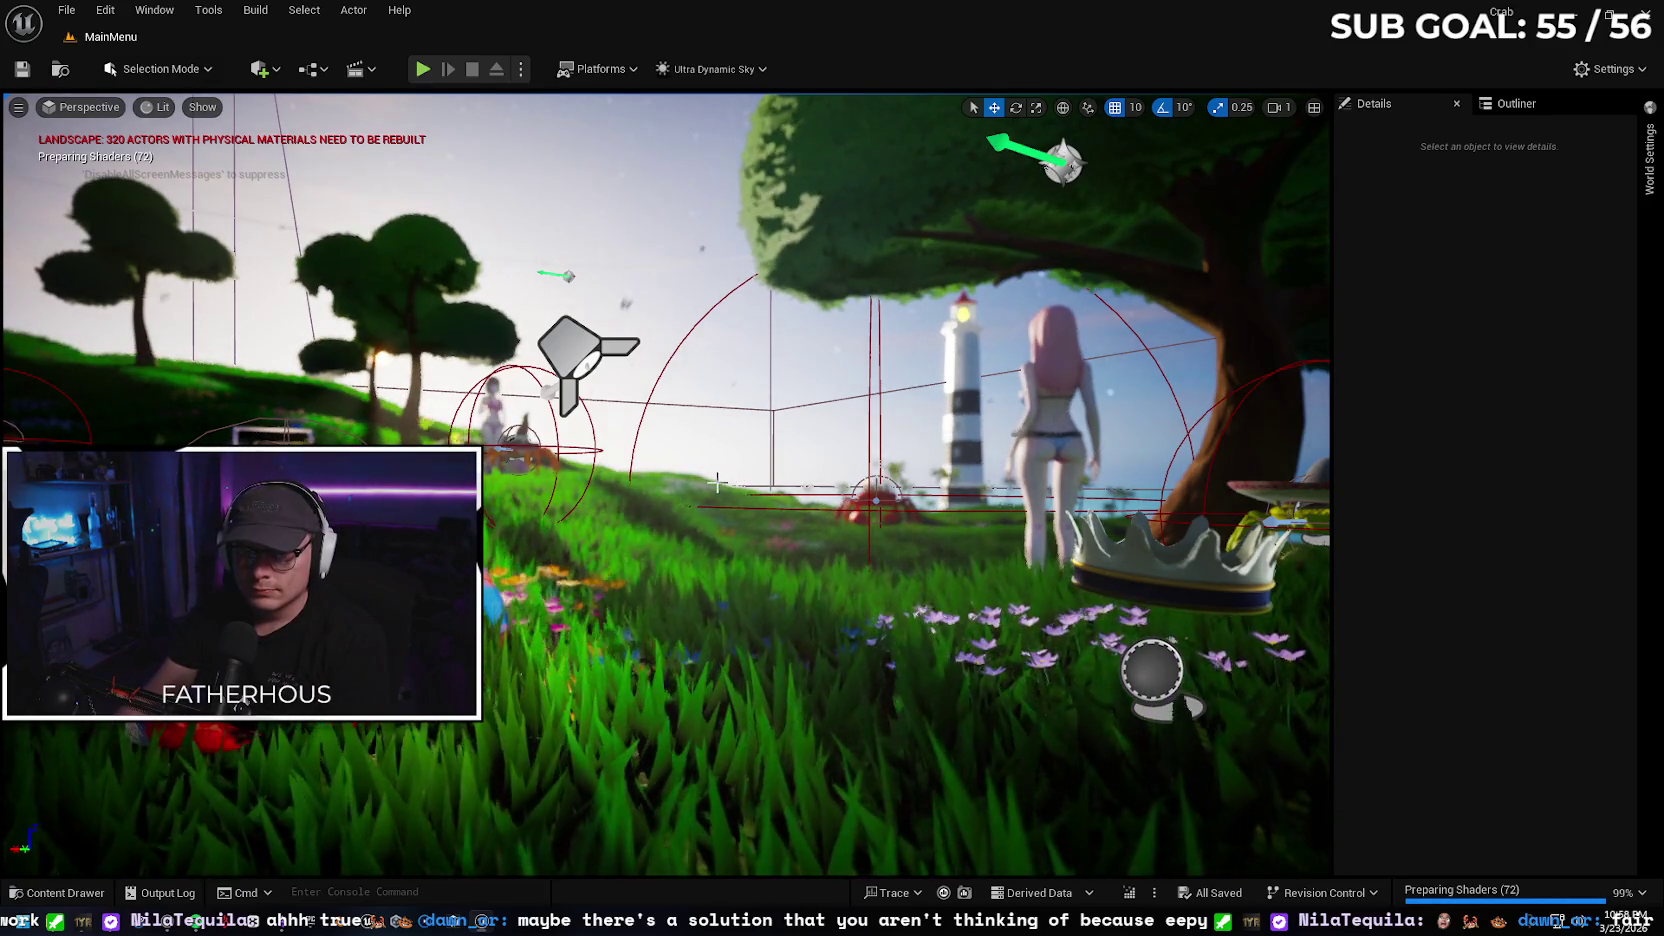
left_click_drag(718, 456, 760, 456)
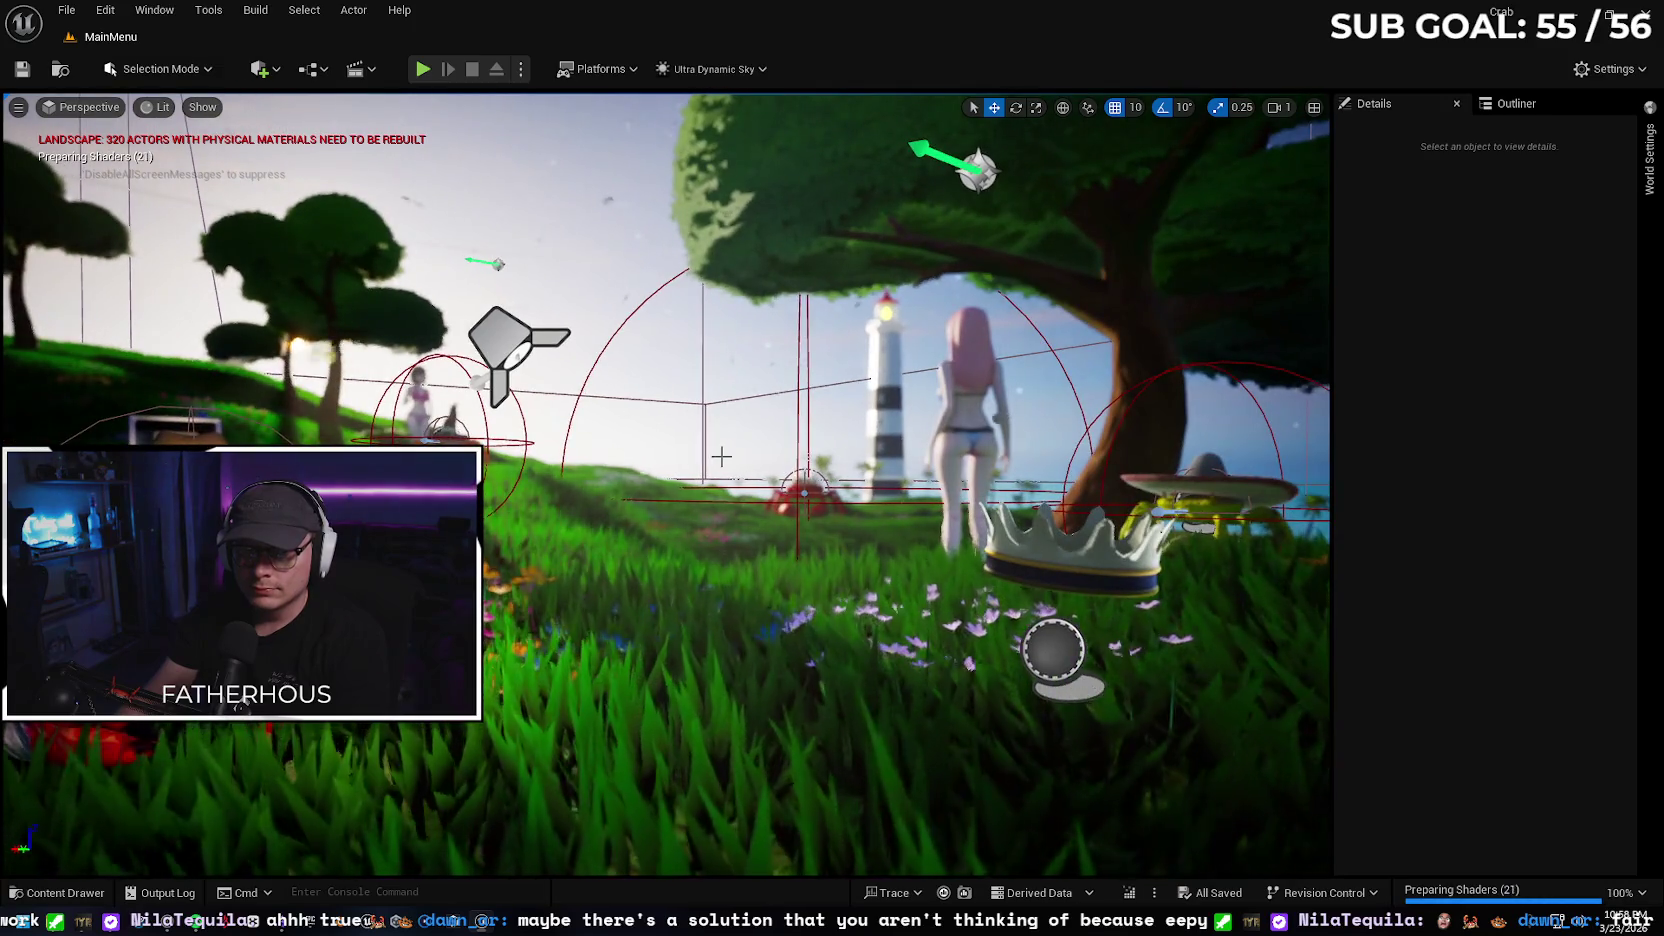
left_click(258, 12)
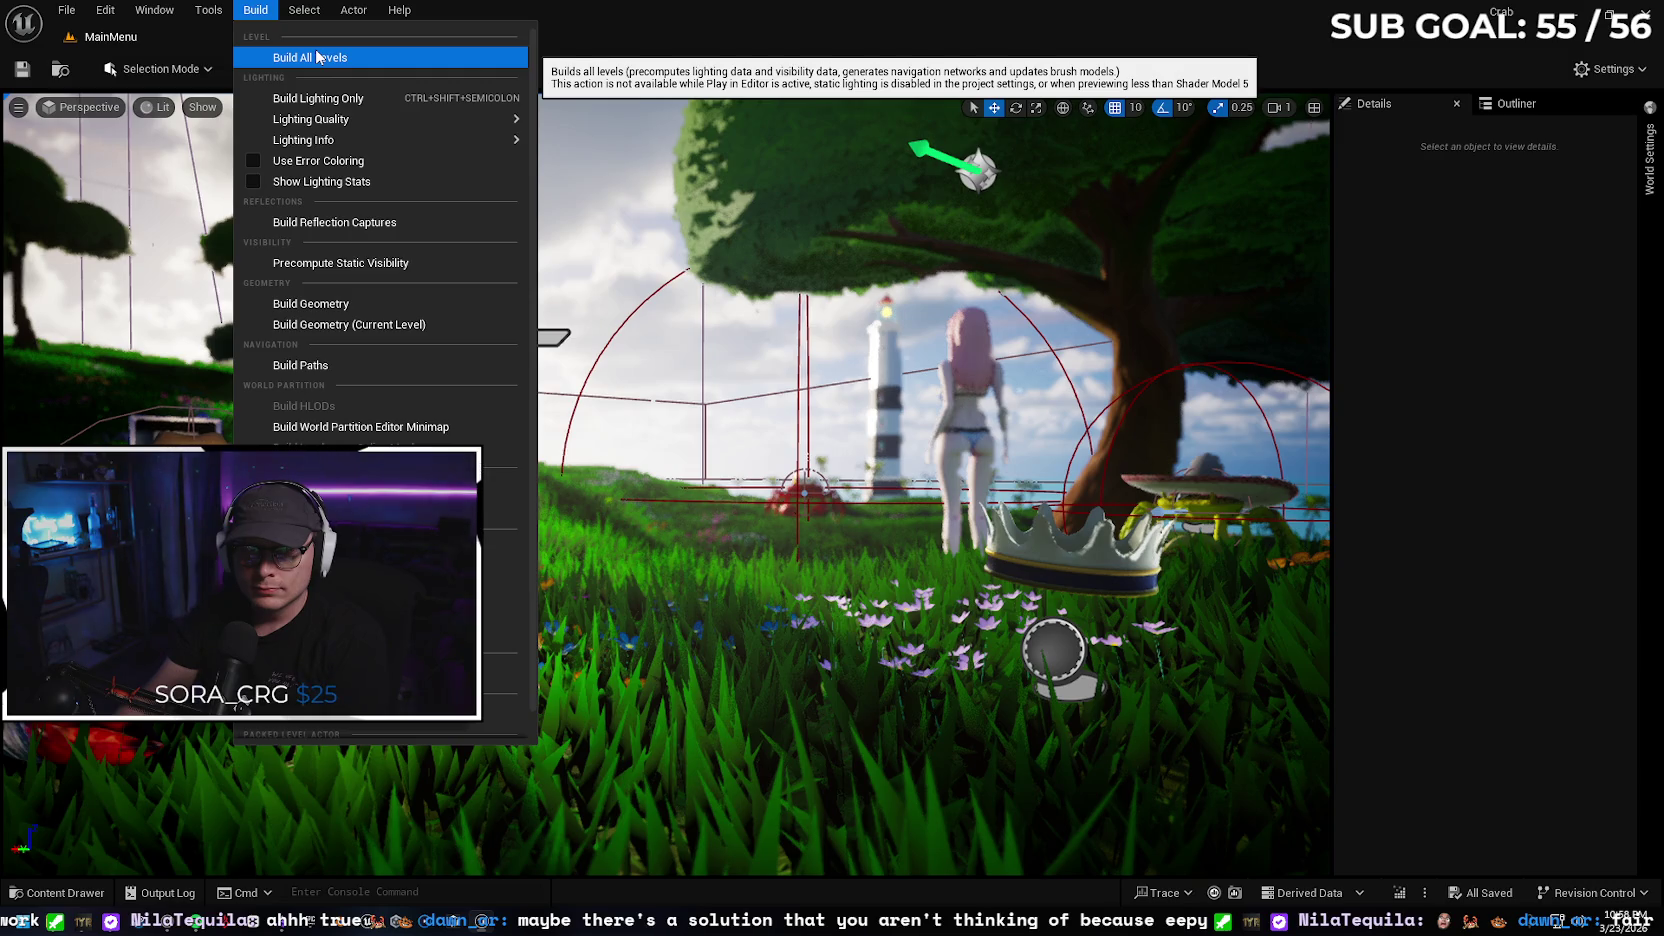
Run Build All Levels including HLODs, saving the listed packages so the build completes
left_click(318, 57)
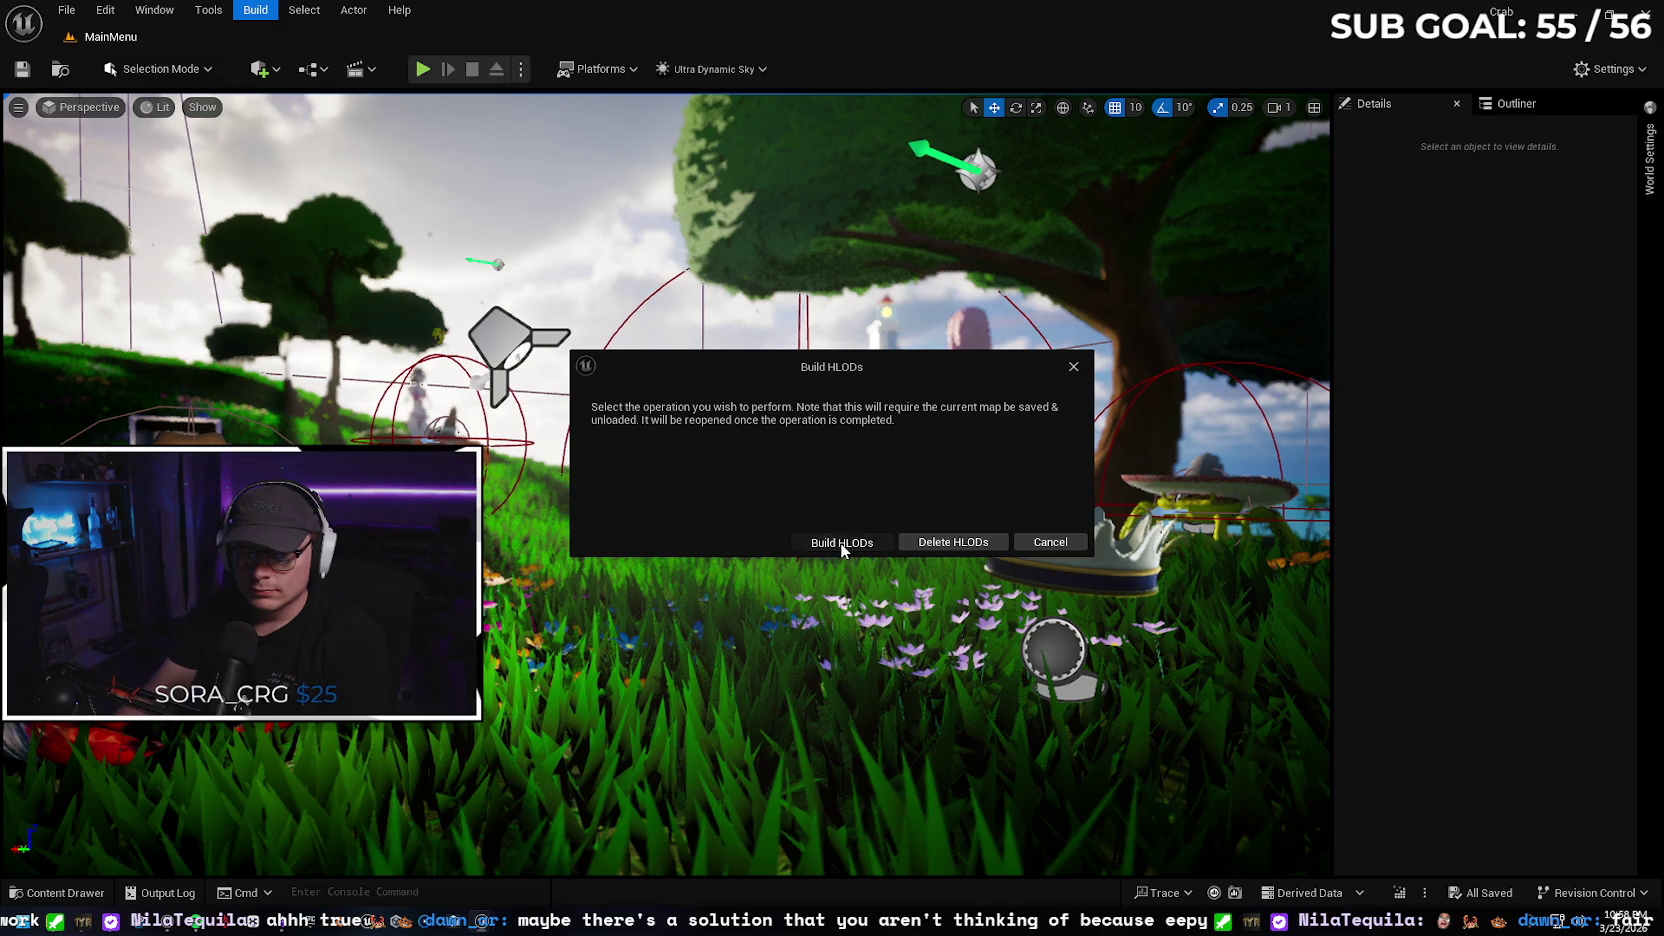
left_click(840, 542)
left_click(970, 657)
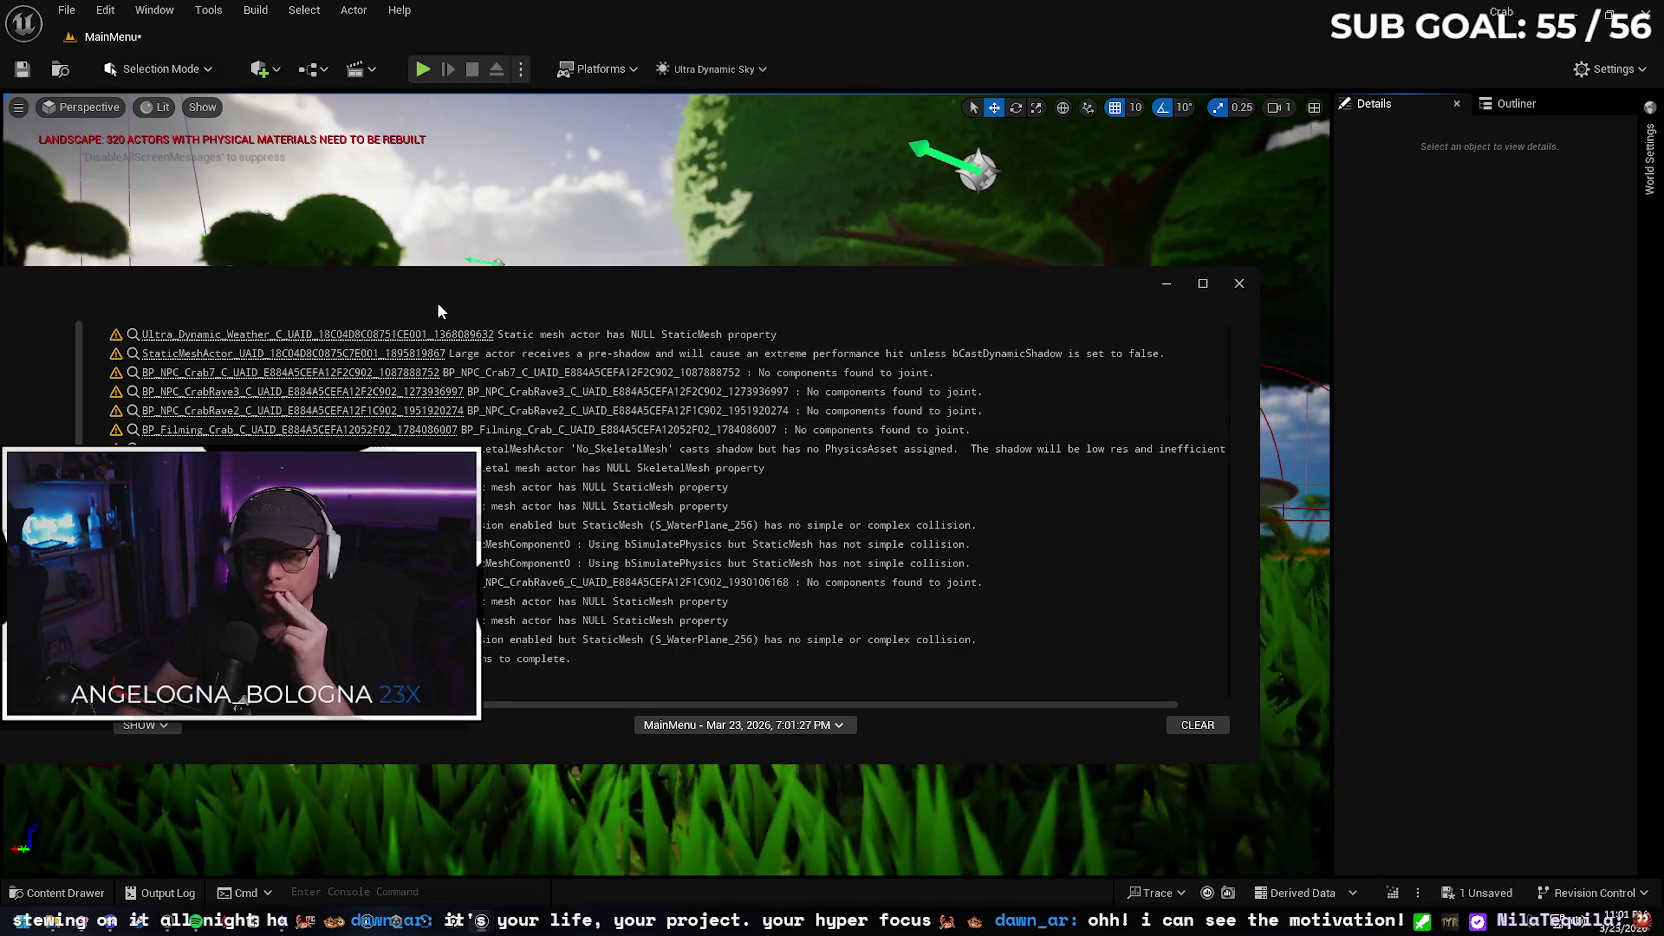
Move the Message Log (0 errors, 17 warnings) aside and close it
left_click_drag(668, 282, 919, 285)
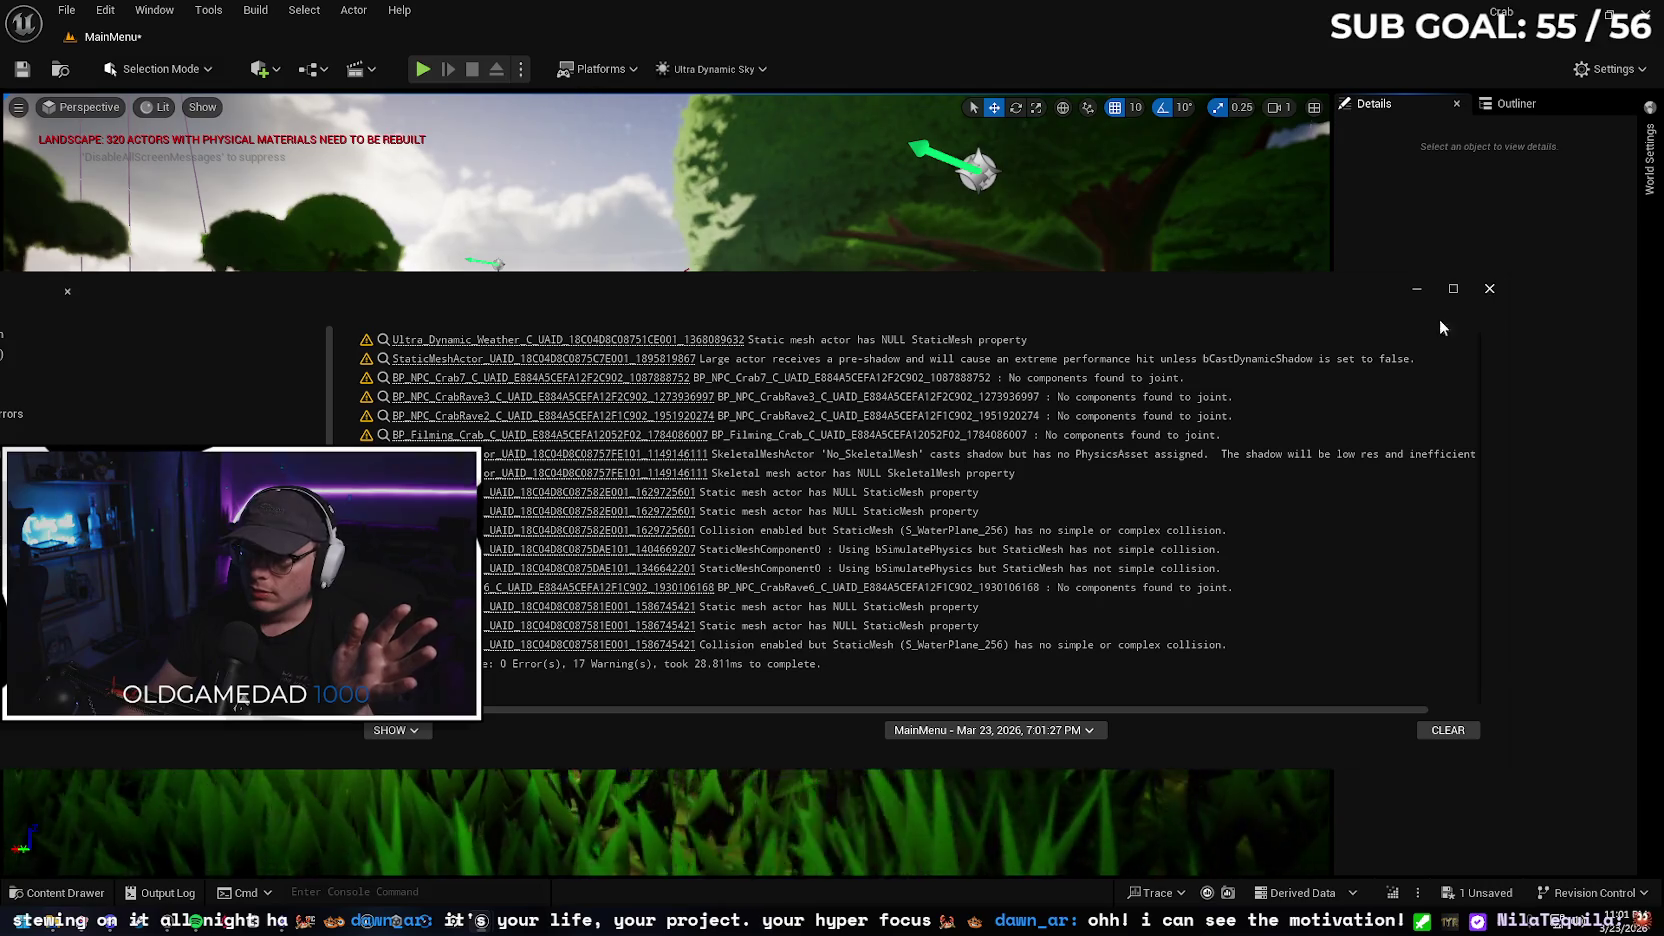
left_click_drag(1225, 295, 1099, 296)
left_click(1362, 289)
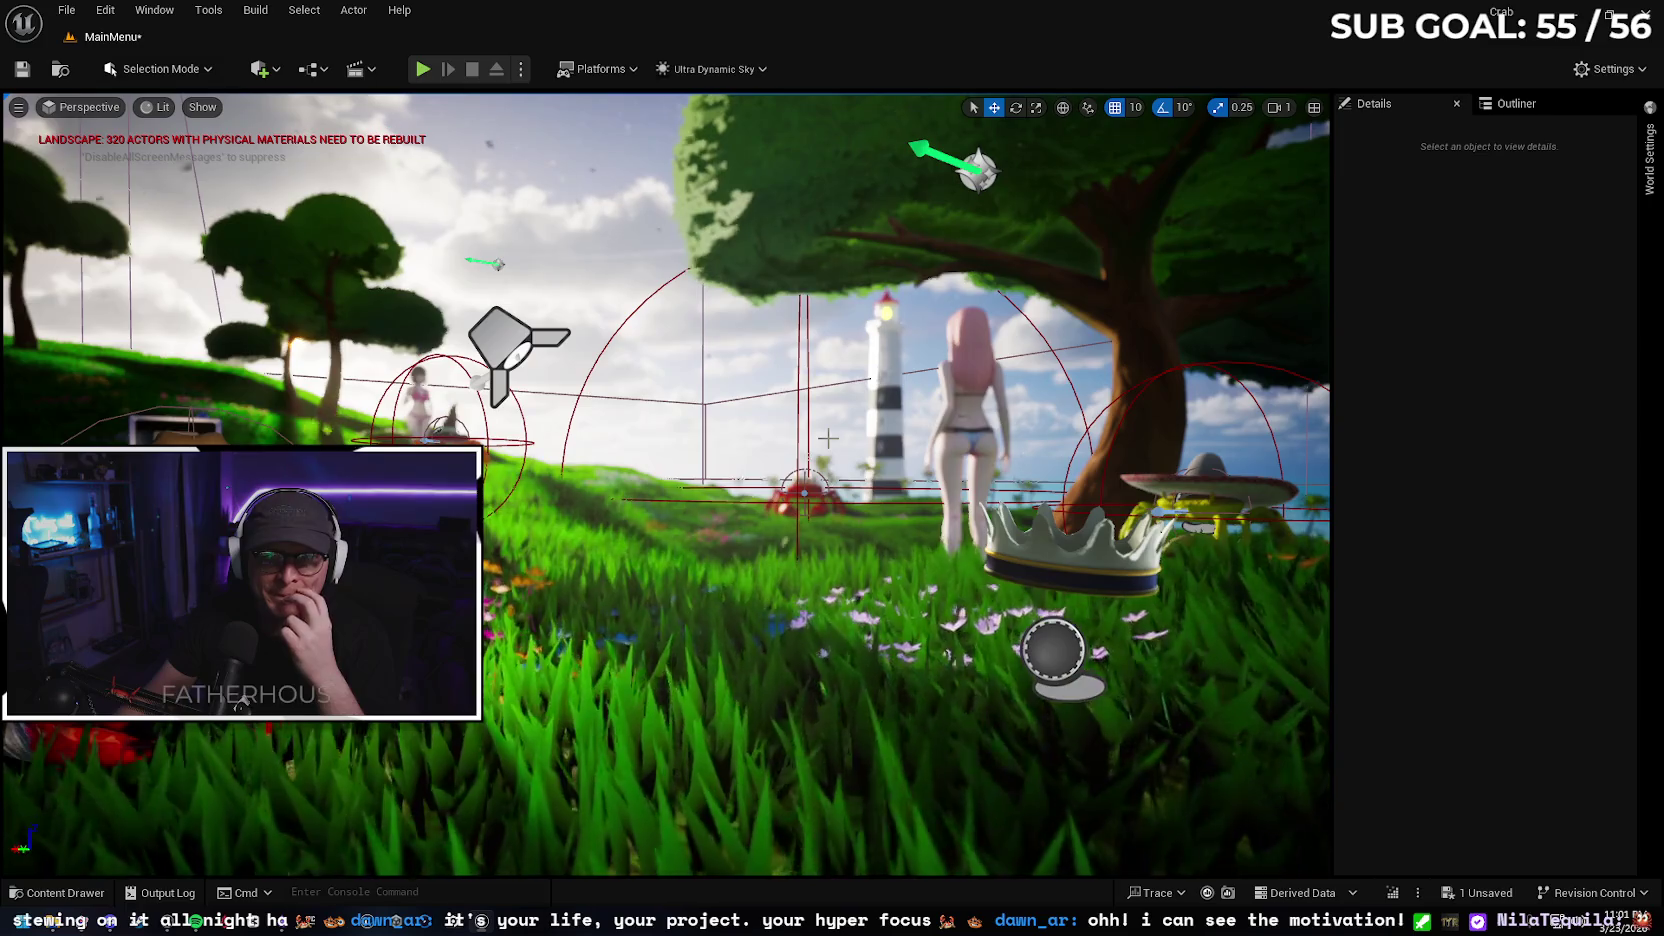
Save the one unsaved level asset and refresh the status of all platforms
left_click(1458, 898)
left_click(962, 662)
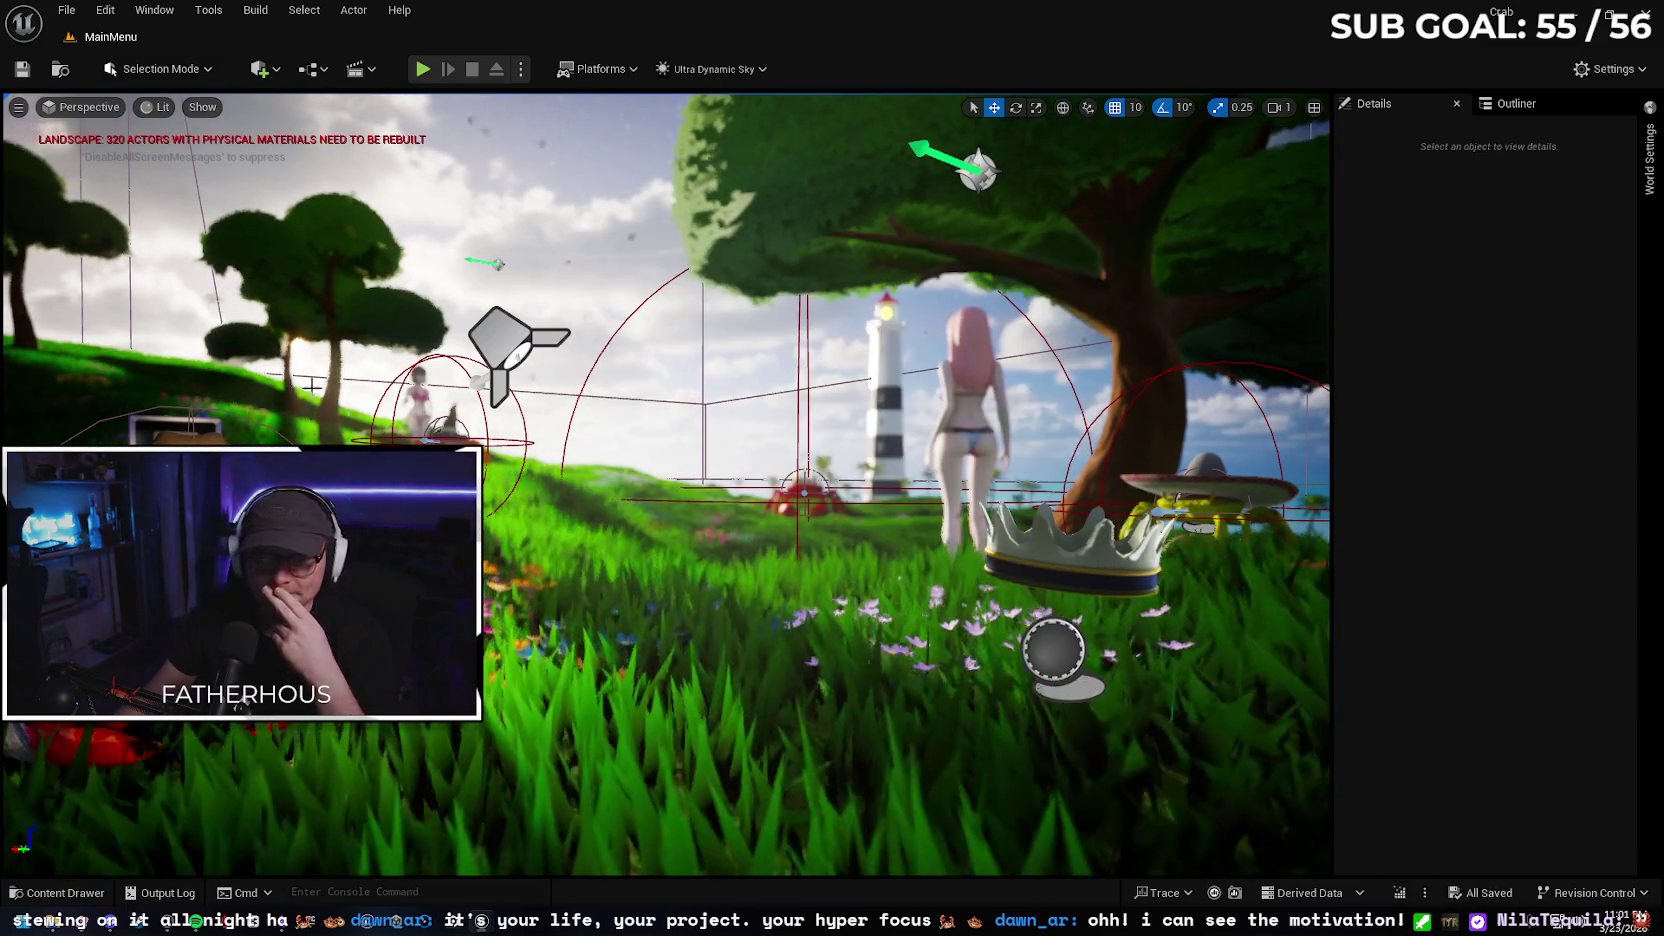
left_click(628, 68)
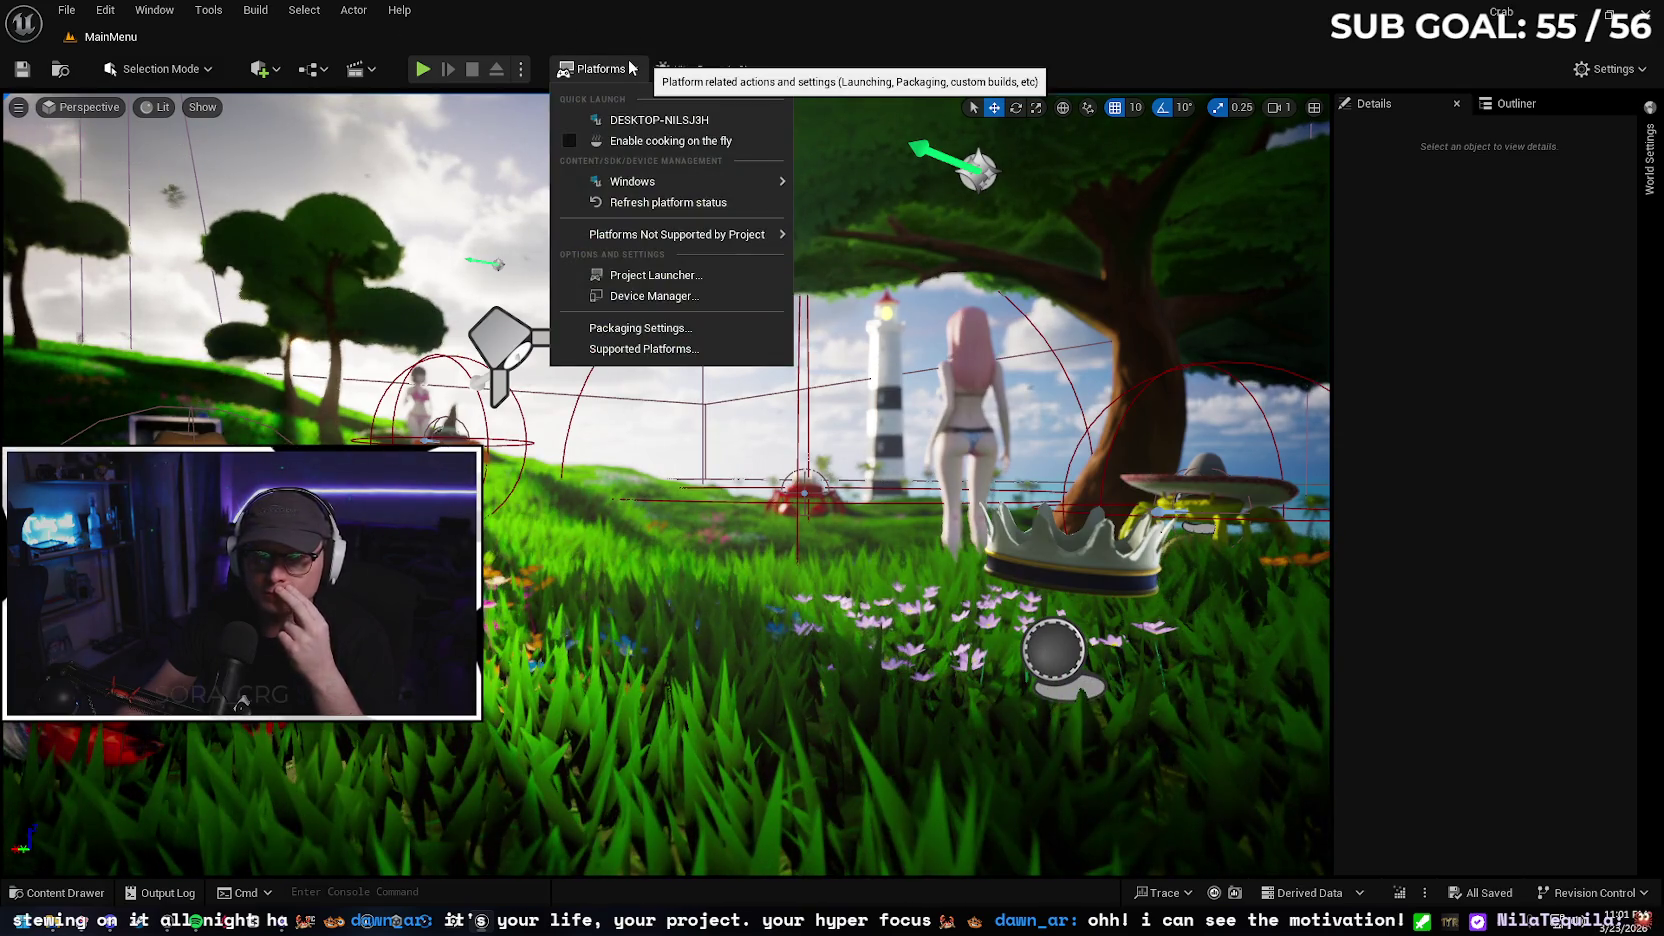
mouse_move(694, 186)
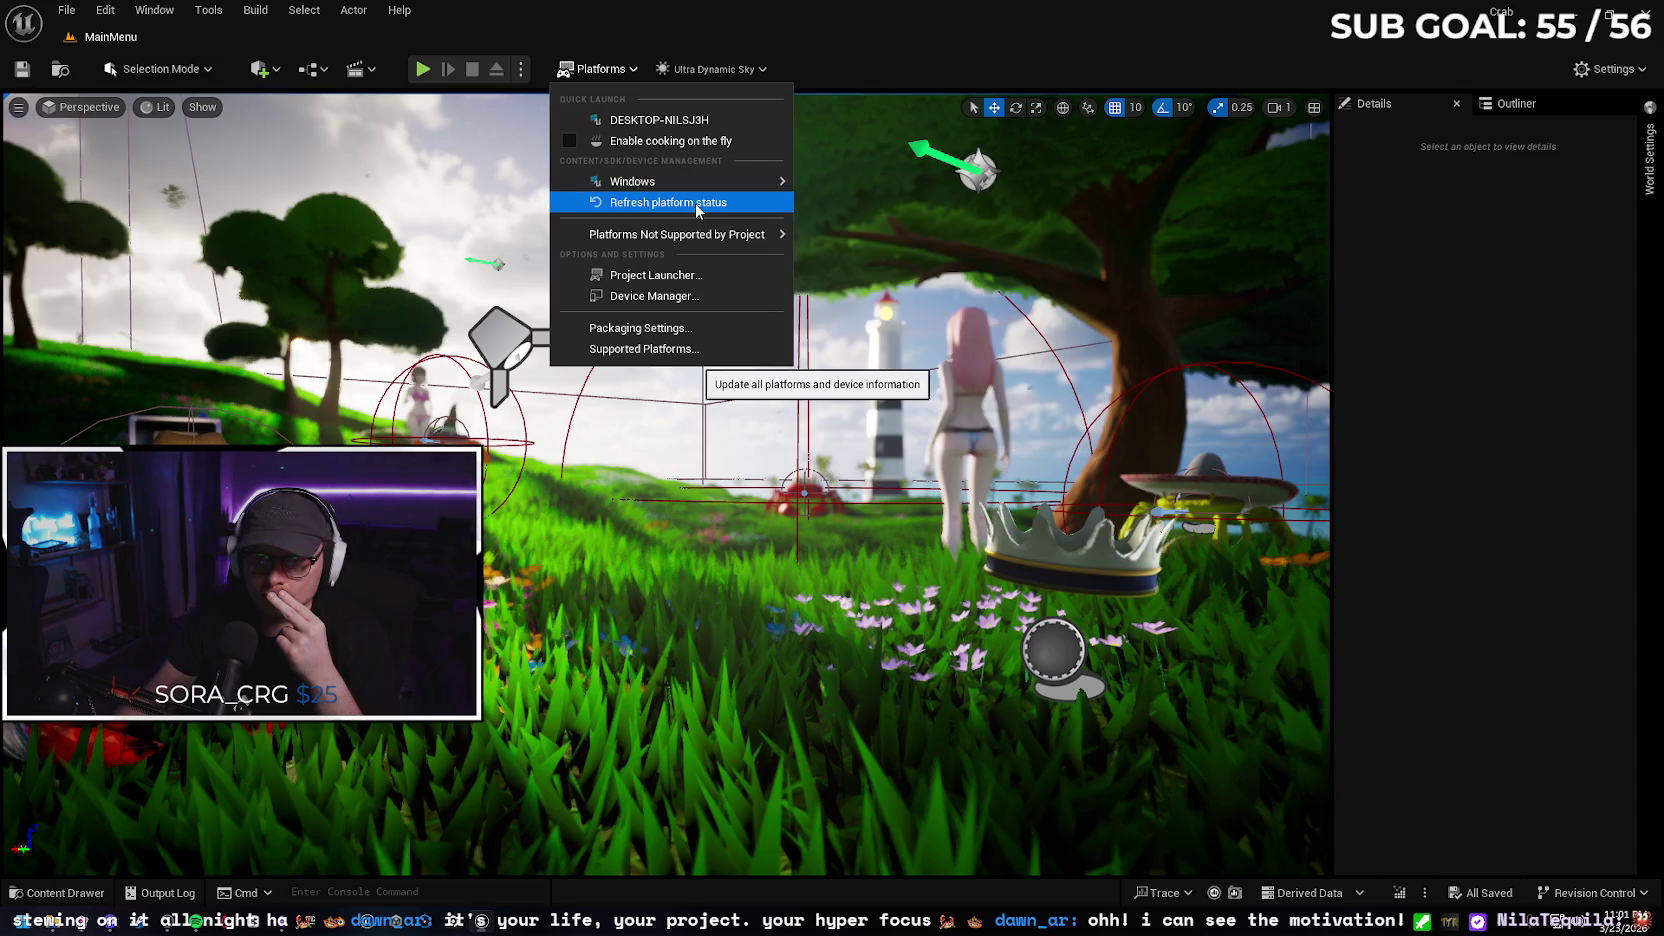
left_click(696, 203)
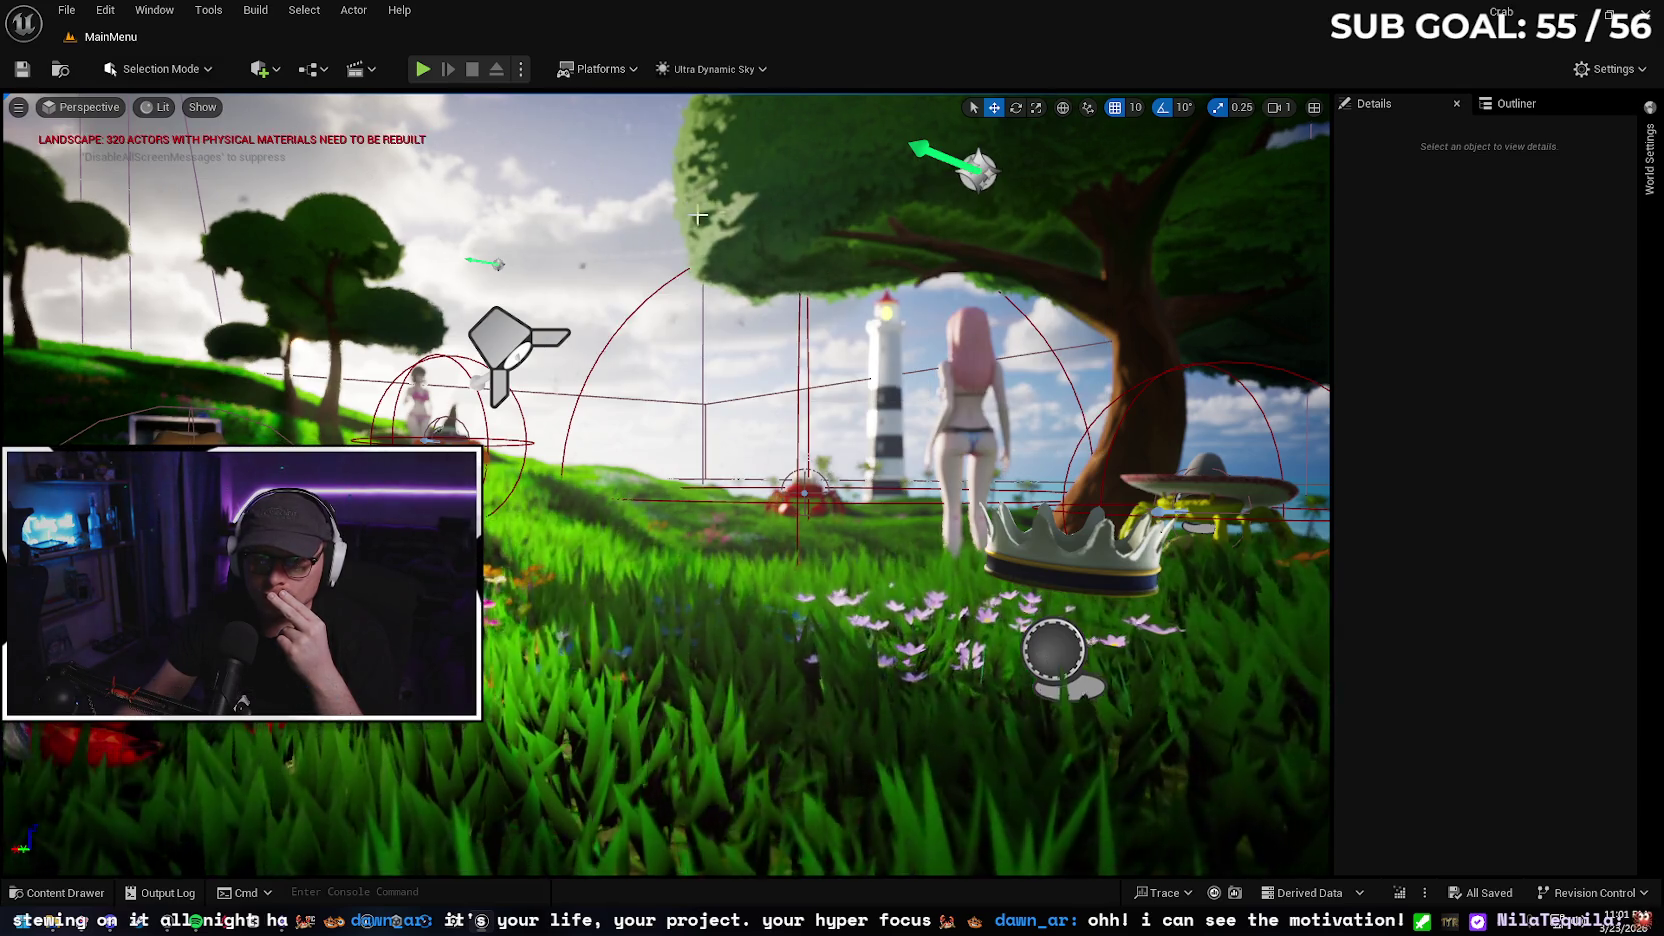
From Platforms > Windows, open Project Settings on the Project - Packaging page
left_click(611, 72)
mouse_move(682, 182)
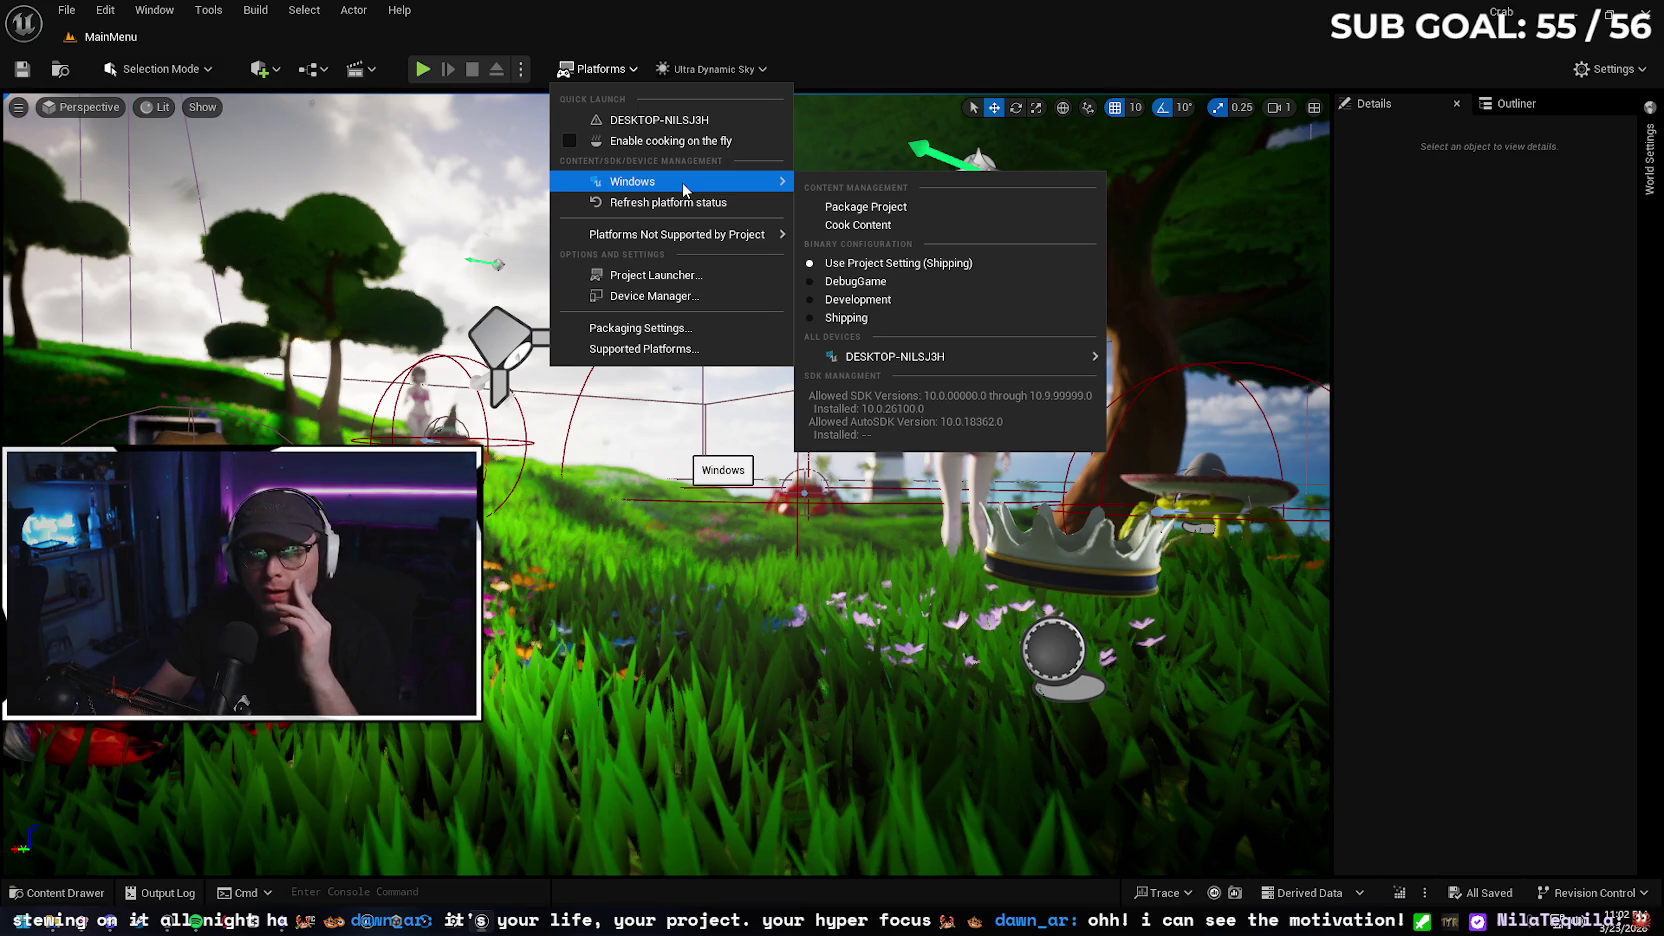
mouse_move(701, 242)
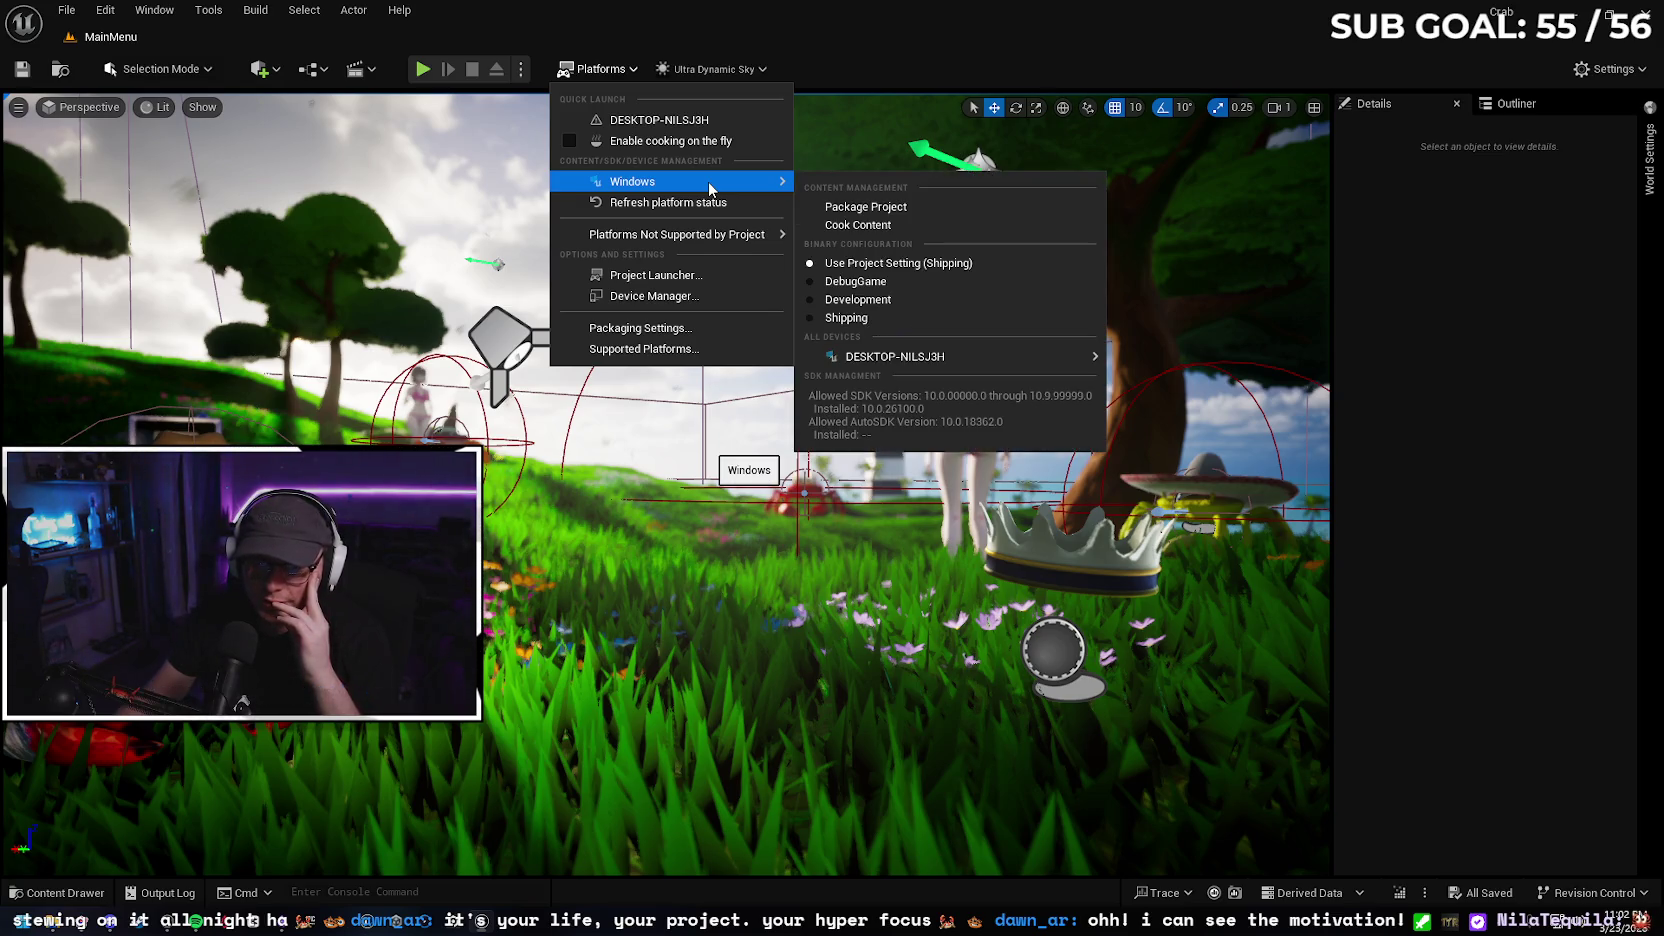
left_click(700, 328)
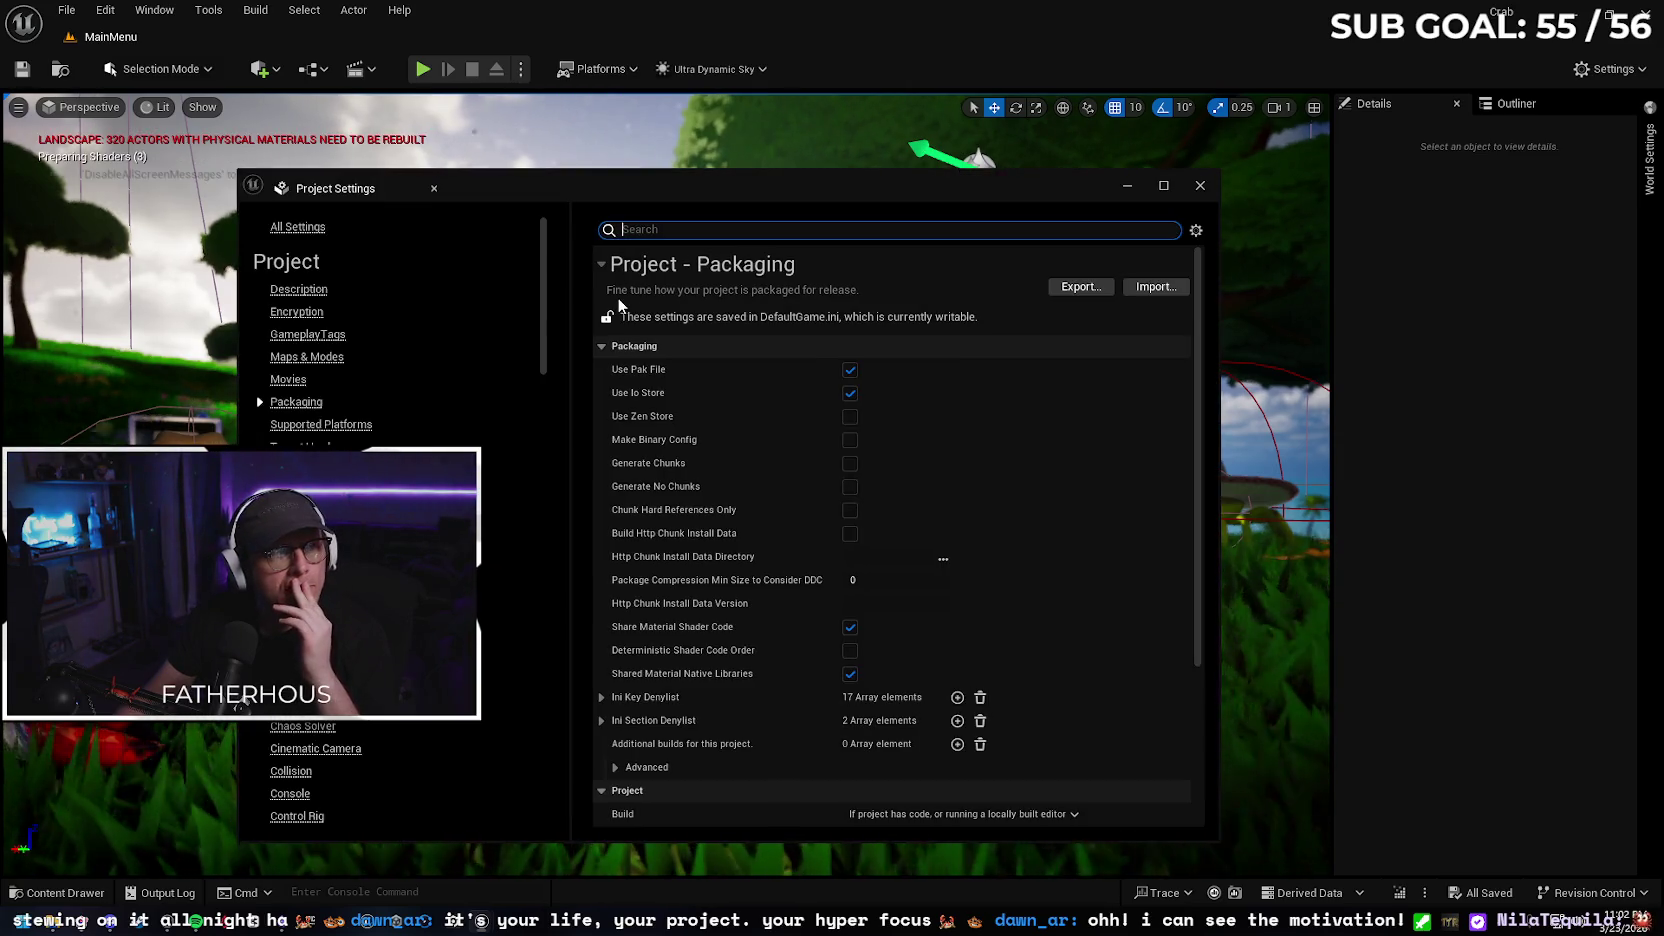
Review the Project packaging settings, including the options for when to build the project
left_click_drag(638, 185, 725, 184)
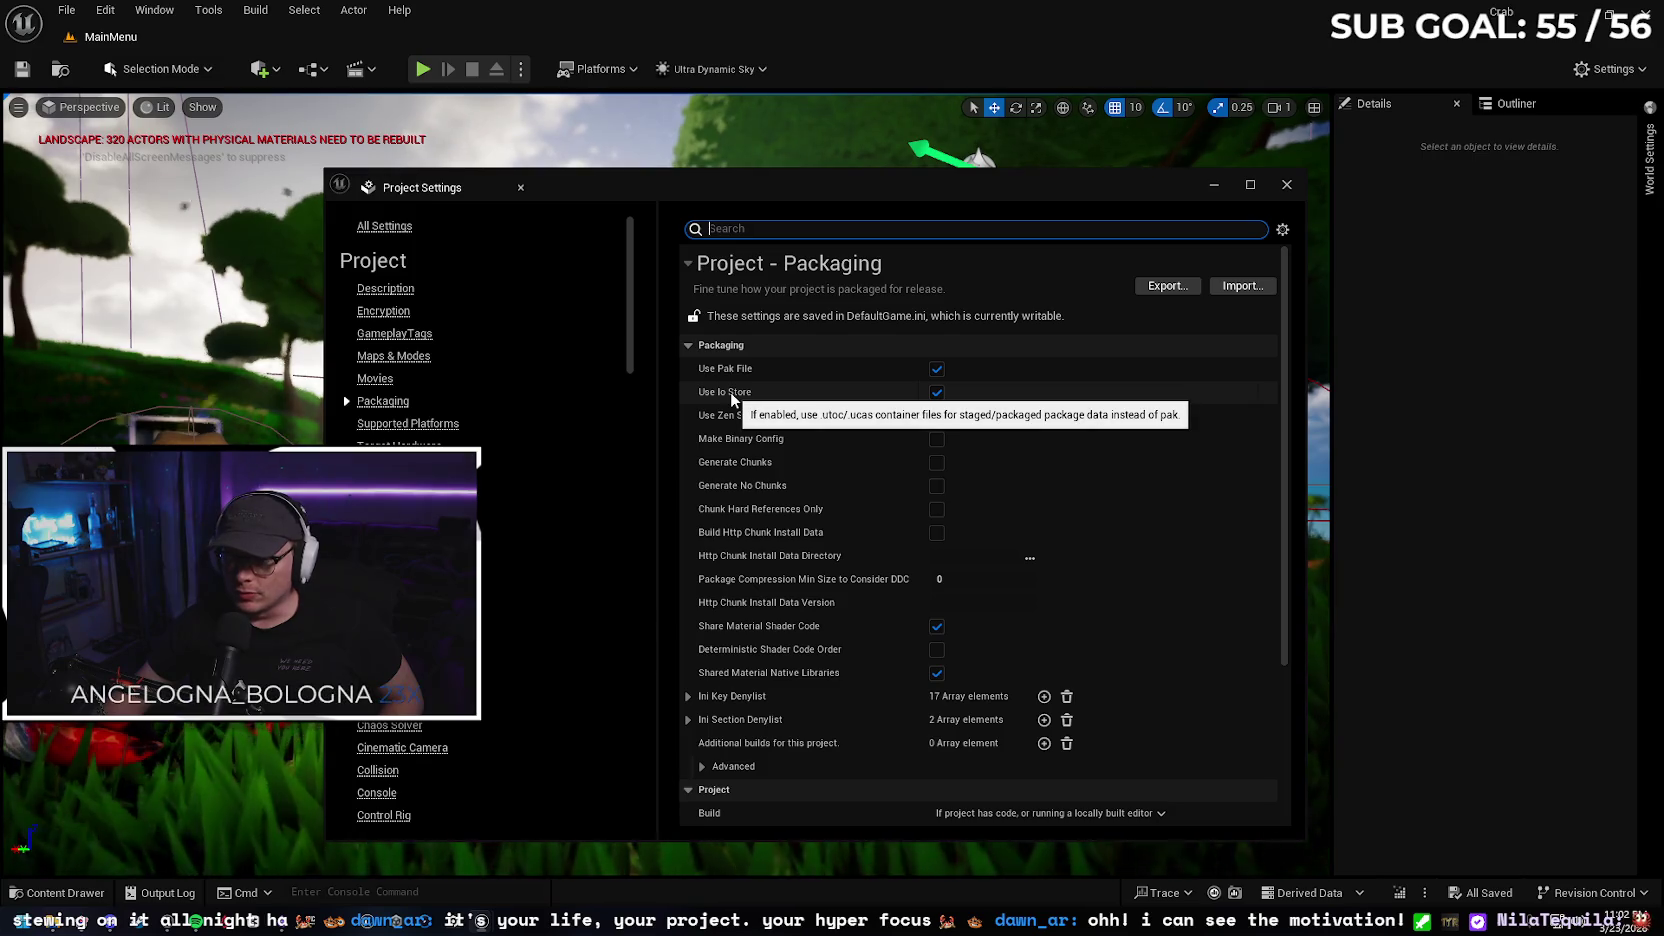
scroll(1284, 468, "down", 2)
scroll(1288, 490, "down", 2)
scroll(1288, 500, "down", 4)
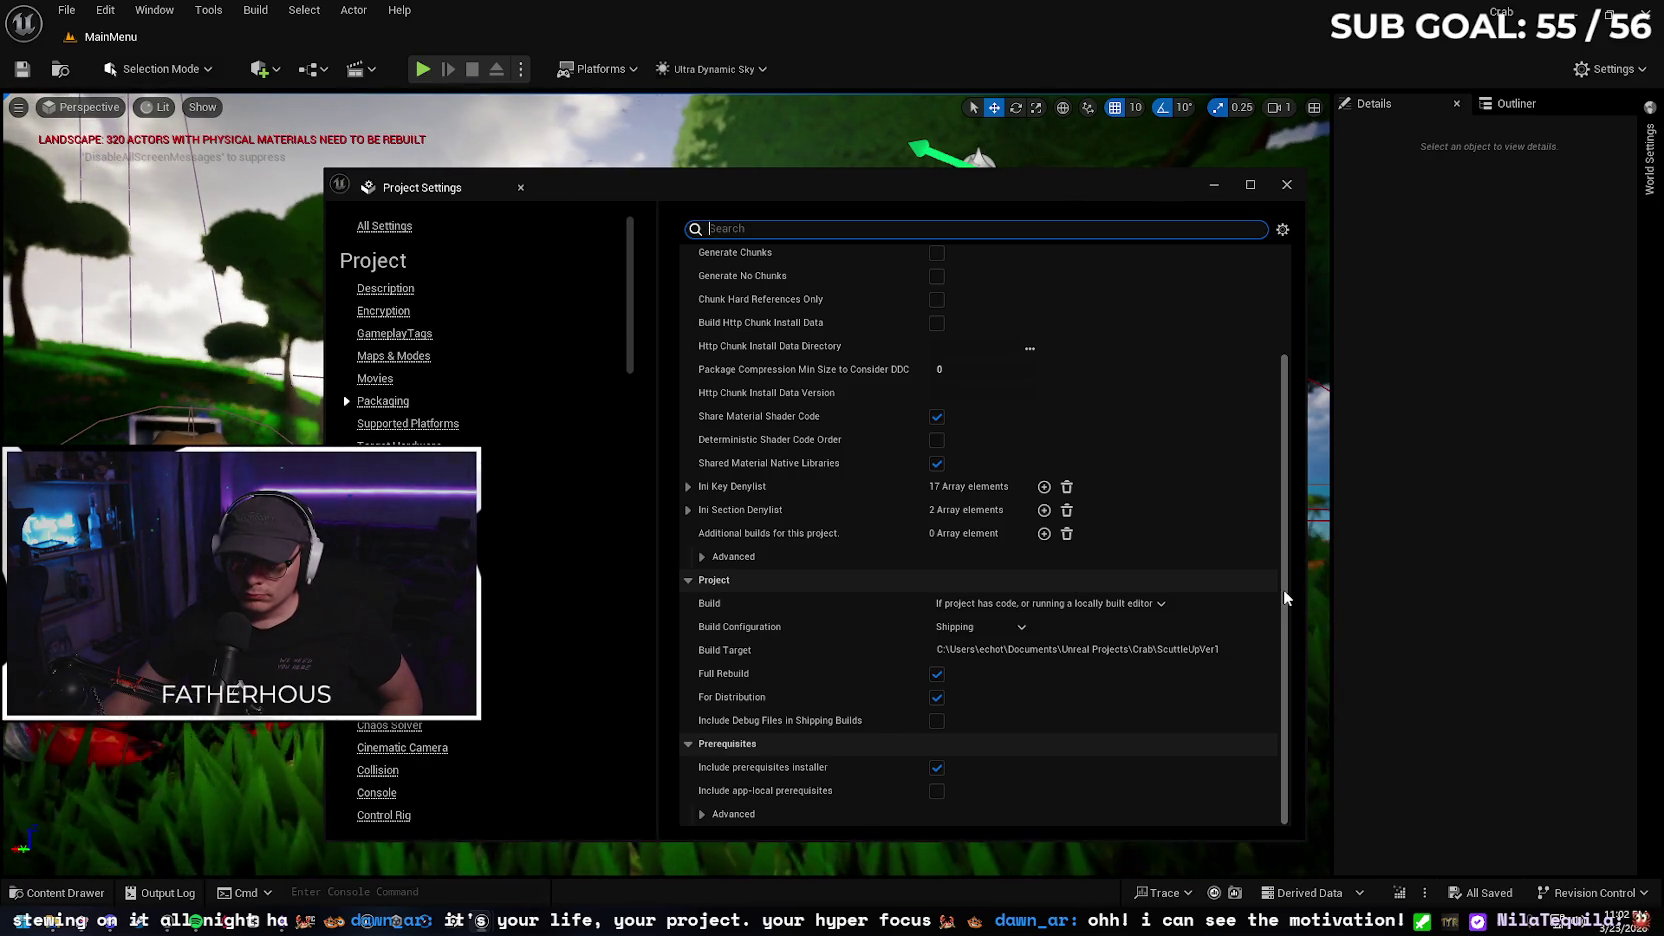
left_click(1171, 601)
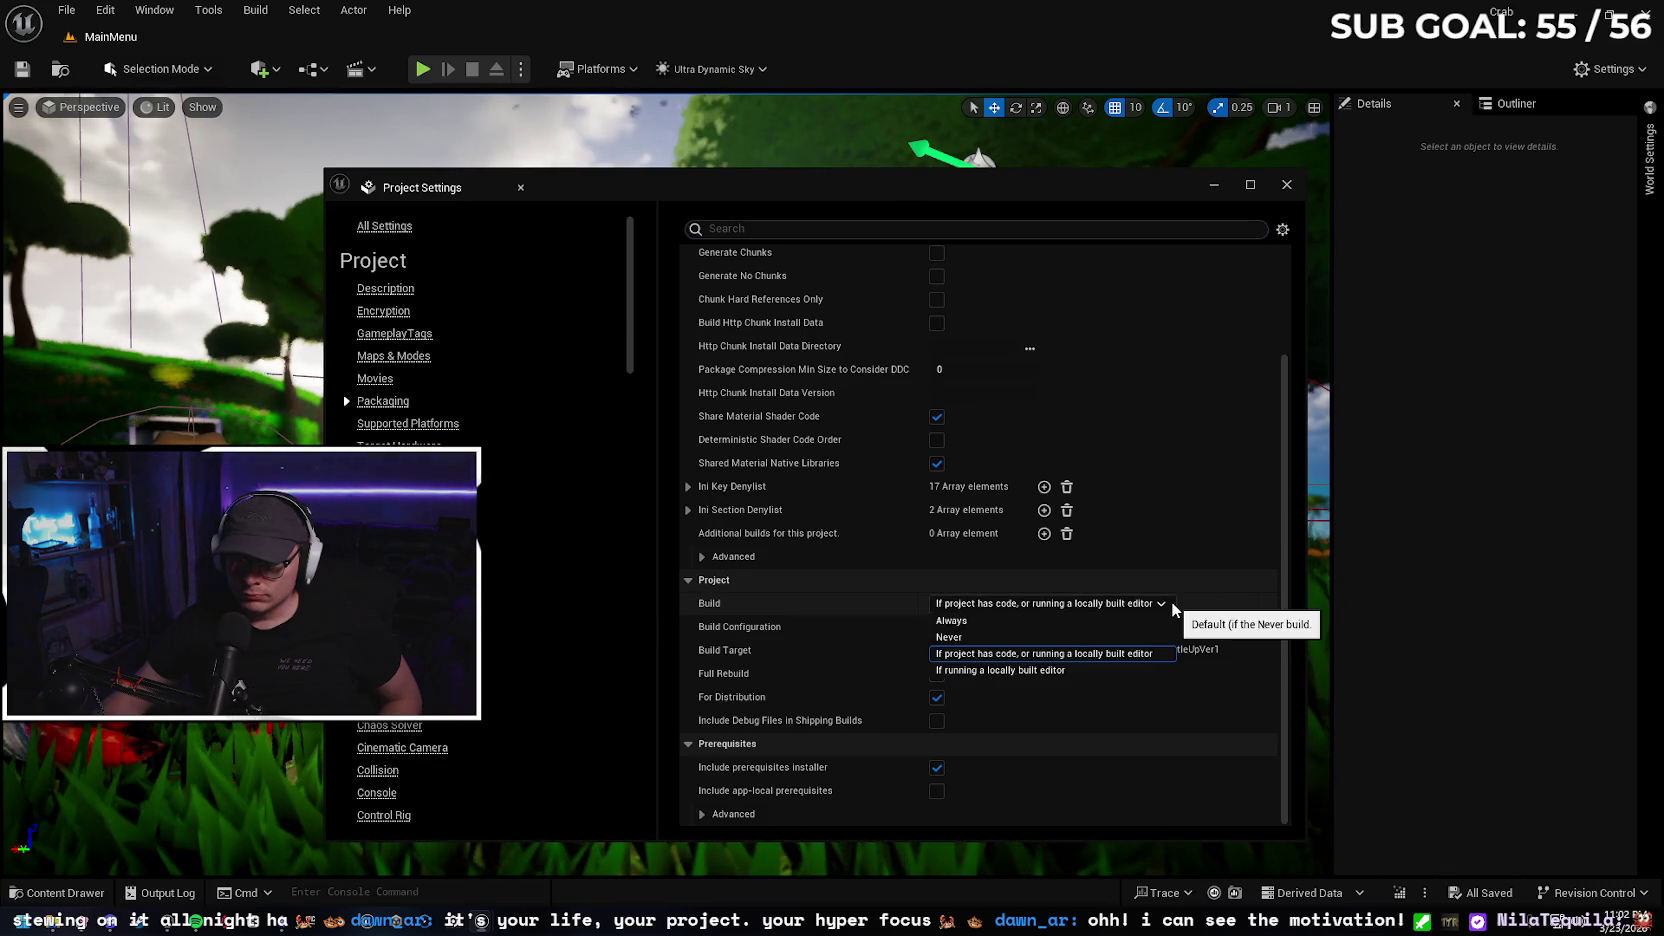
left_click(1258, 582)
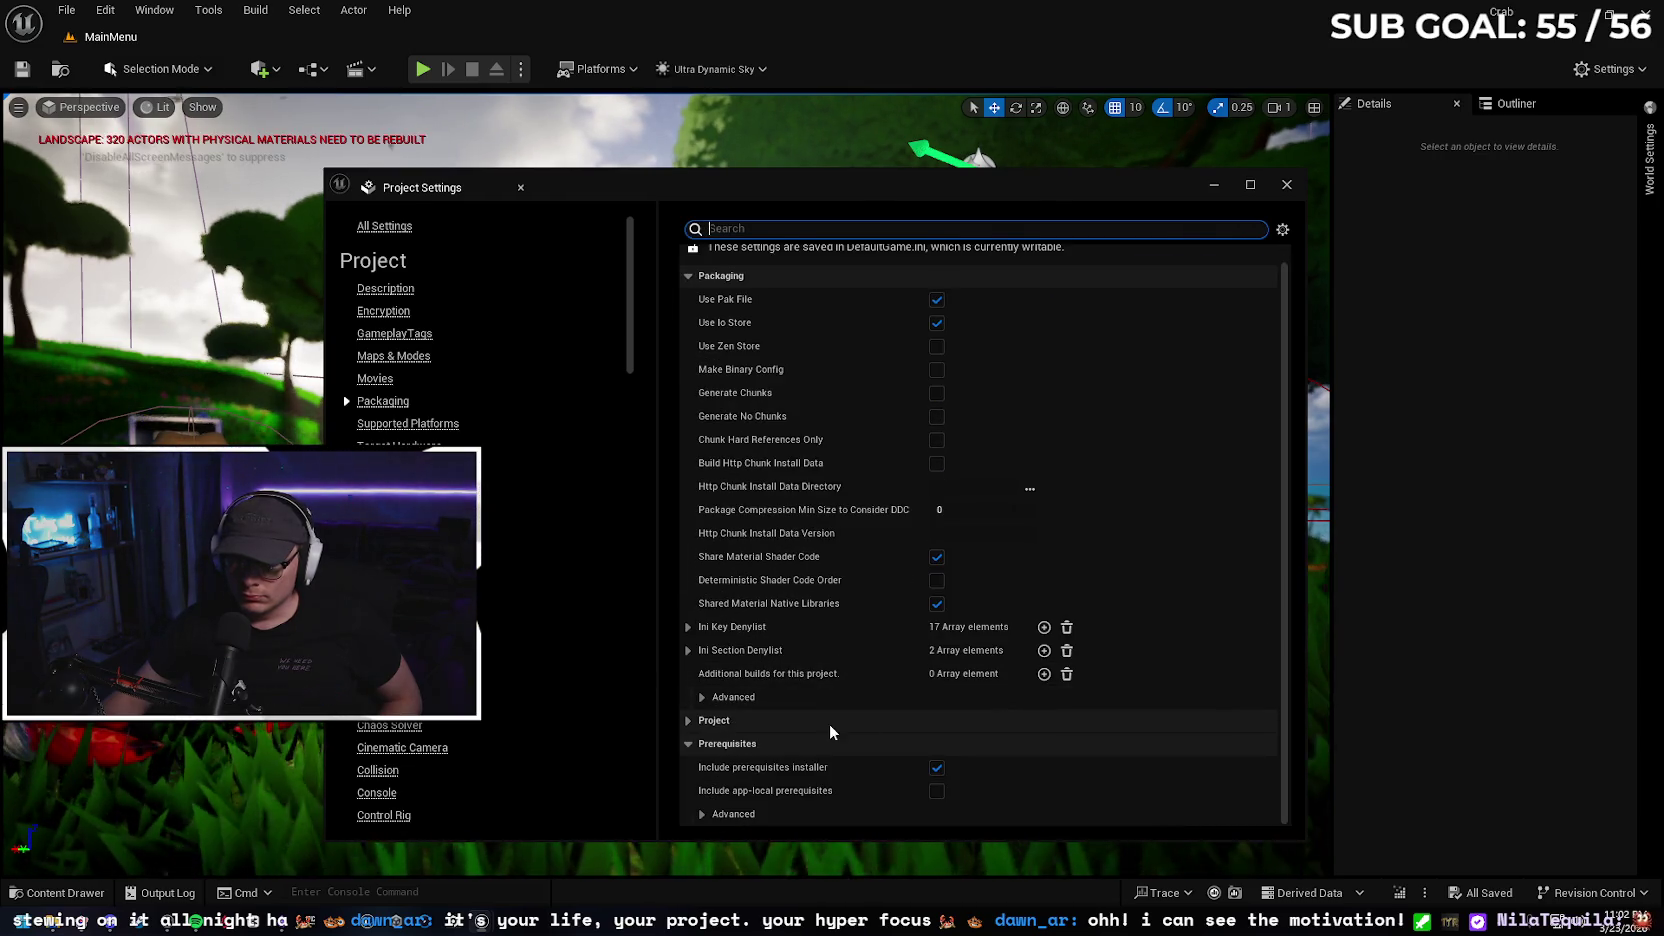
left_click(710, 721)
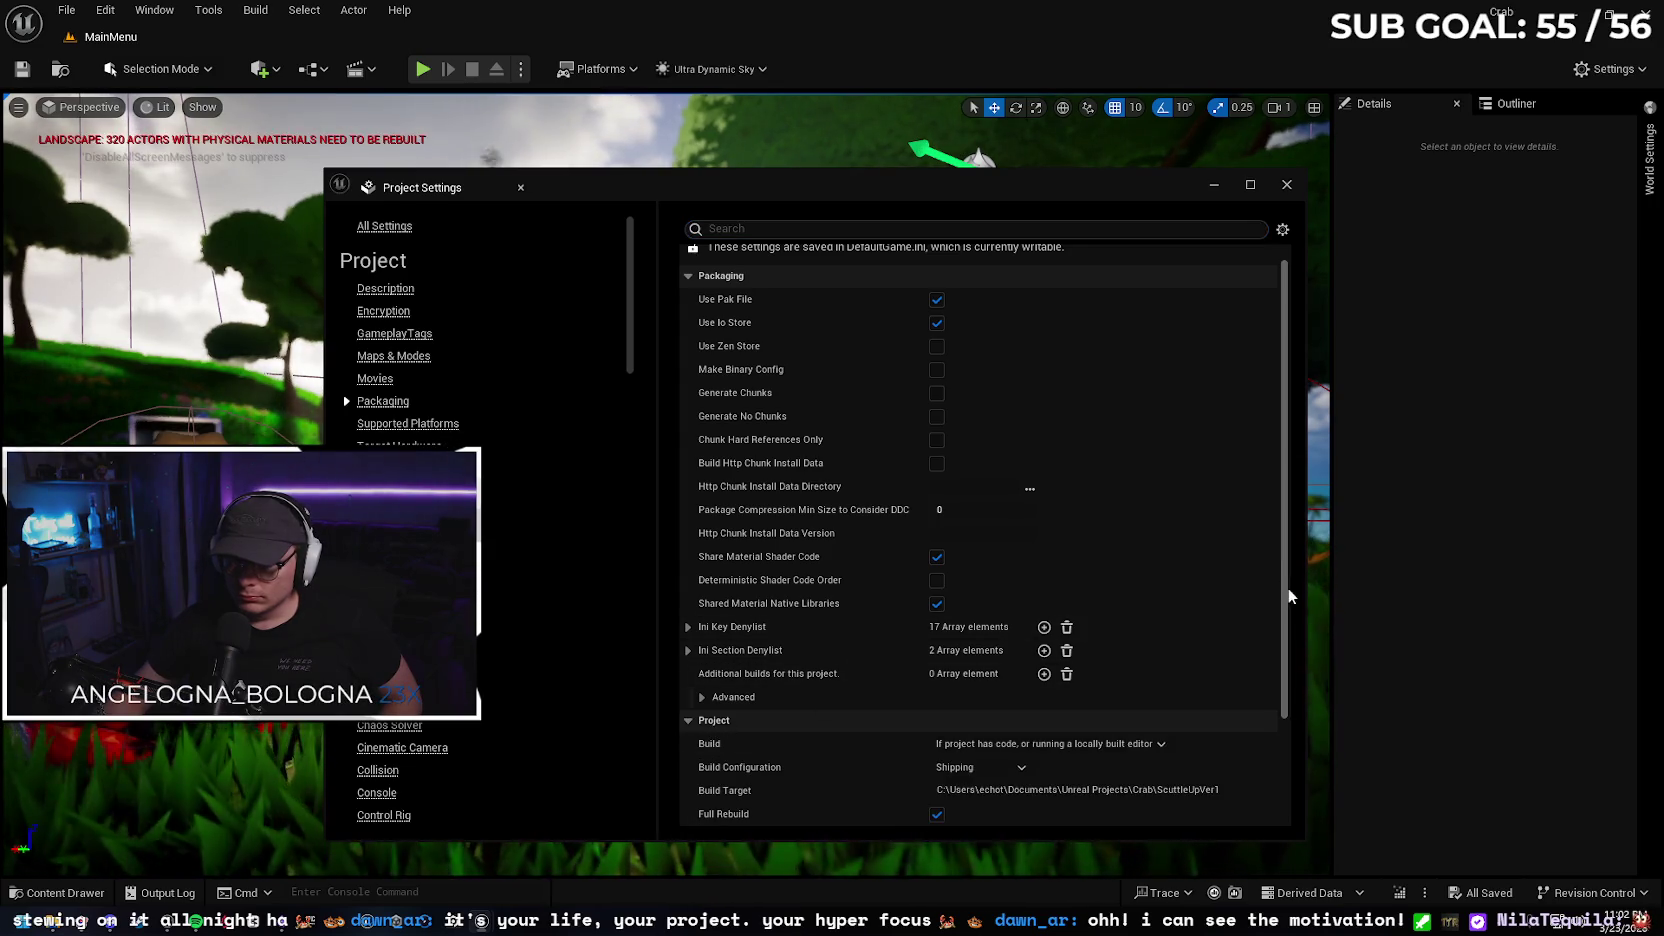
scroll(1288, 693, "down", 3)
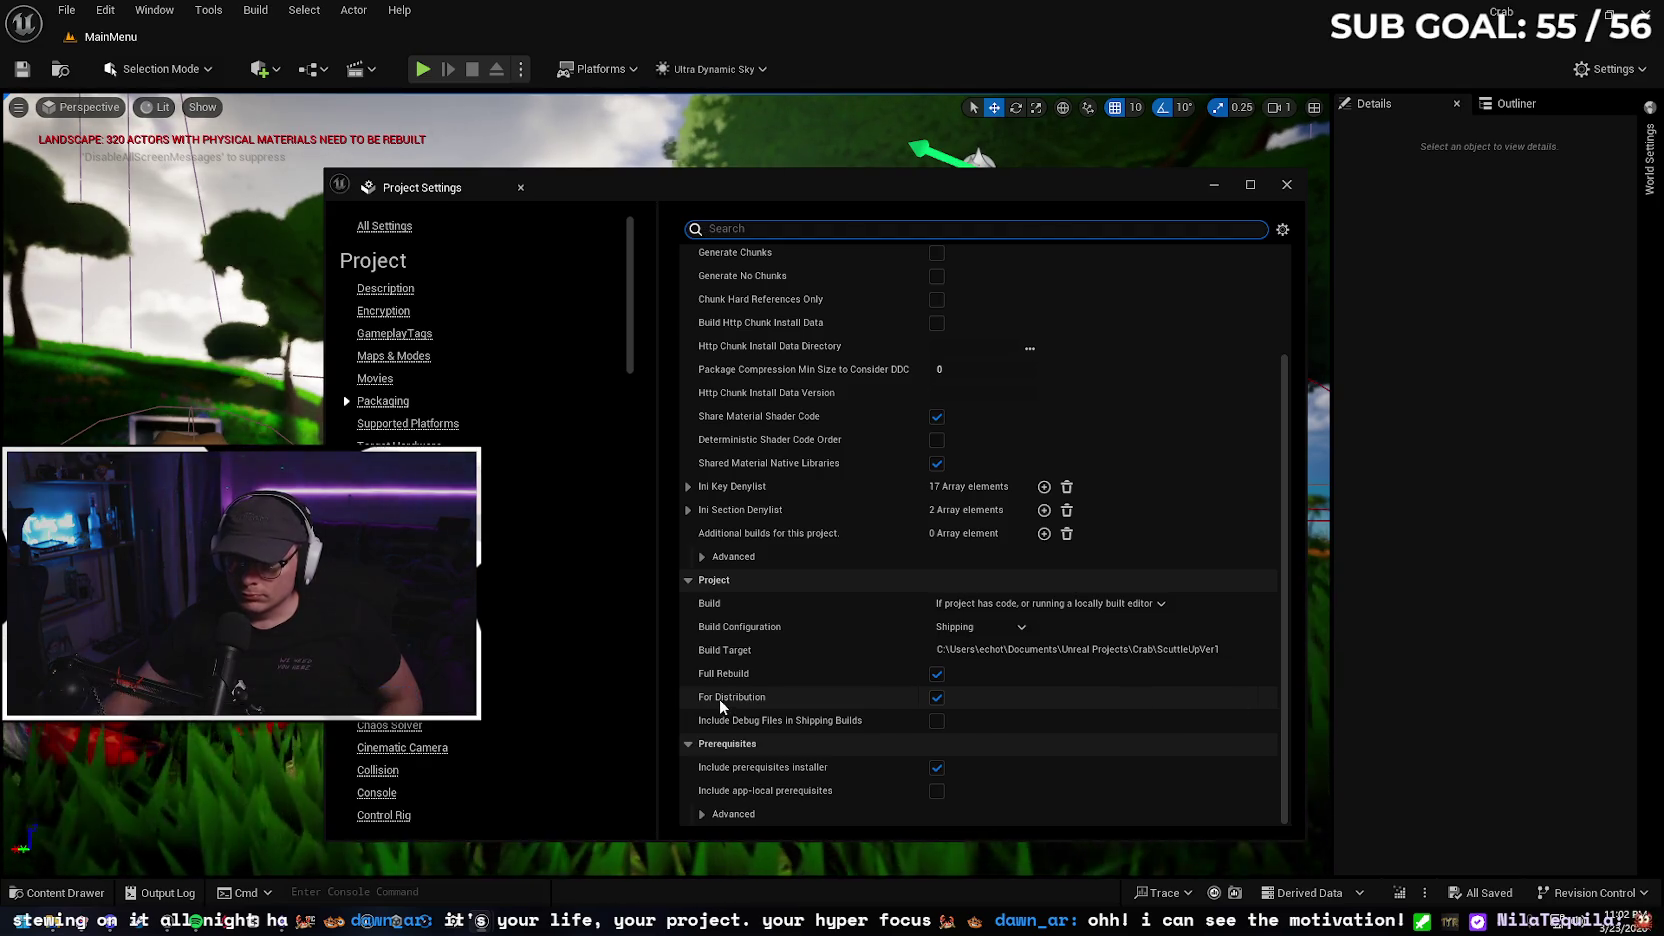
mouse_move(727, 704)
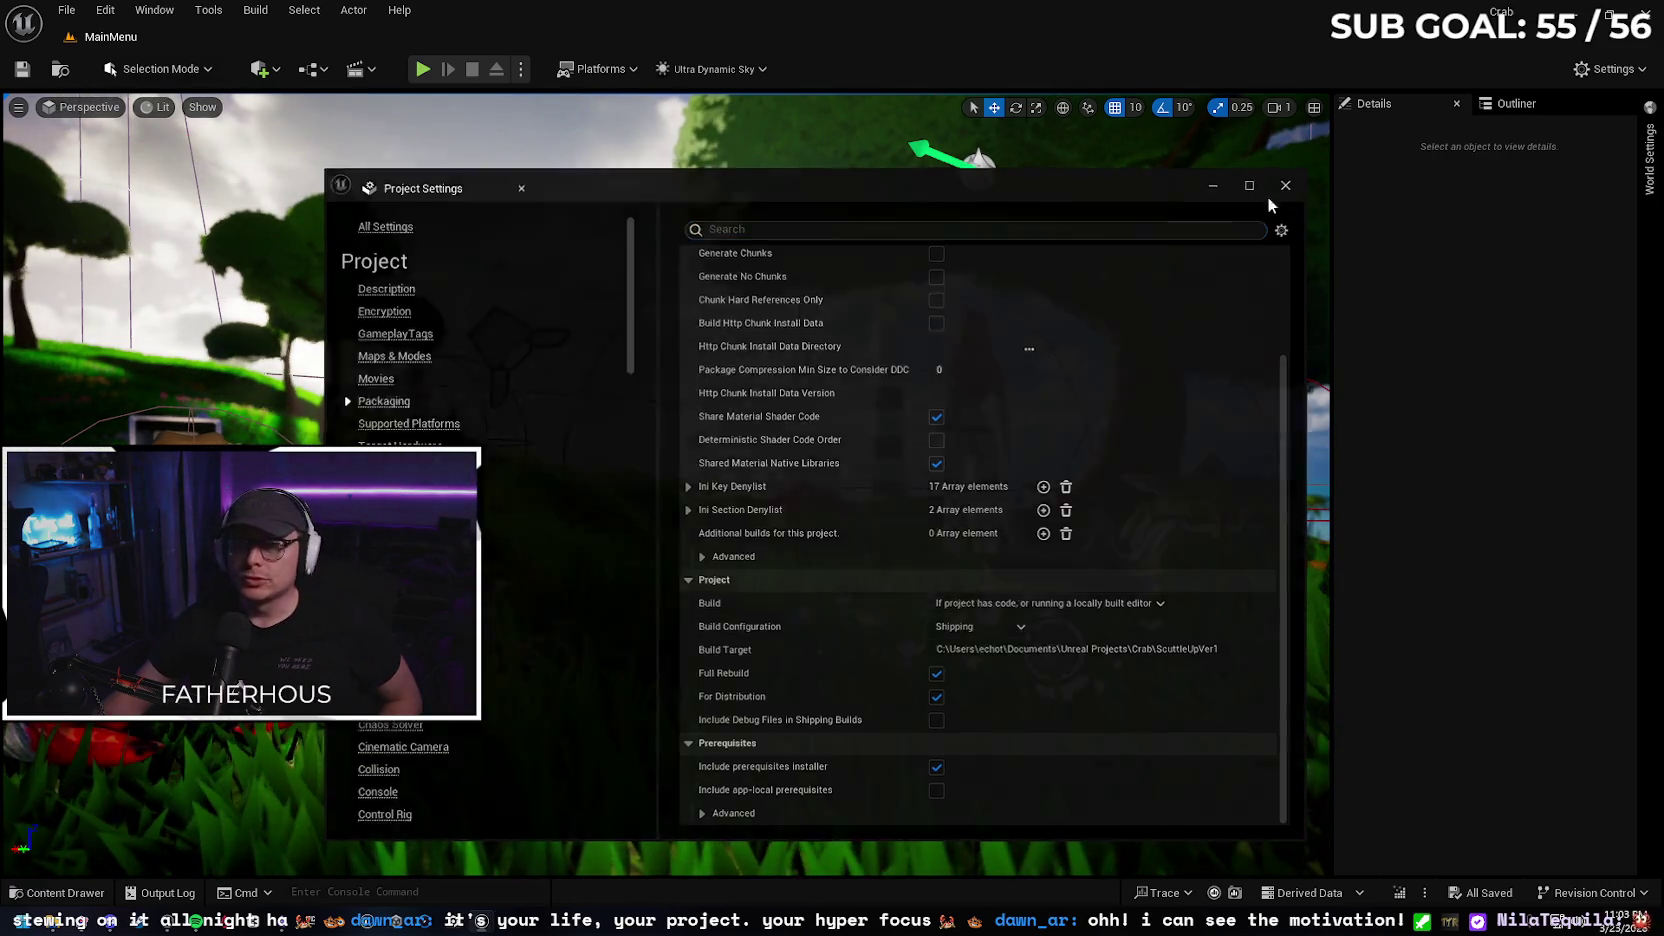
Close Project Settings and package the project for Windows into Desktop\Moonside\SU12
left_click(1287, 184)
left_click(621, 70)
mouse_move(663, 190)
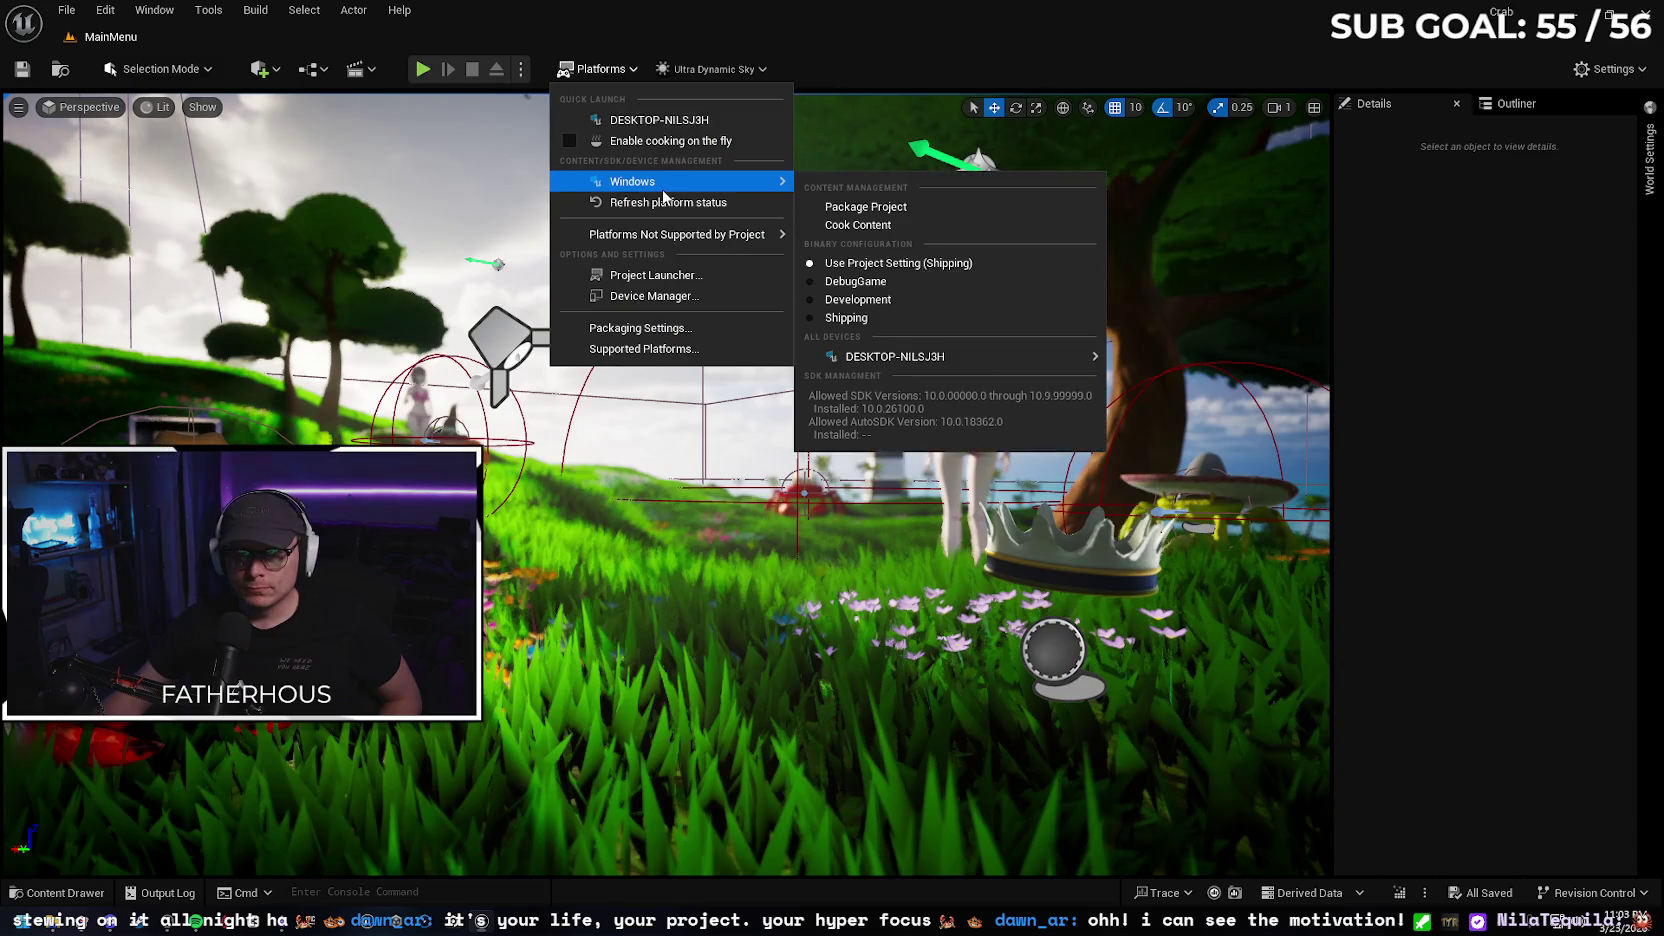
left_click(930, 208)
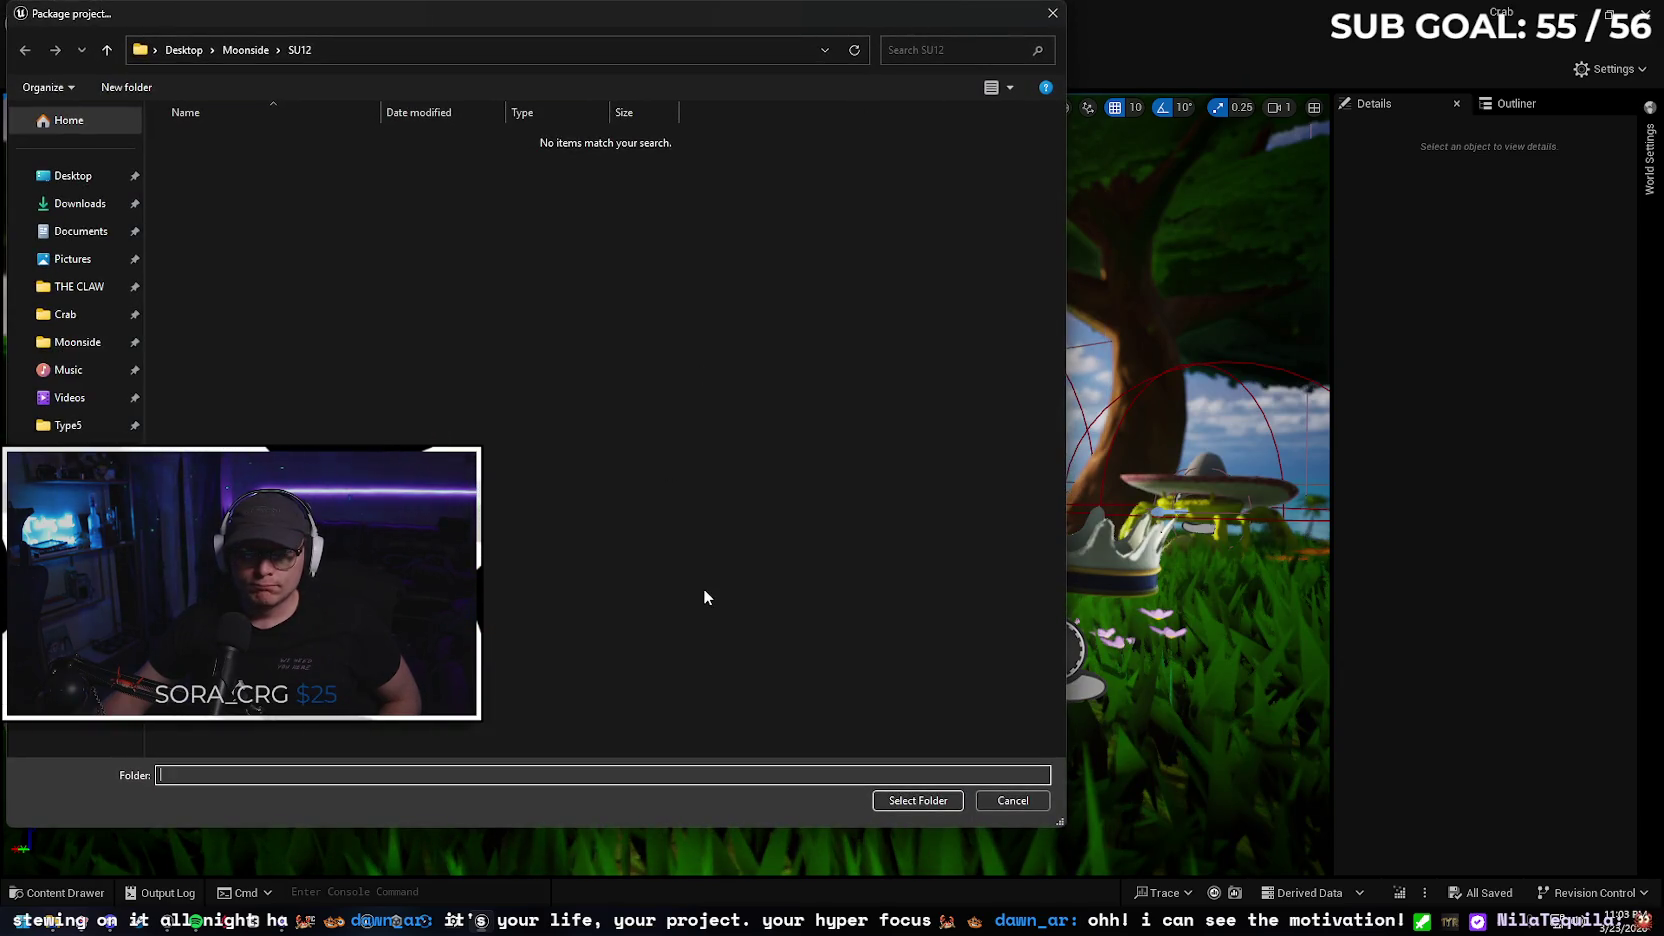
left_click(895, 800)
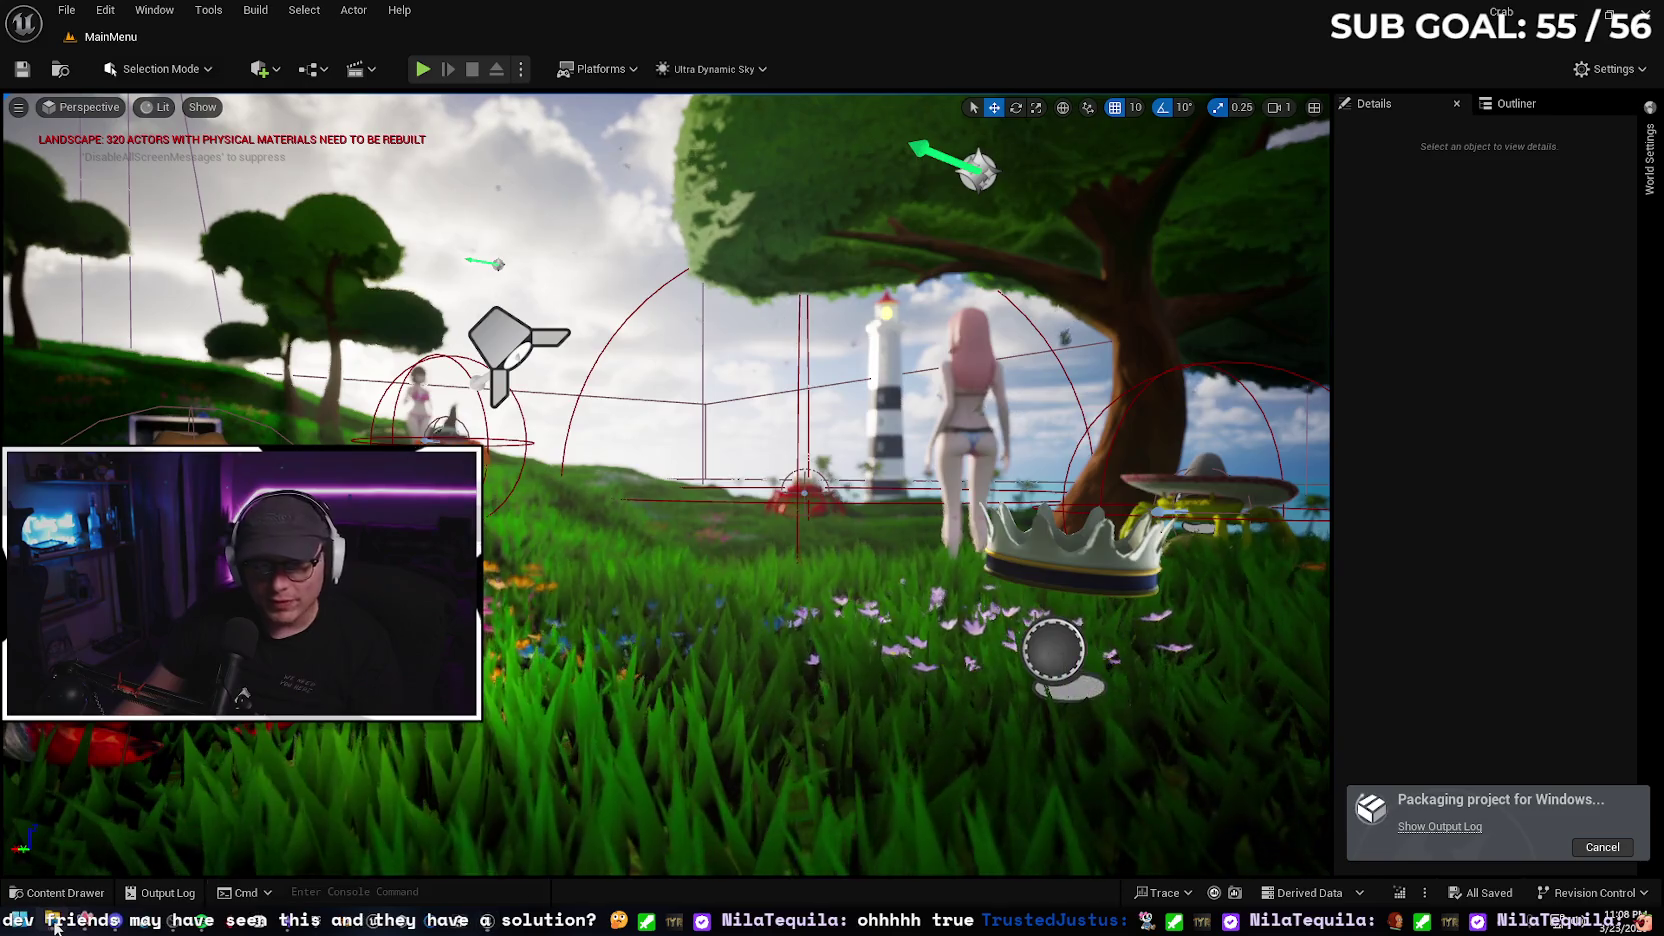
Open File Explorer and look inside the Crab project's Build folder
key("super+e")
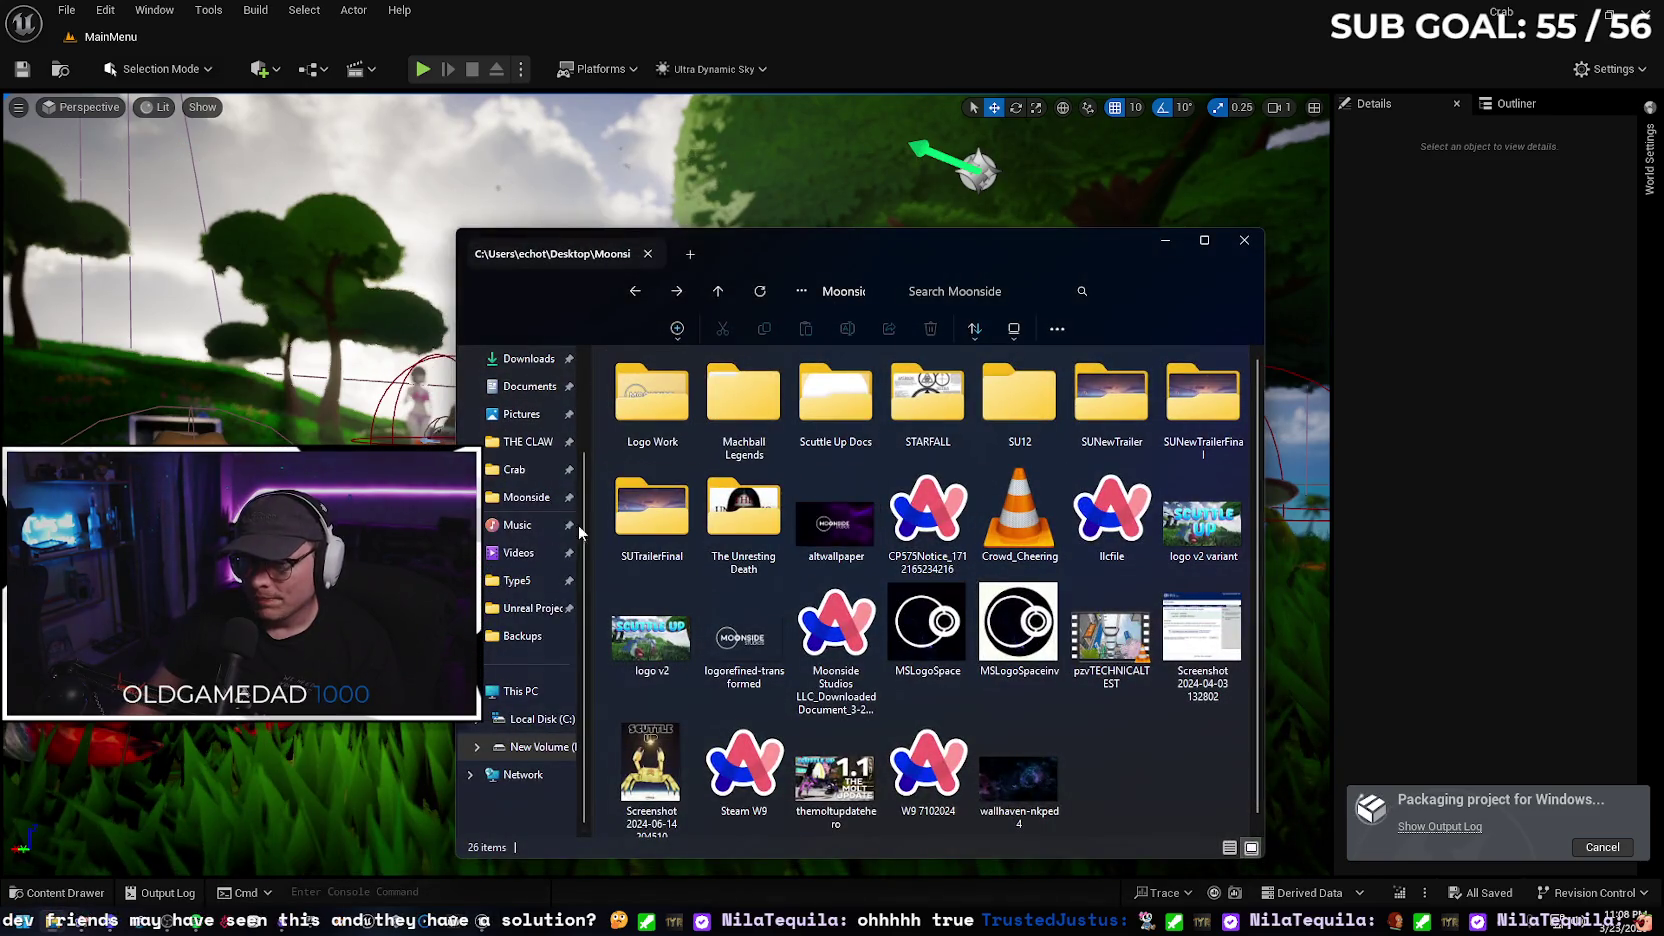
left_click(492, 462)
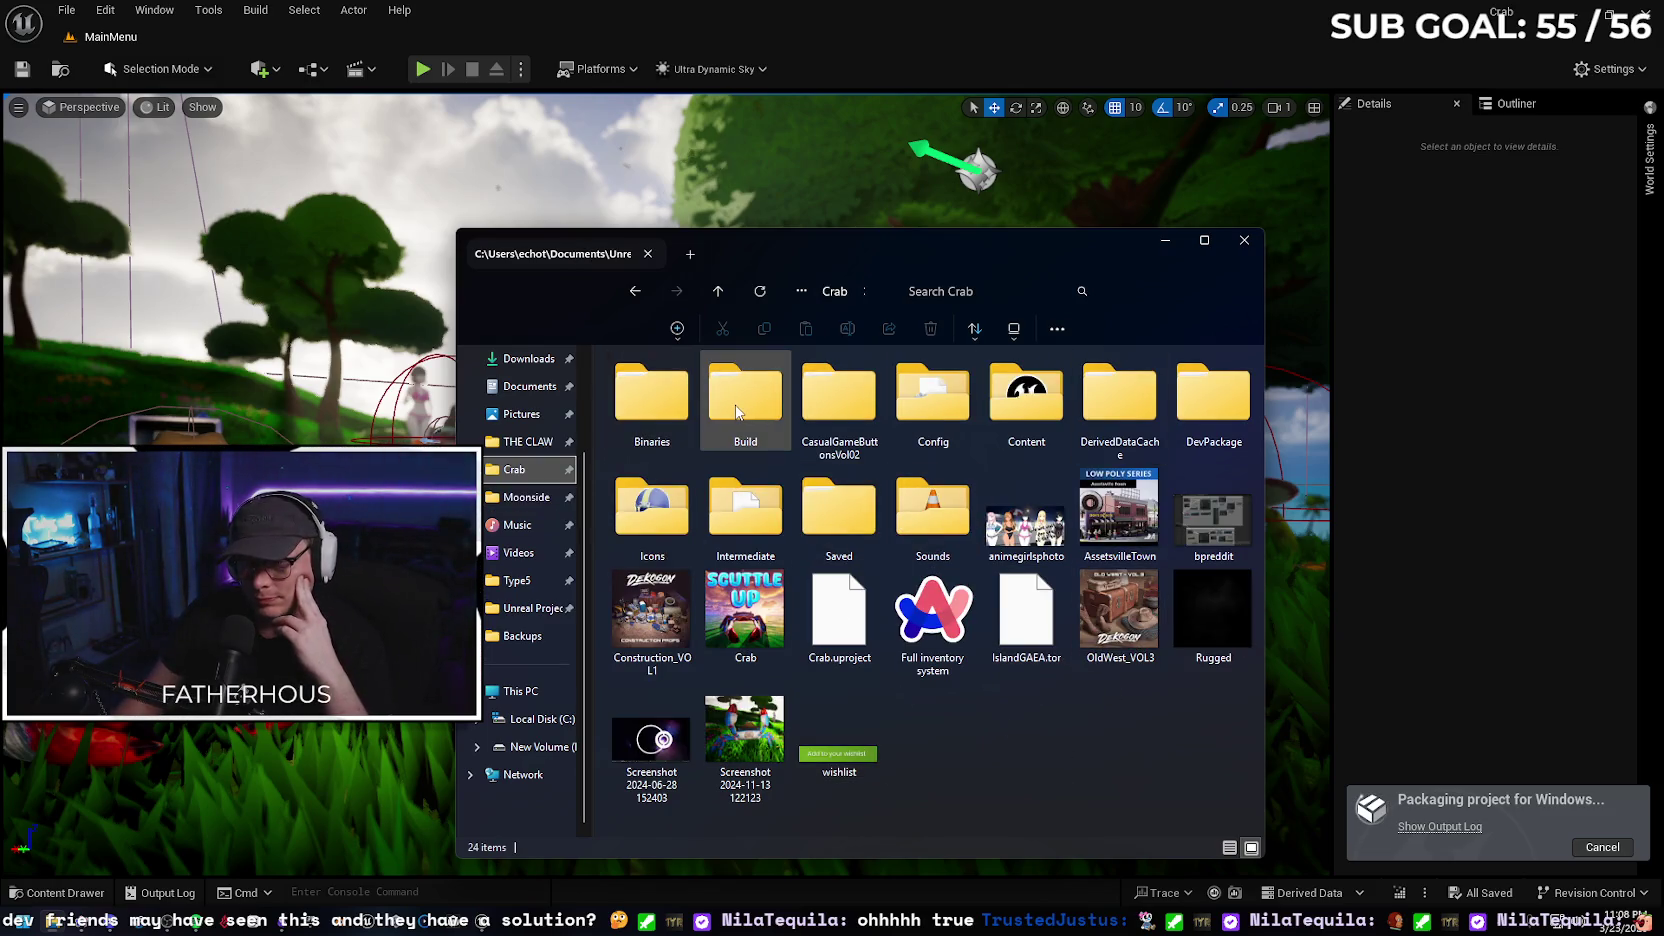
double_click(770, 394)
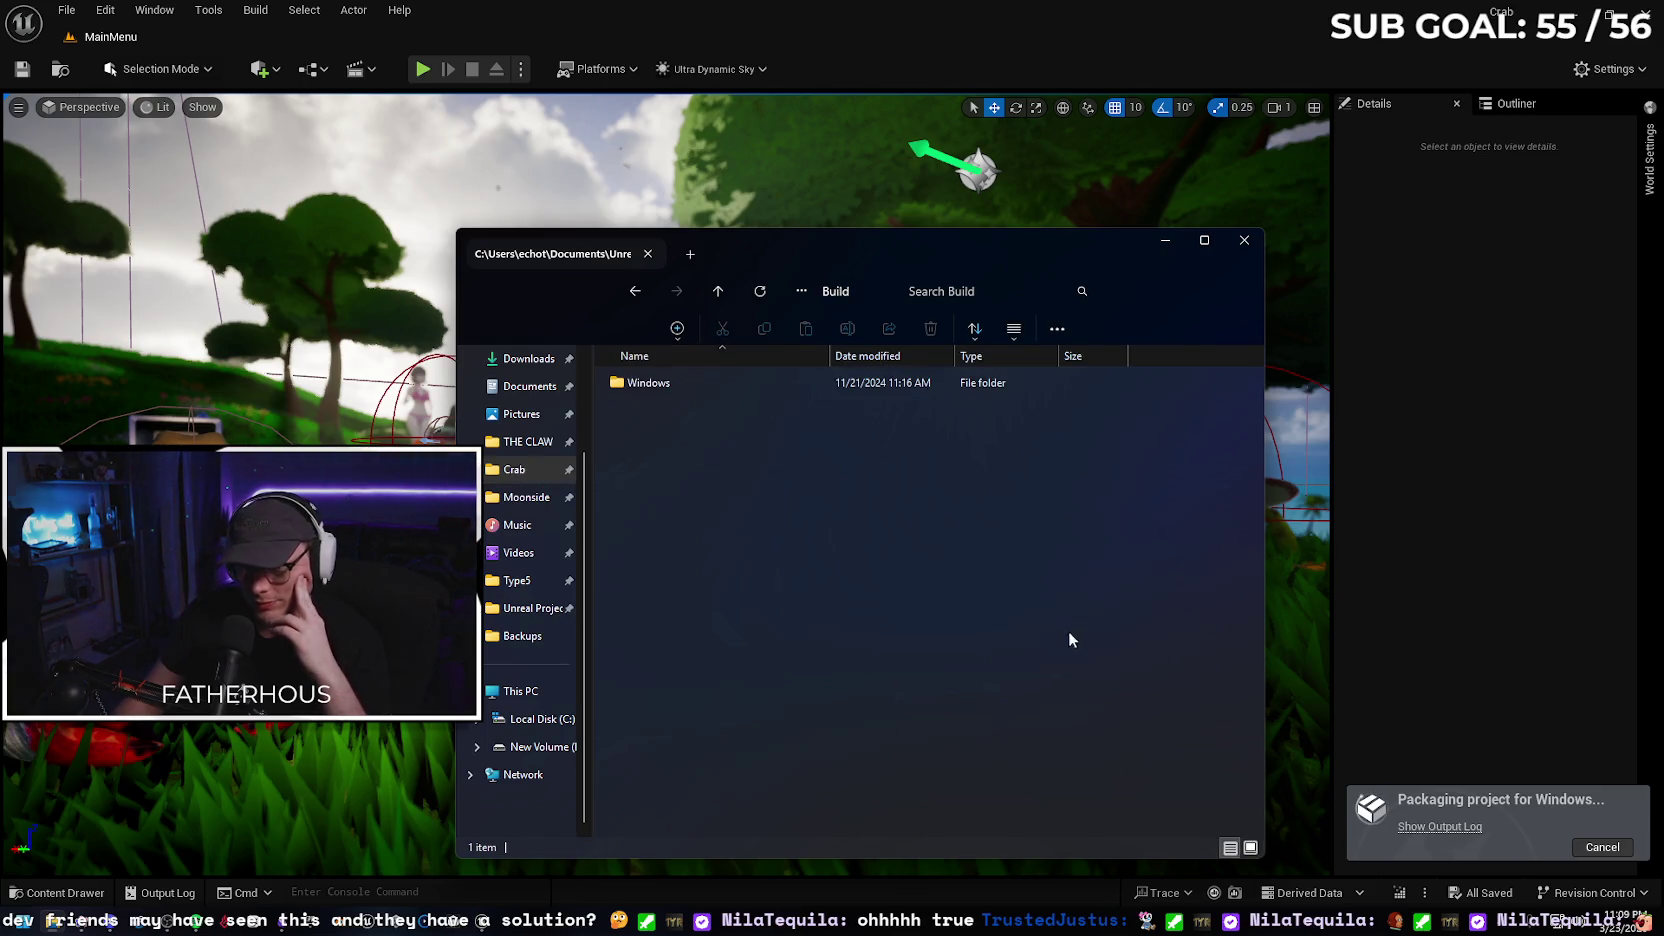
key("alt+Left")
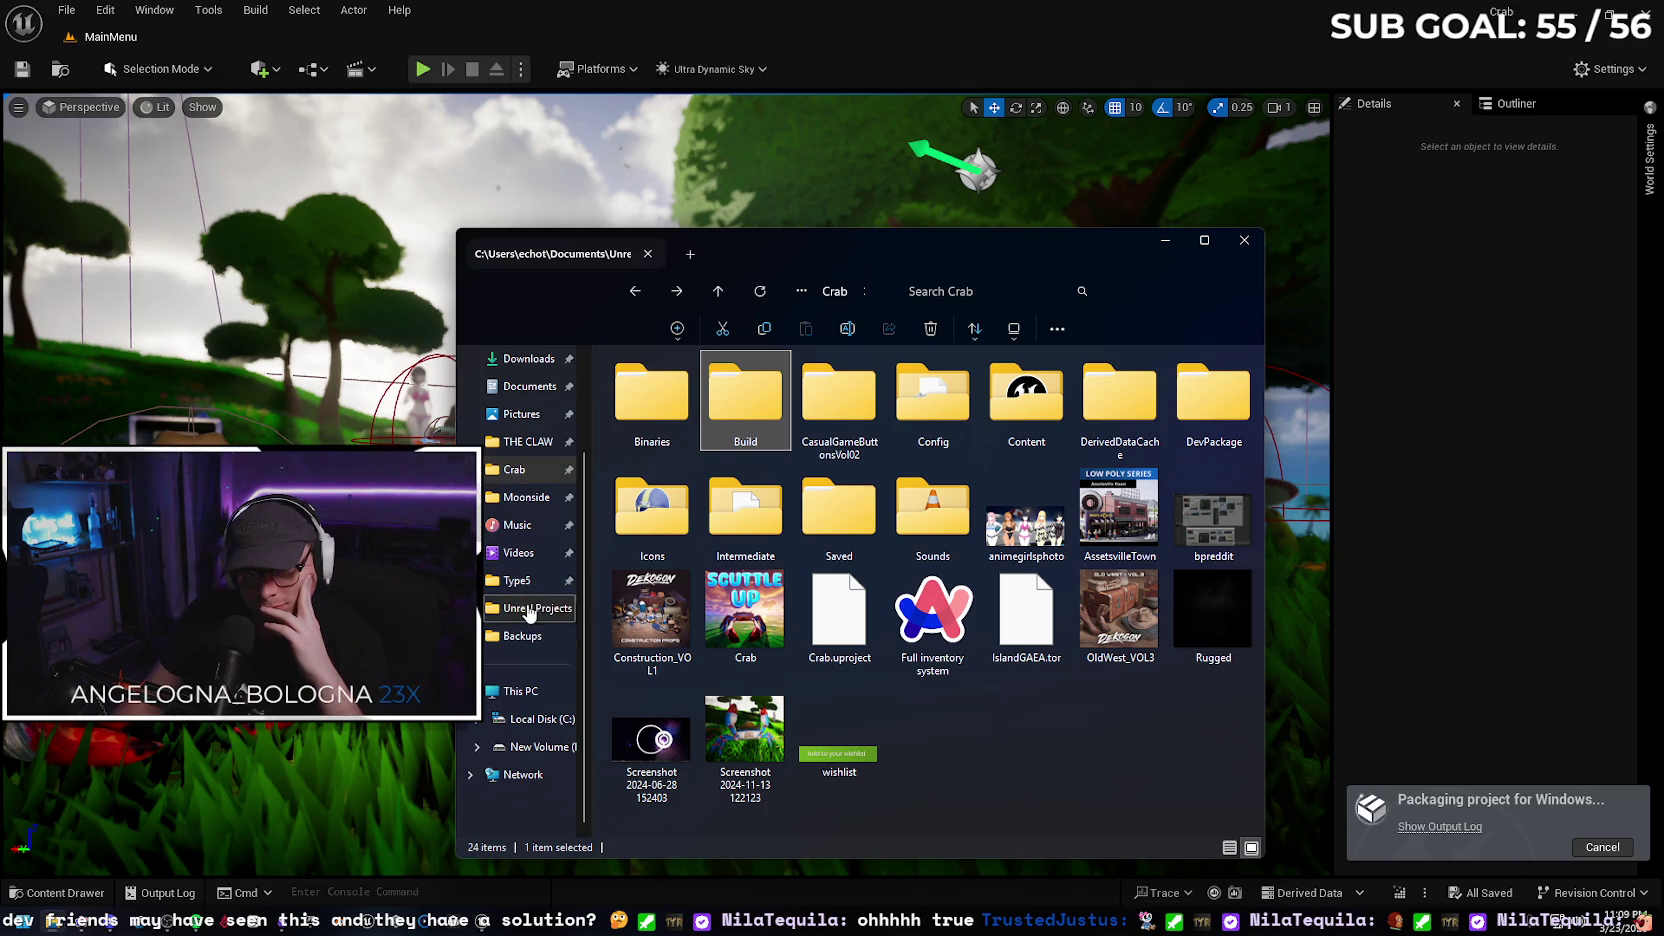
Browse the Moonside folder under Unreal Projects, then close the Explorer window
left_click(530, 610)
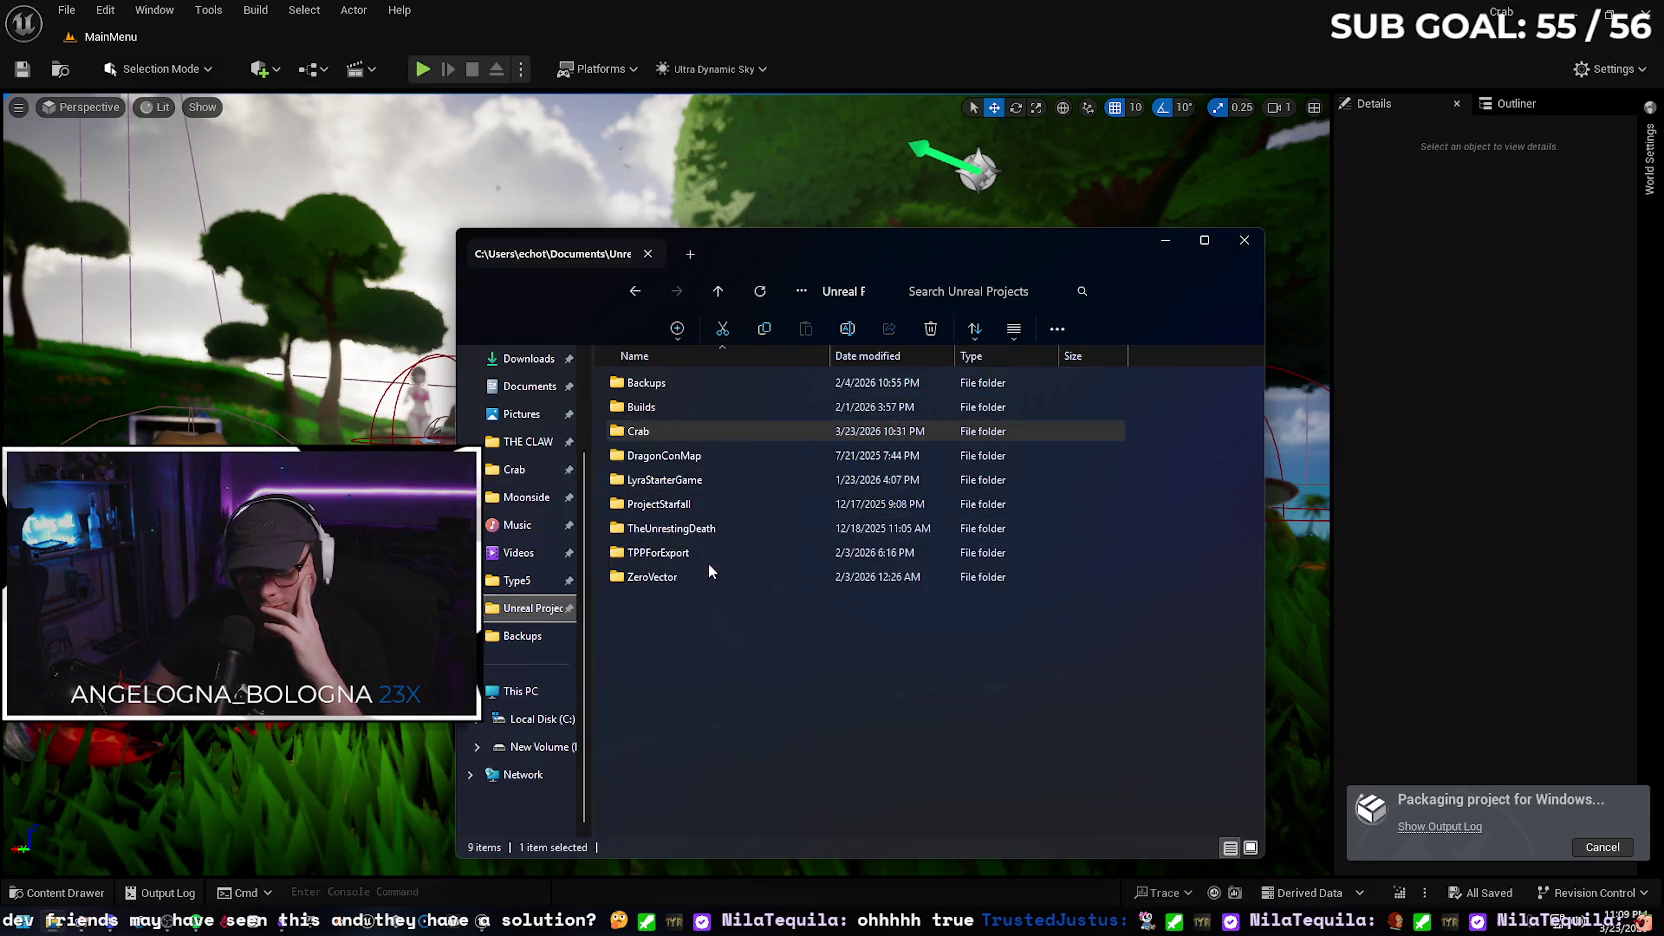
left_click(537, 506)
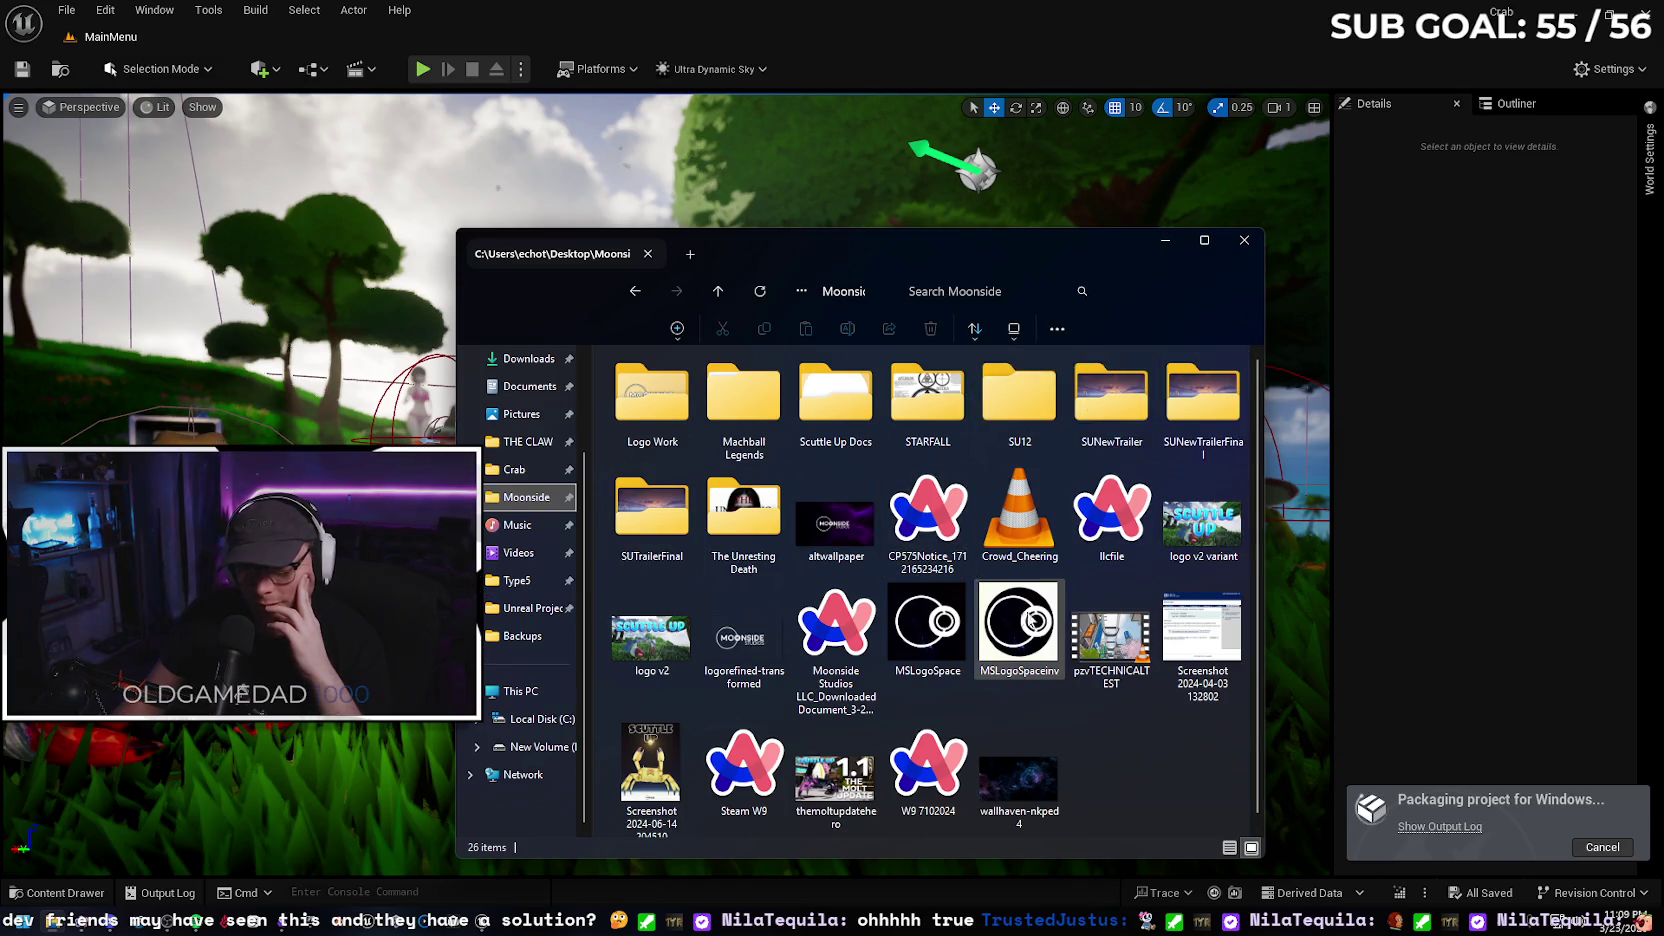
scroll(1030, 640, "down", 1)
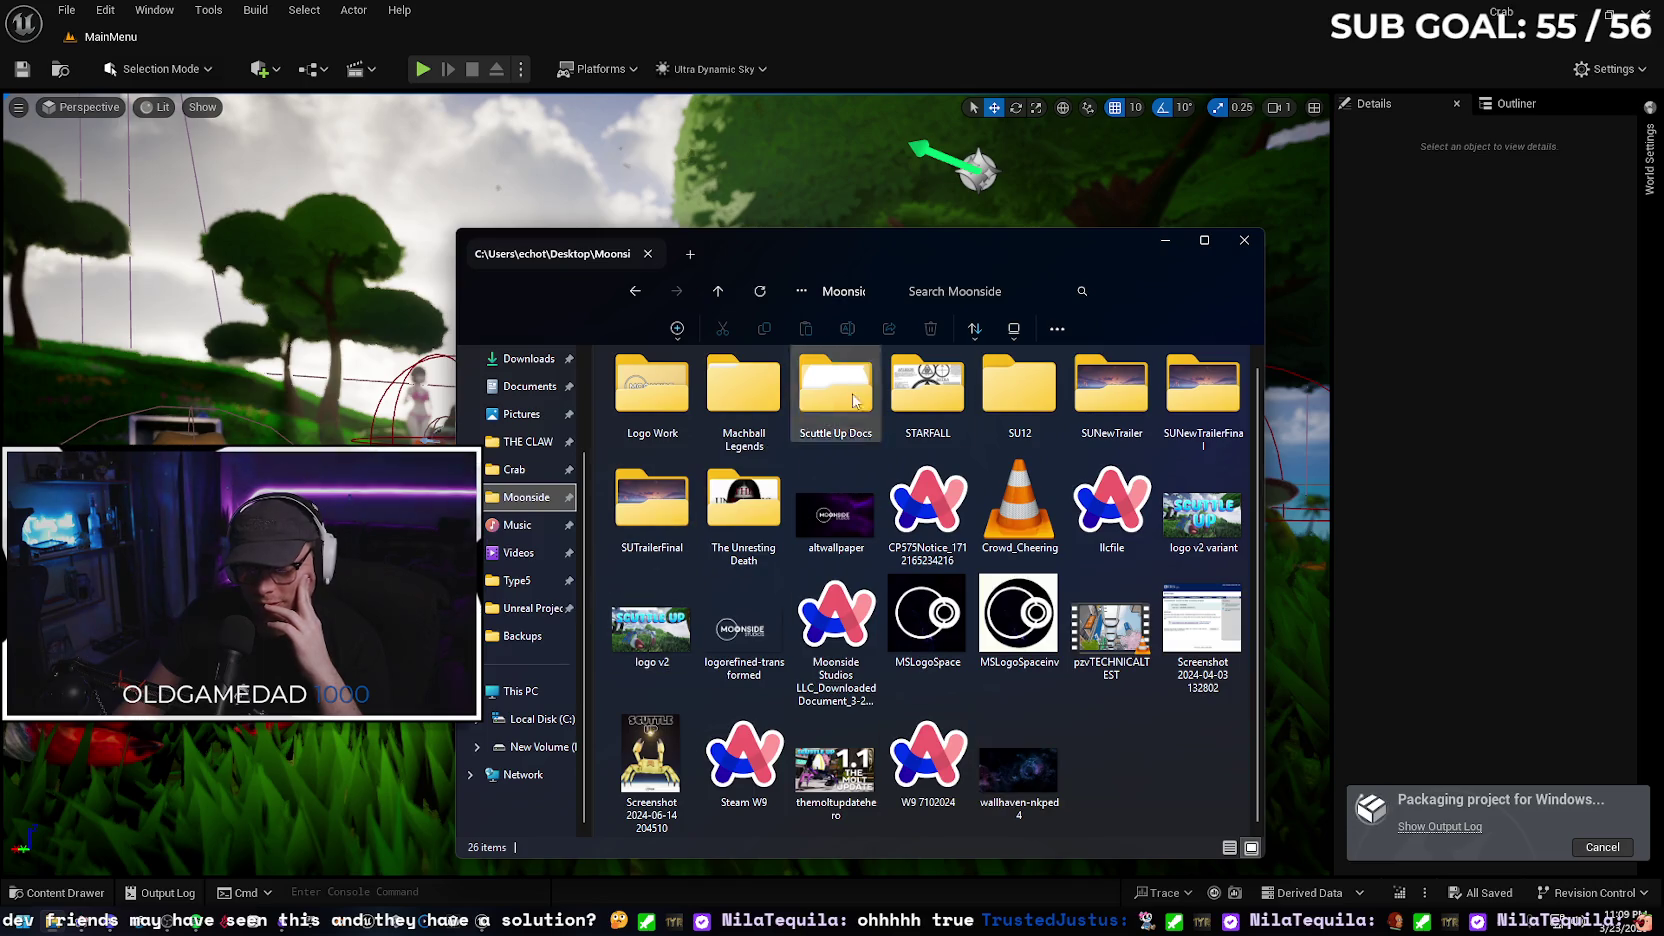
left_click(1244, 243)
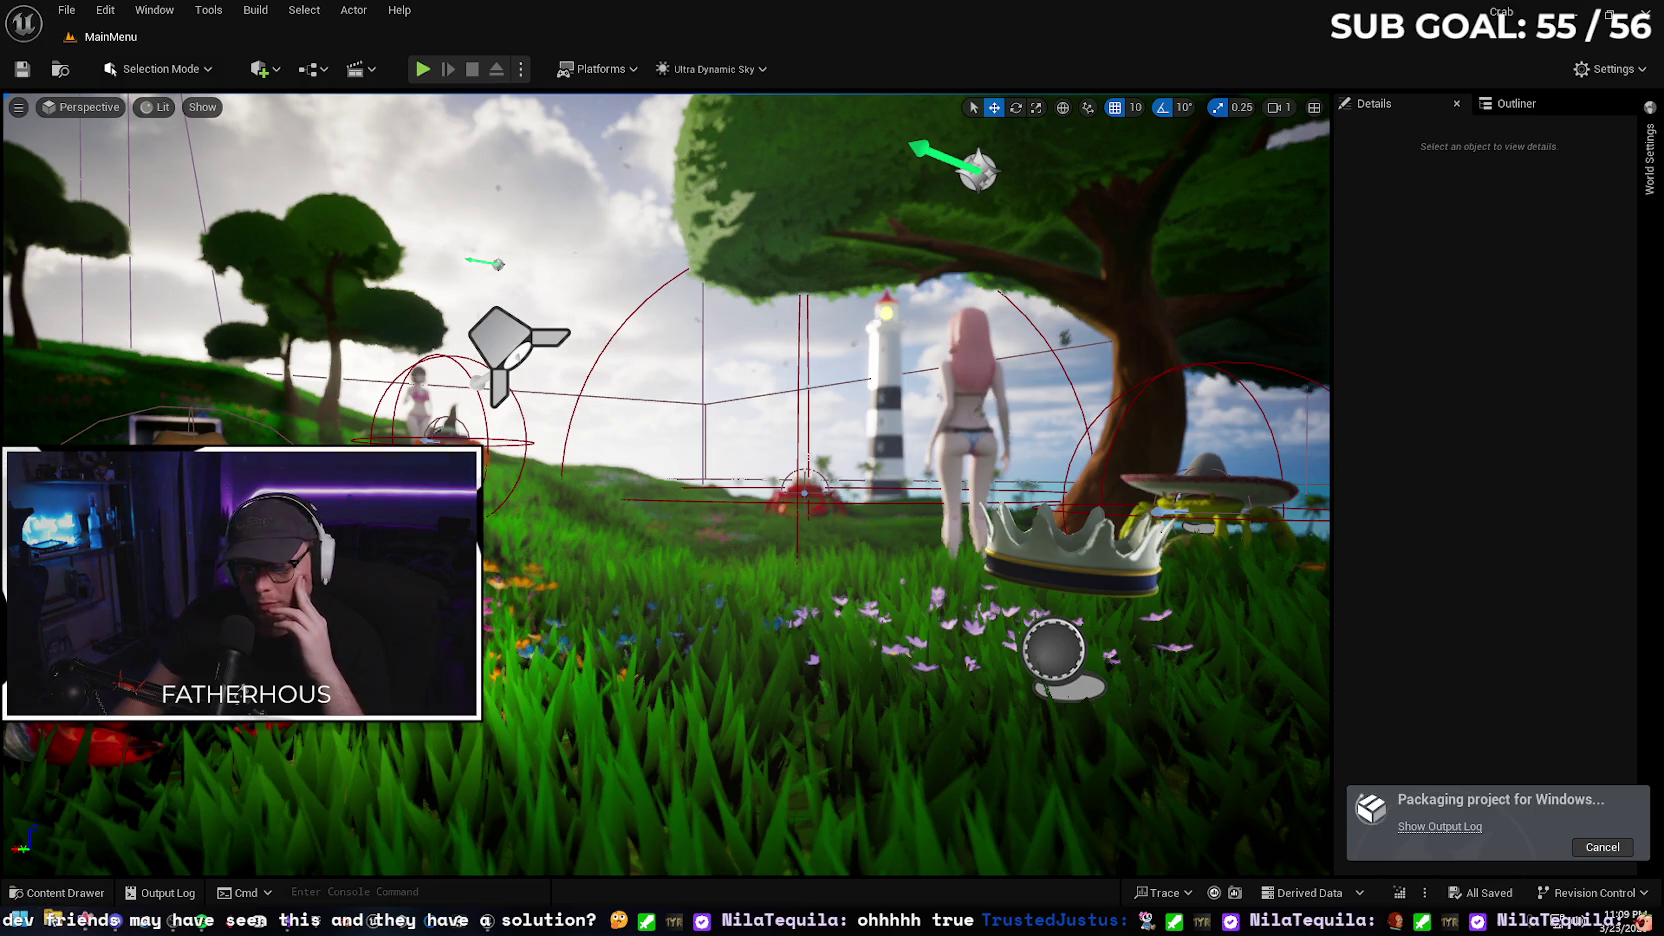
In a new Explorer window, check Backup\UEProjects on New Volume (D:) and return to the drive's top level
key("super+e")
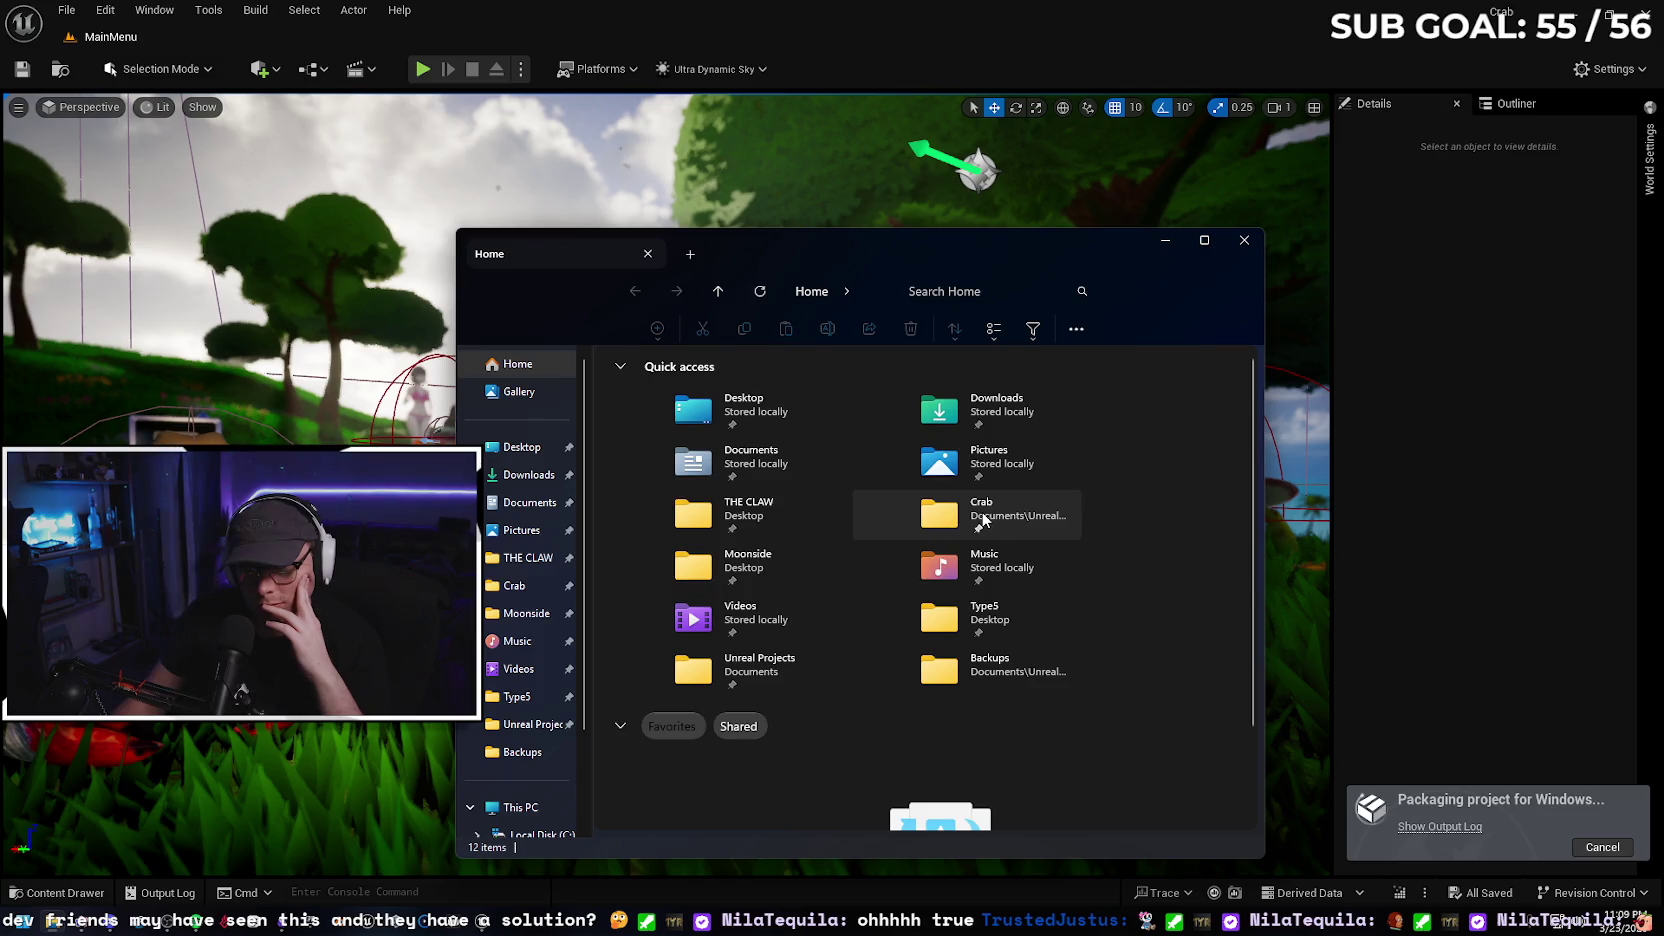
scroll(530, 700, "down", 2)
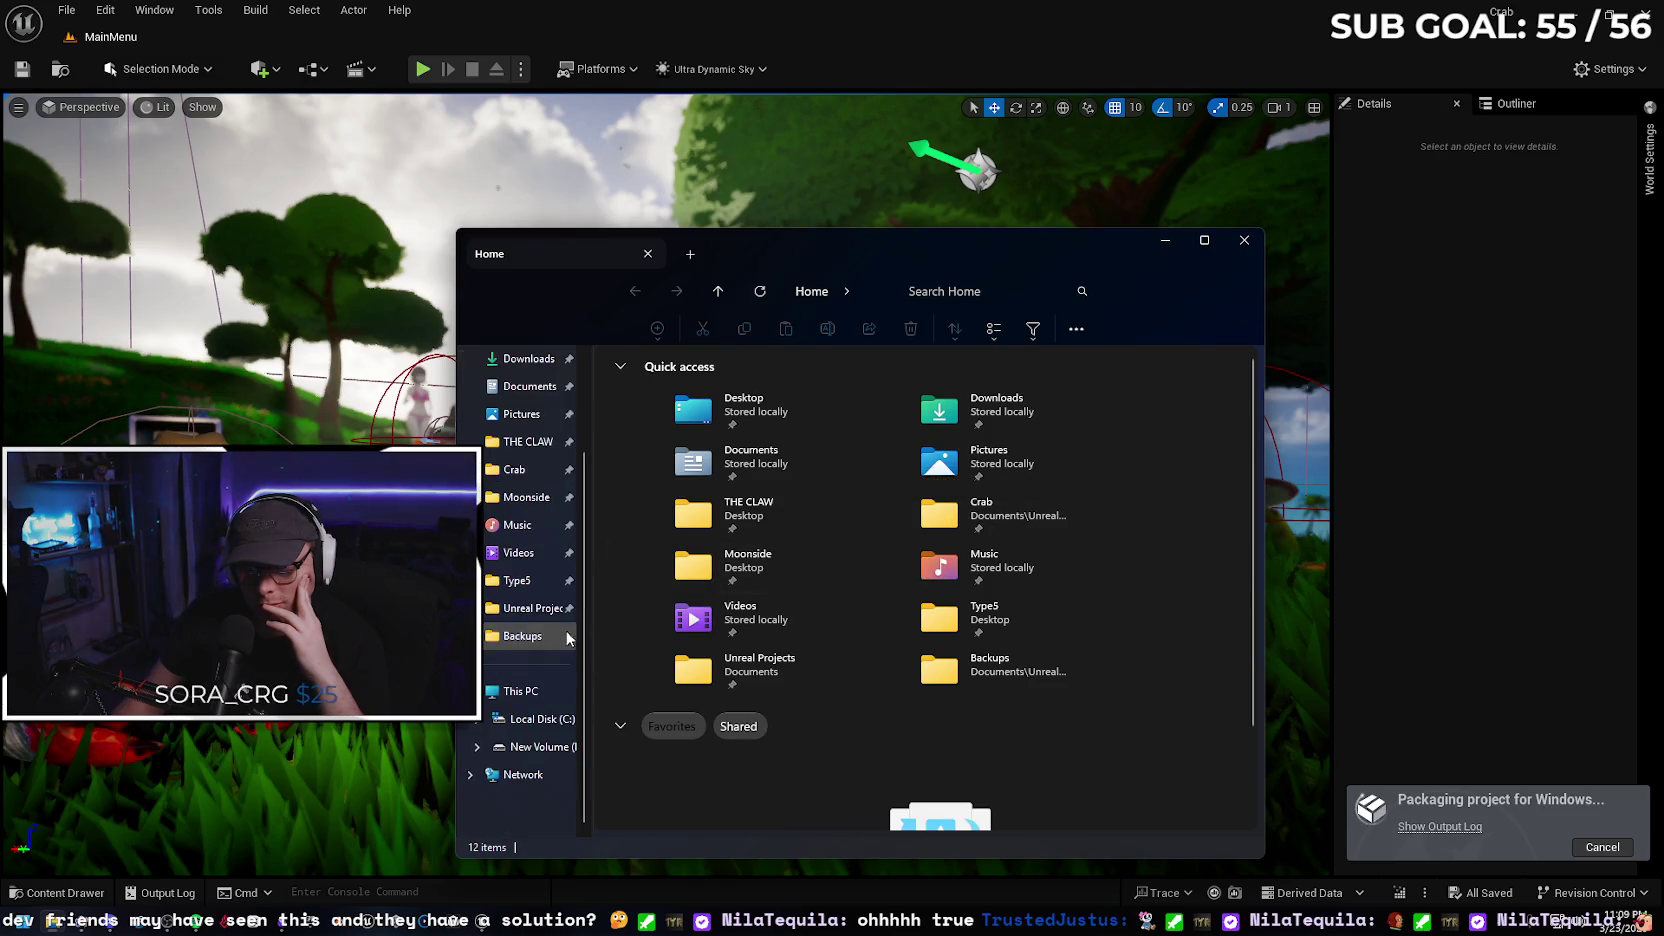
left_click(532, 748)
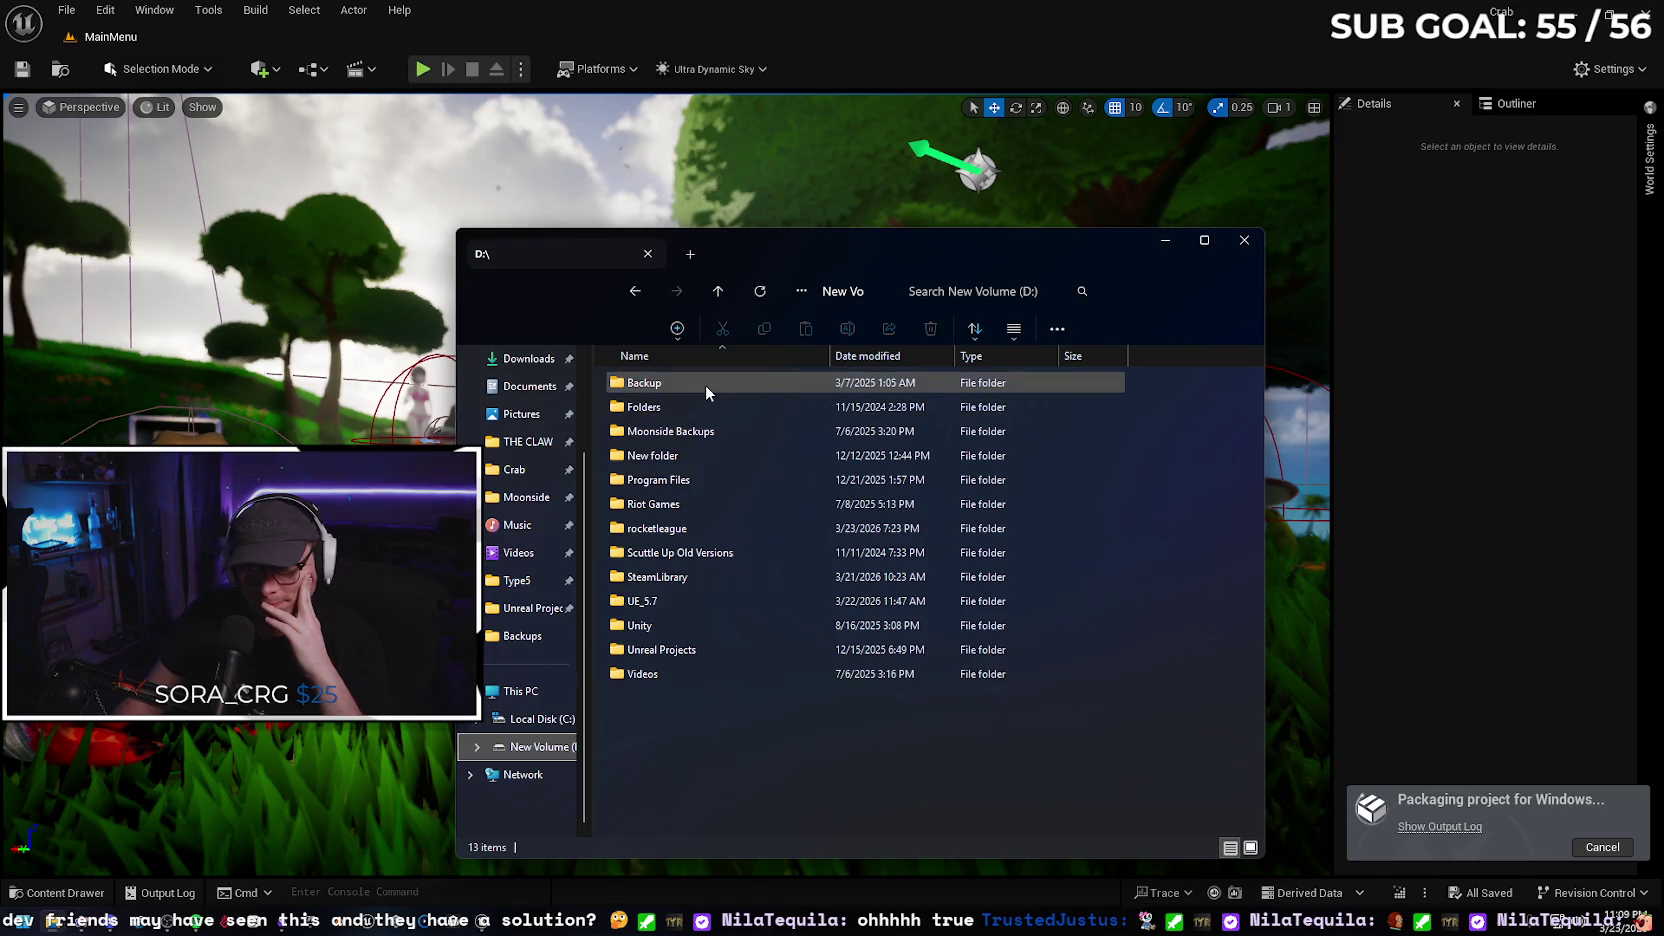
double_click(705, 384)
double_click(705, 384)
key("alt+Left")
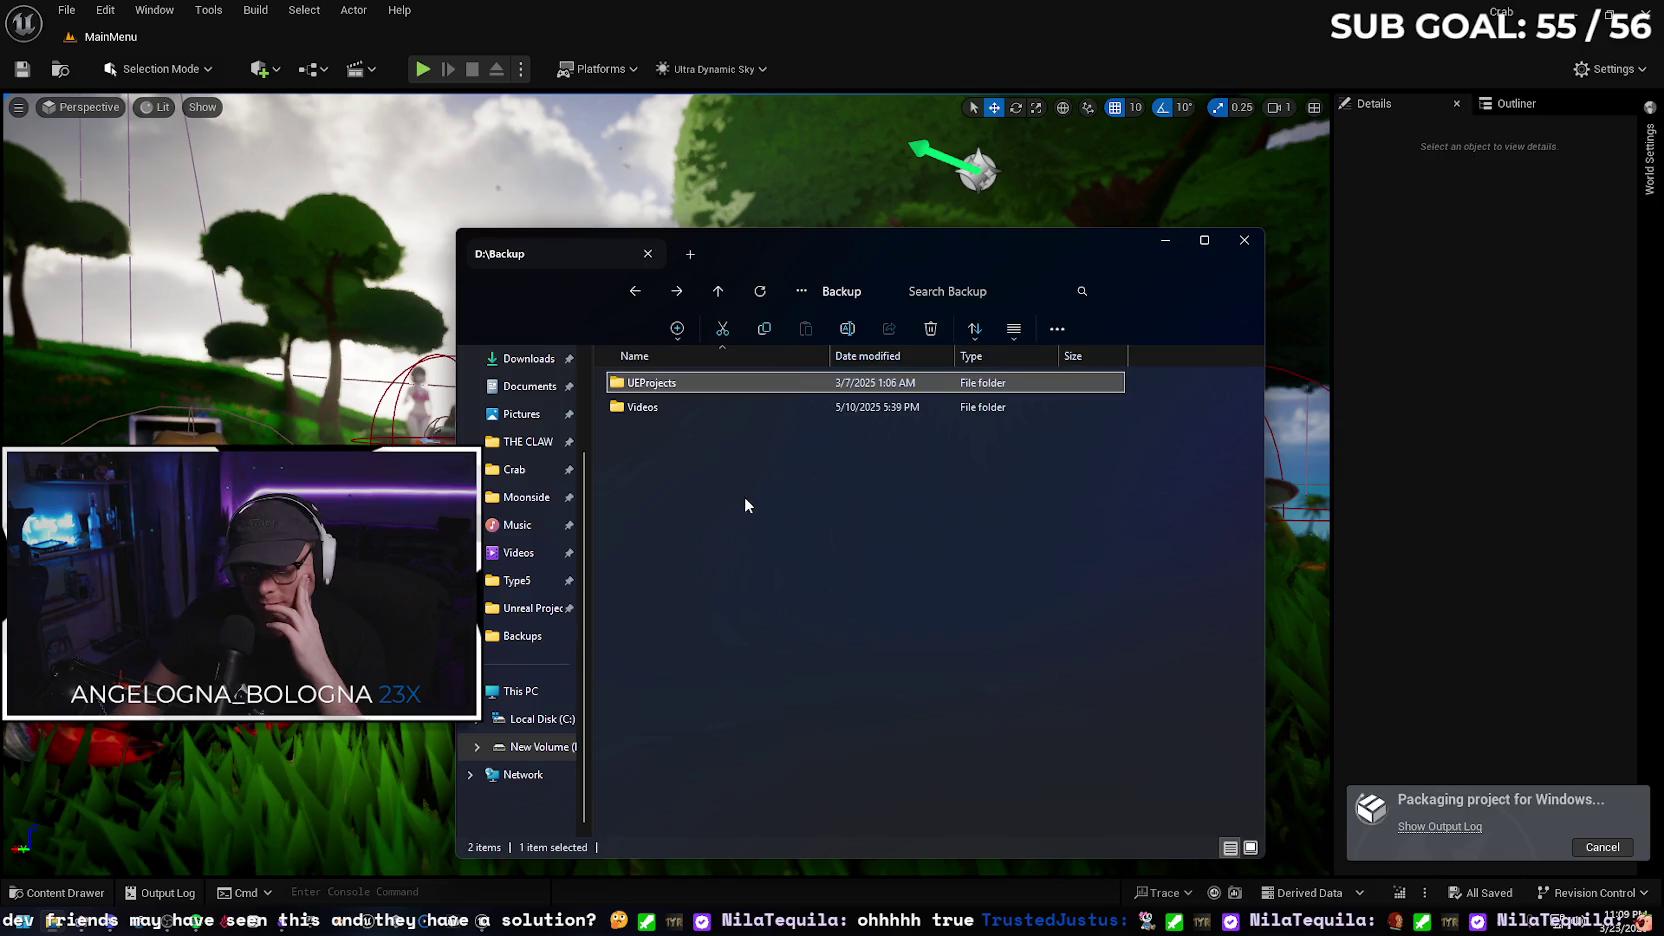
key("alt+Left")
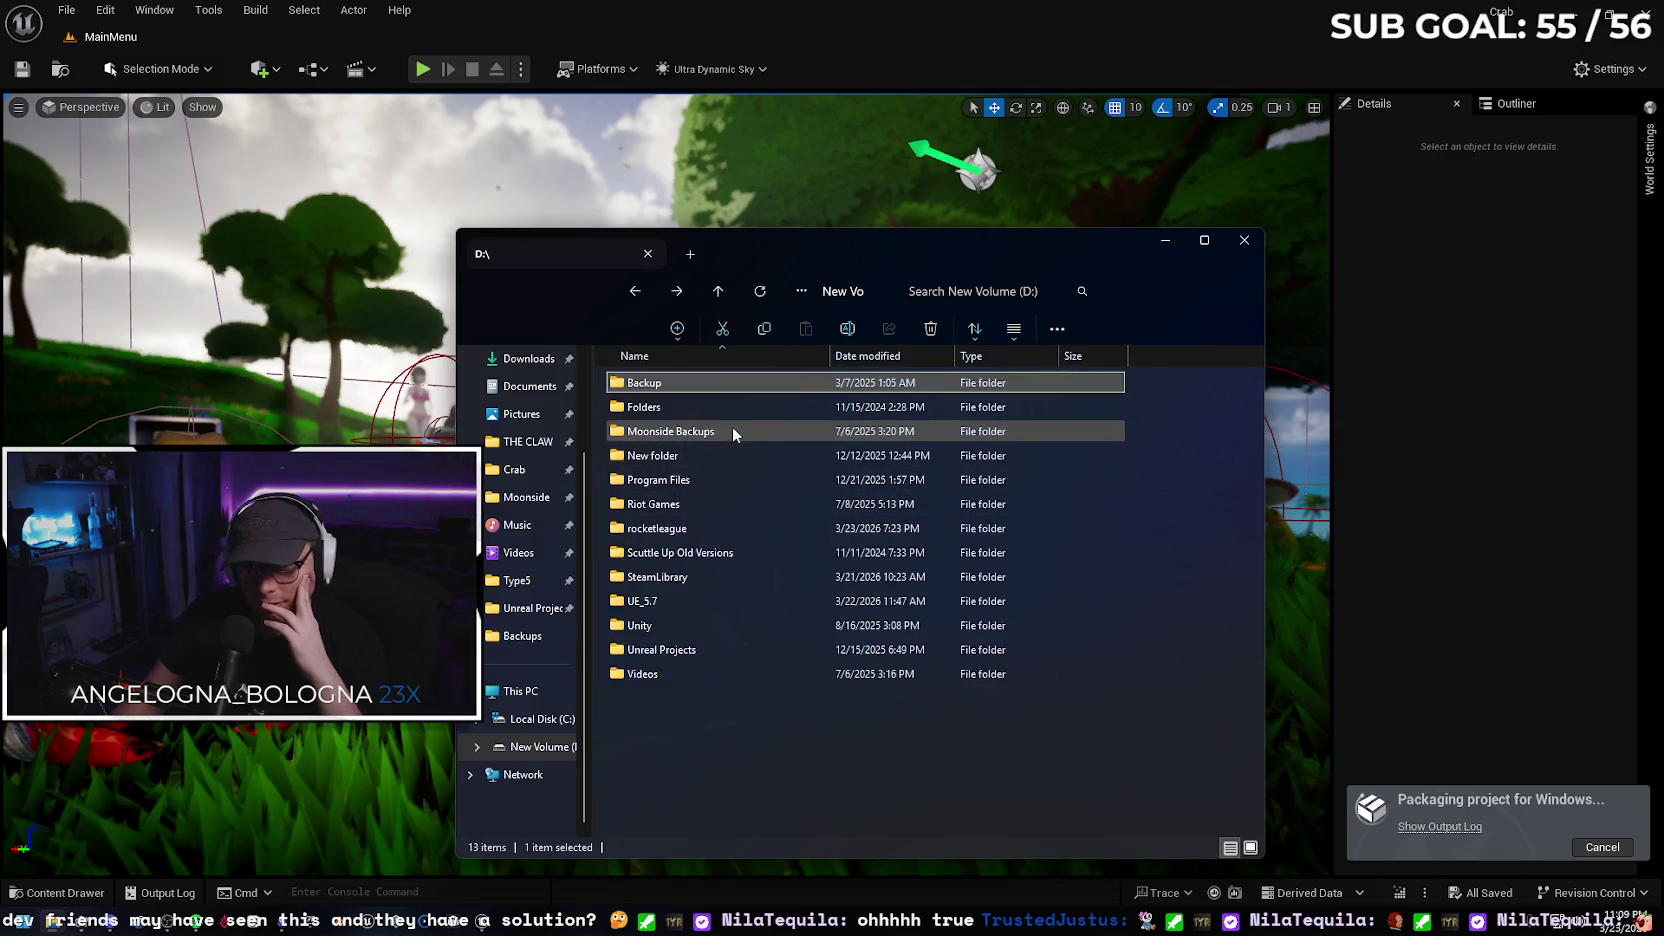
View the Scuttle Up backups inside Moonside Backups, then close the window
double_click(732, 436)
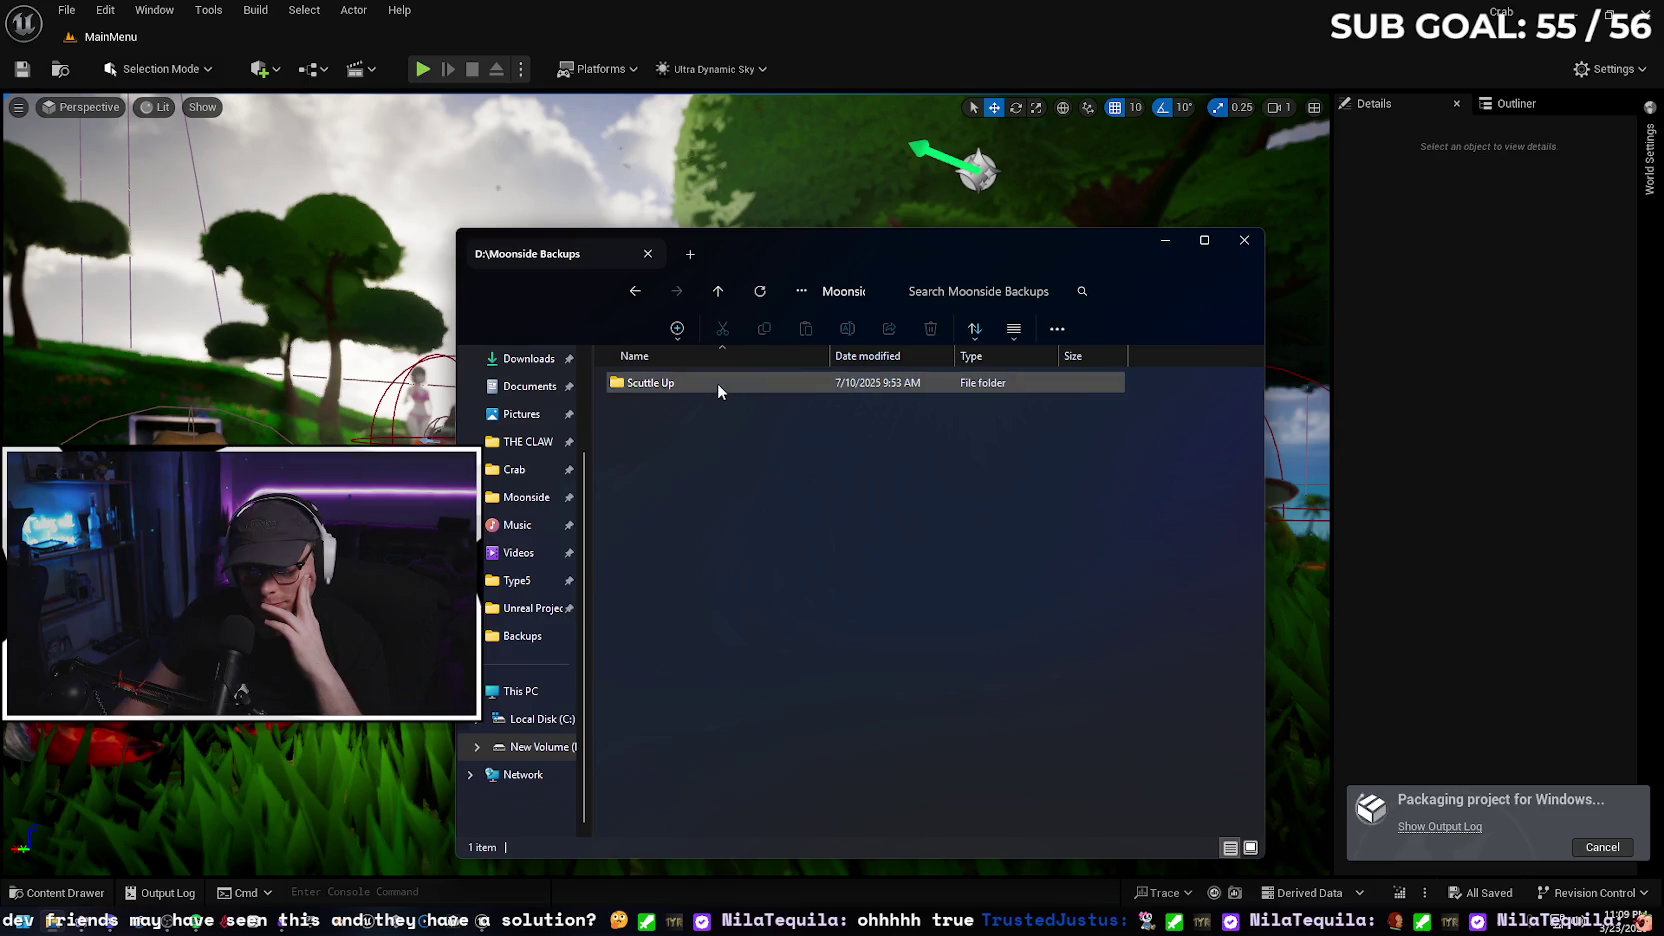
double_click(718, 384)
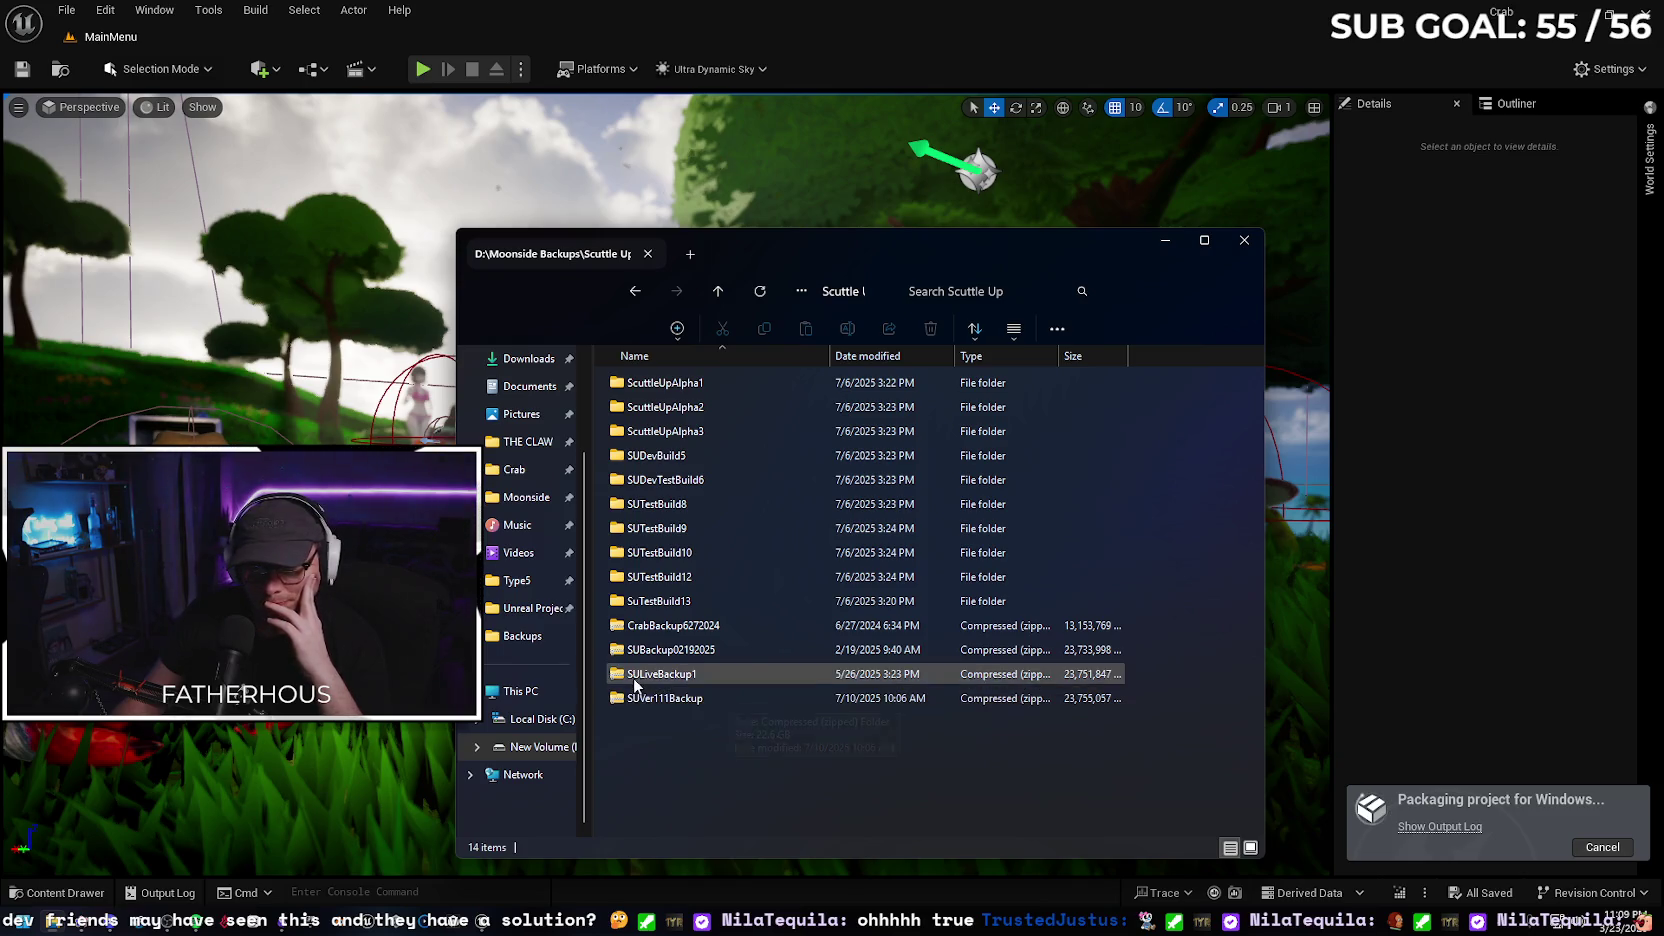
left_click(1244, 240)
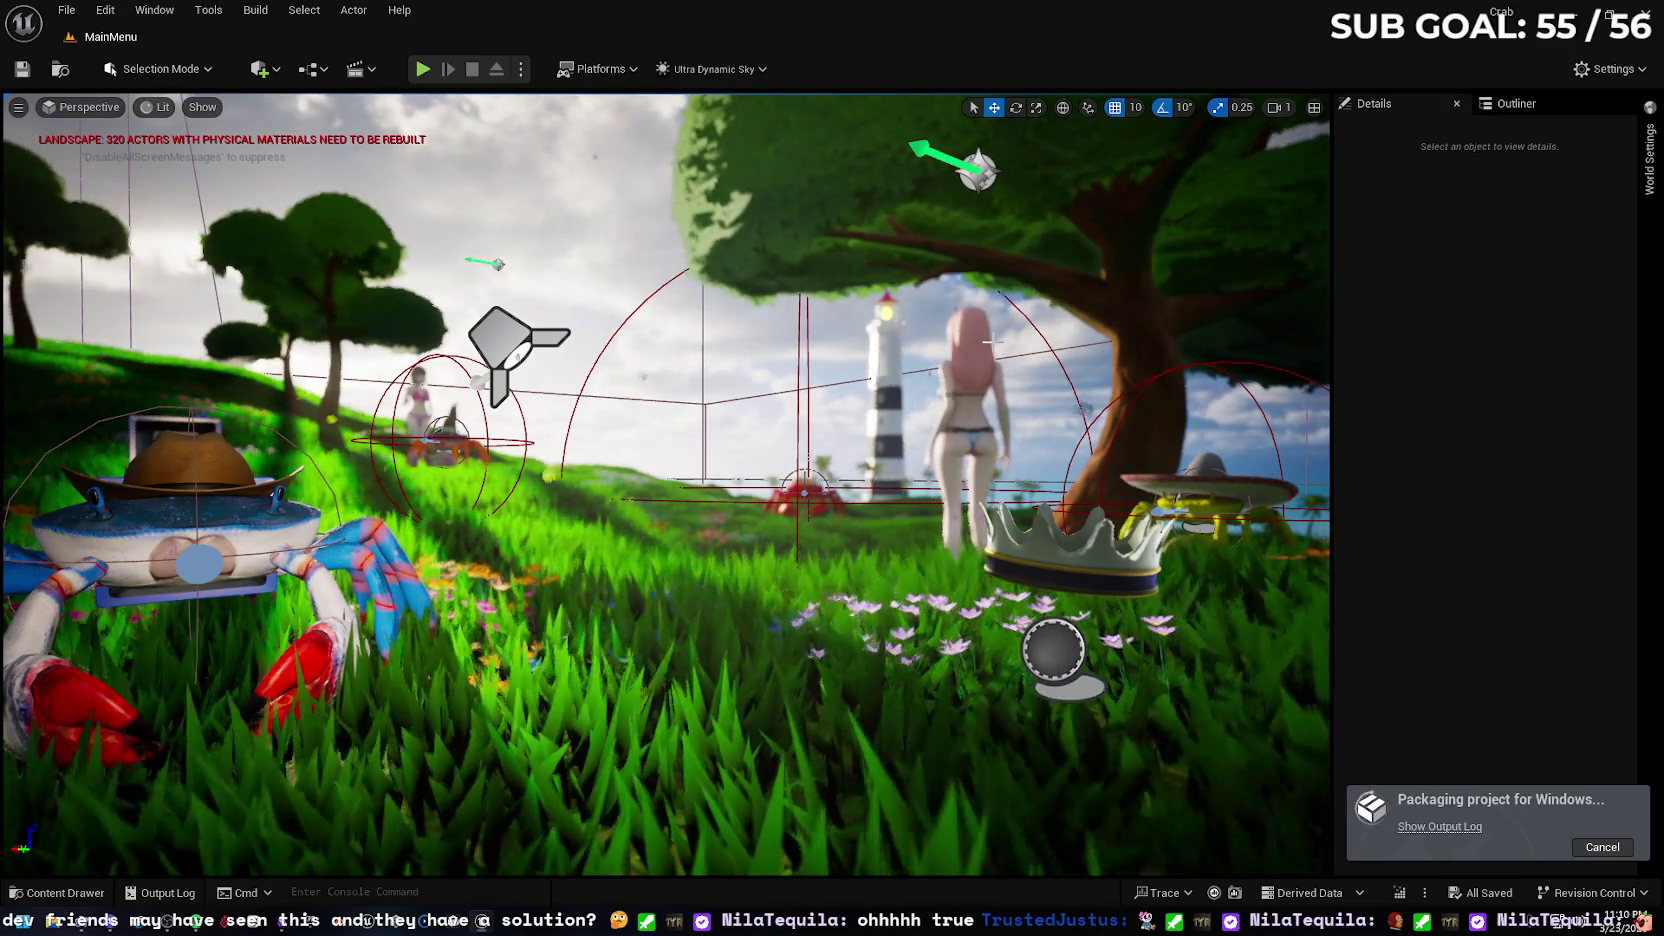
Toggle Game View with G so MainMenu shows without editor gizmos and icons
key("g")
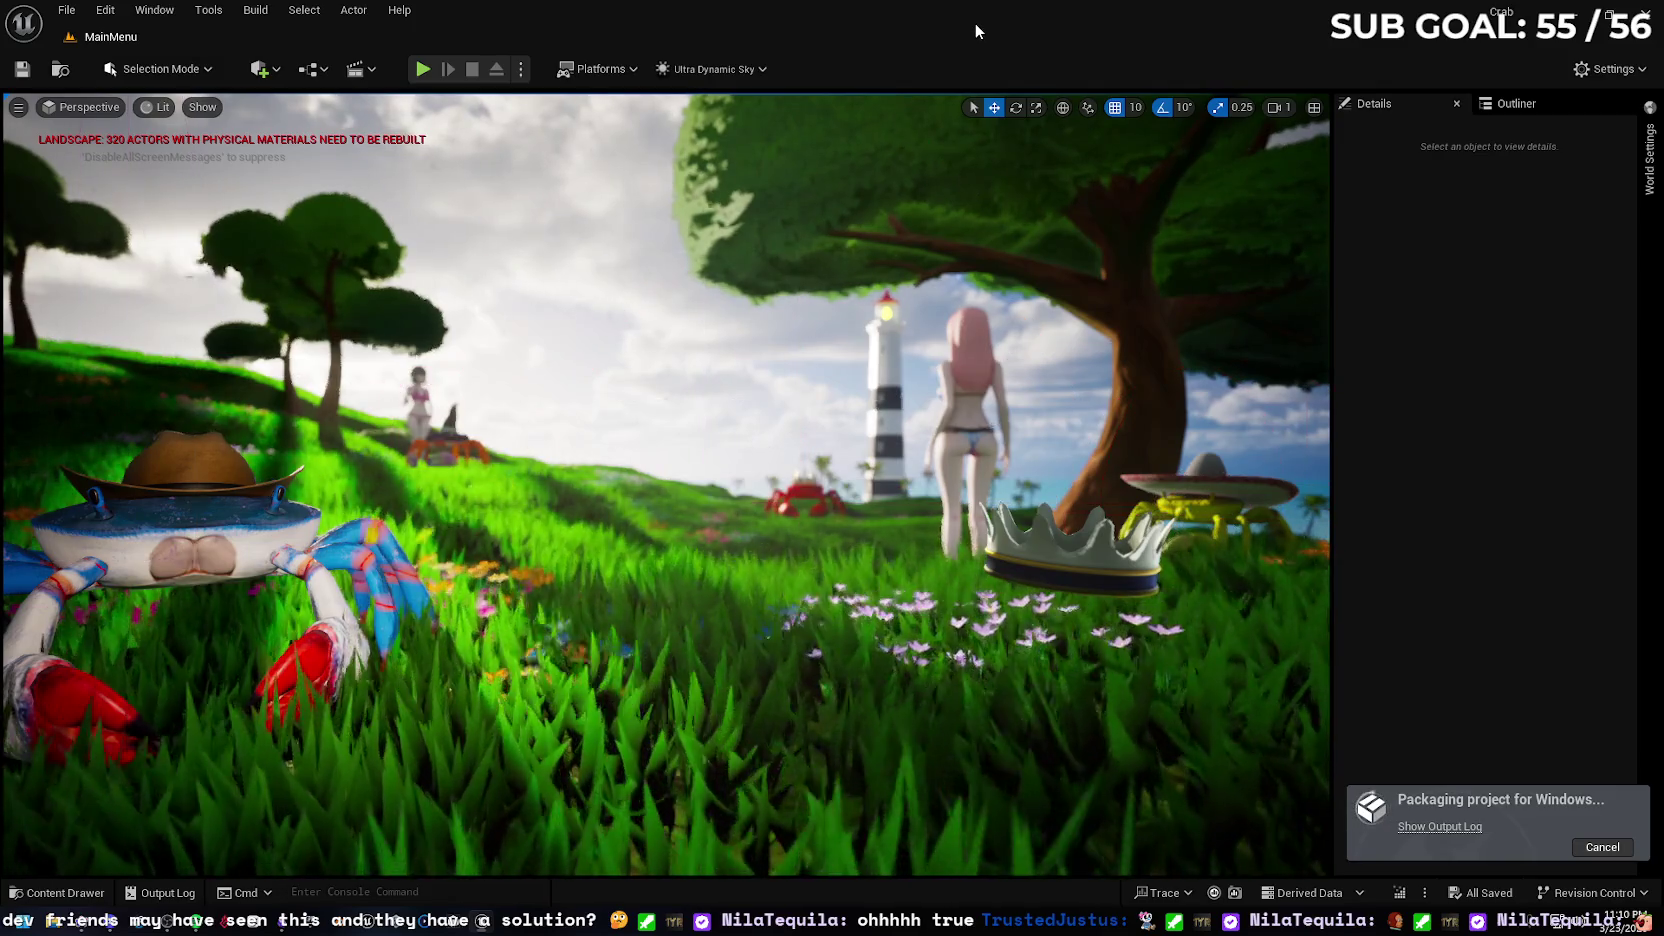
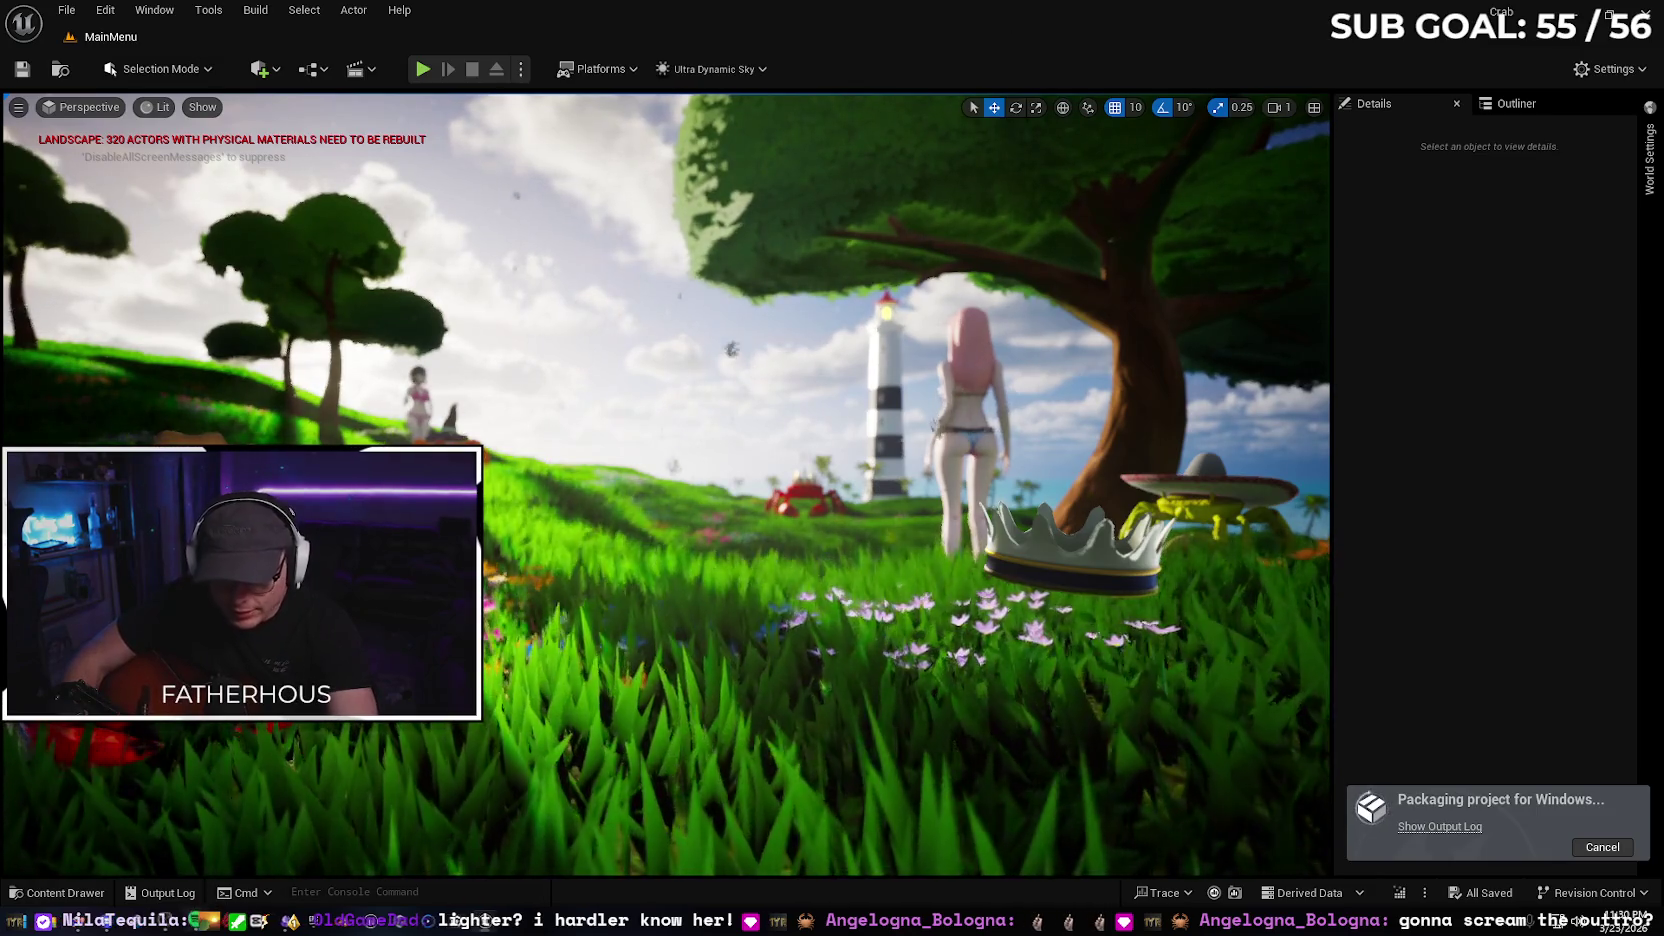
Switch from the Unreal editor, still packaging for Windows, to the Spotify window with Alt+Tab
key("alt+Tab")
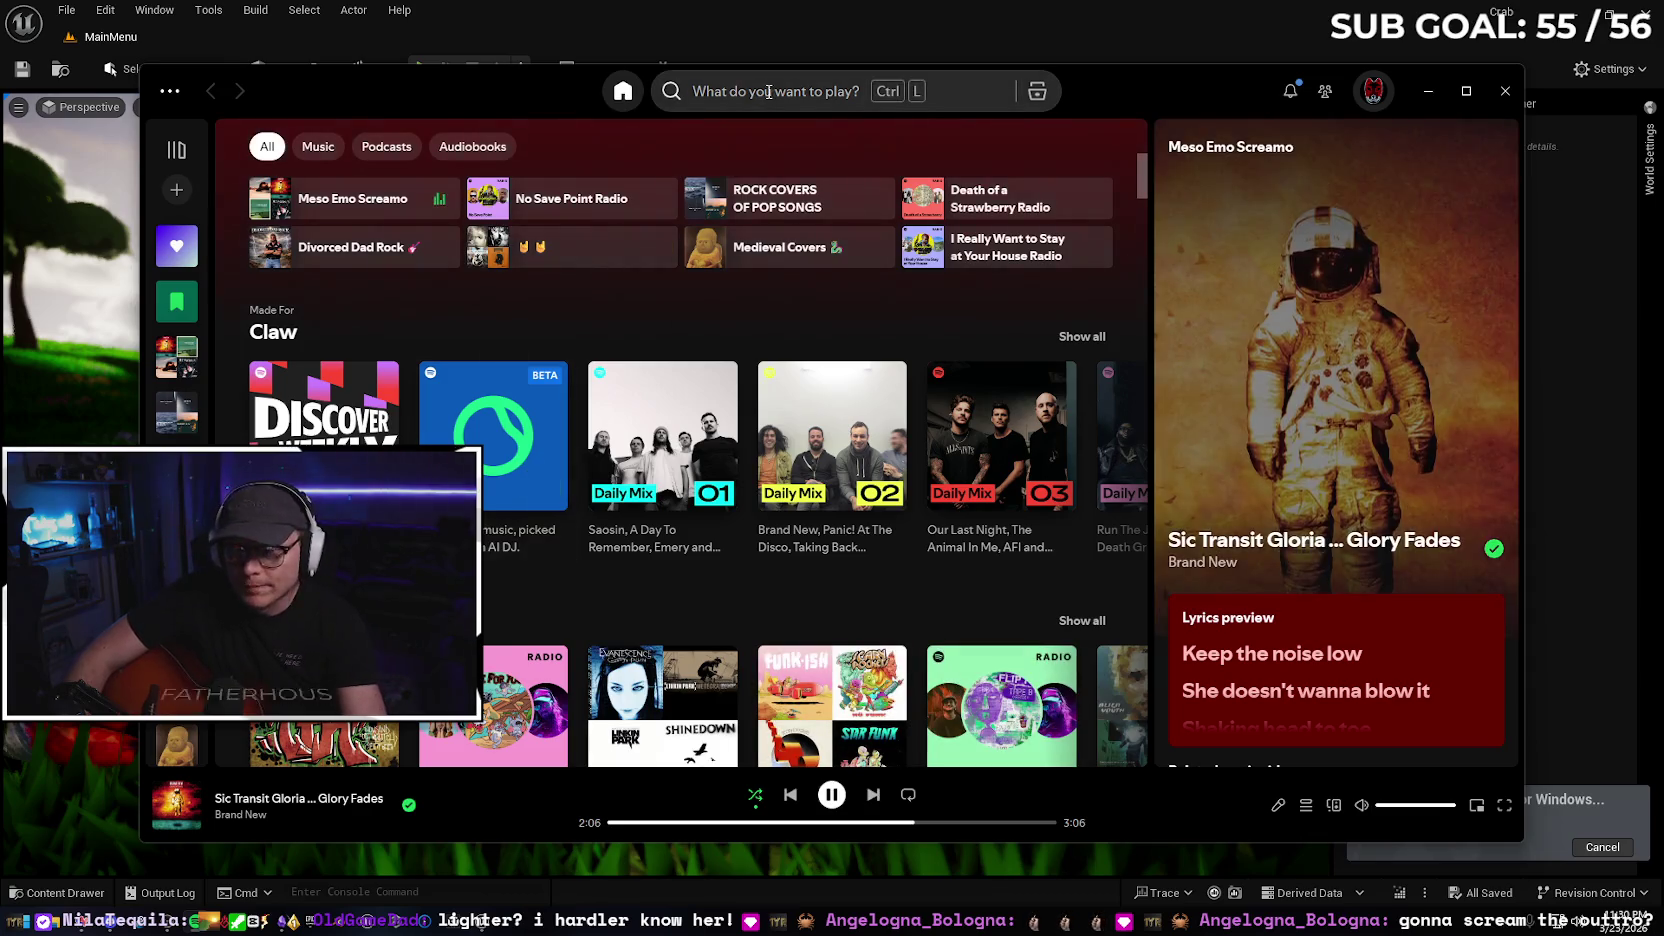
Search 'ps love the black', queue and skip to P.S. Love The Black, then return to Unreal
left_click(773, 91)
type("ps love")
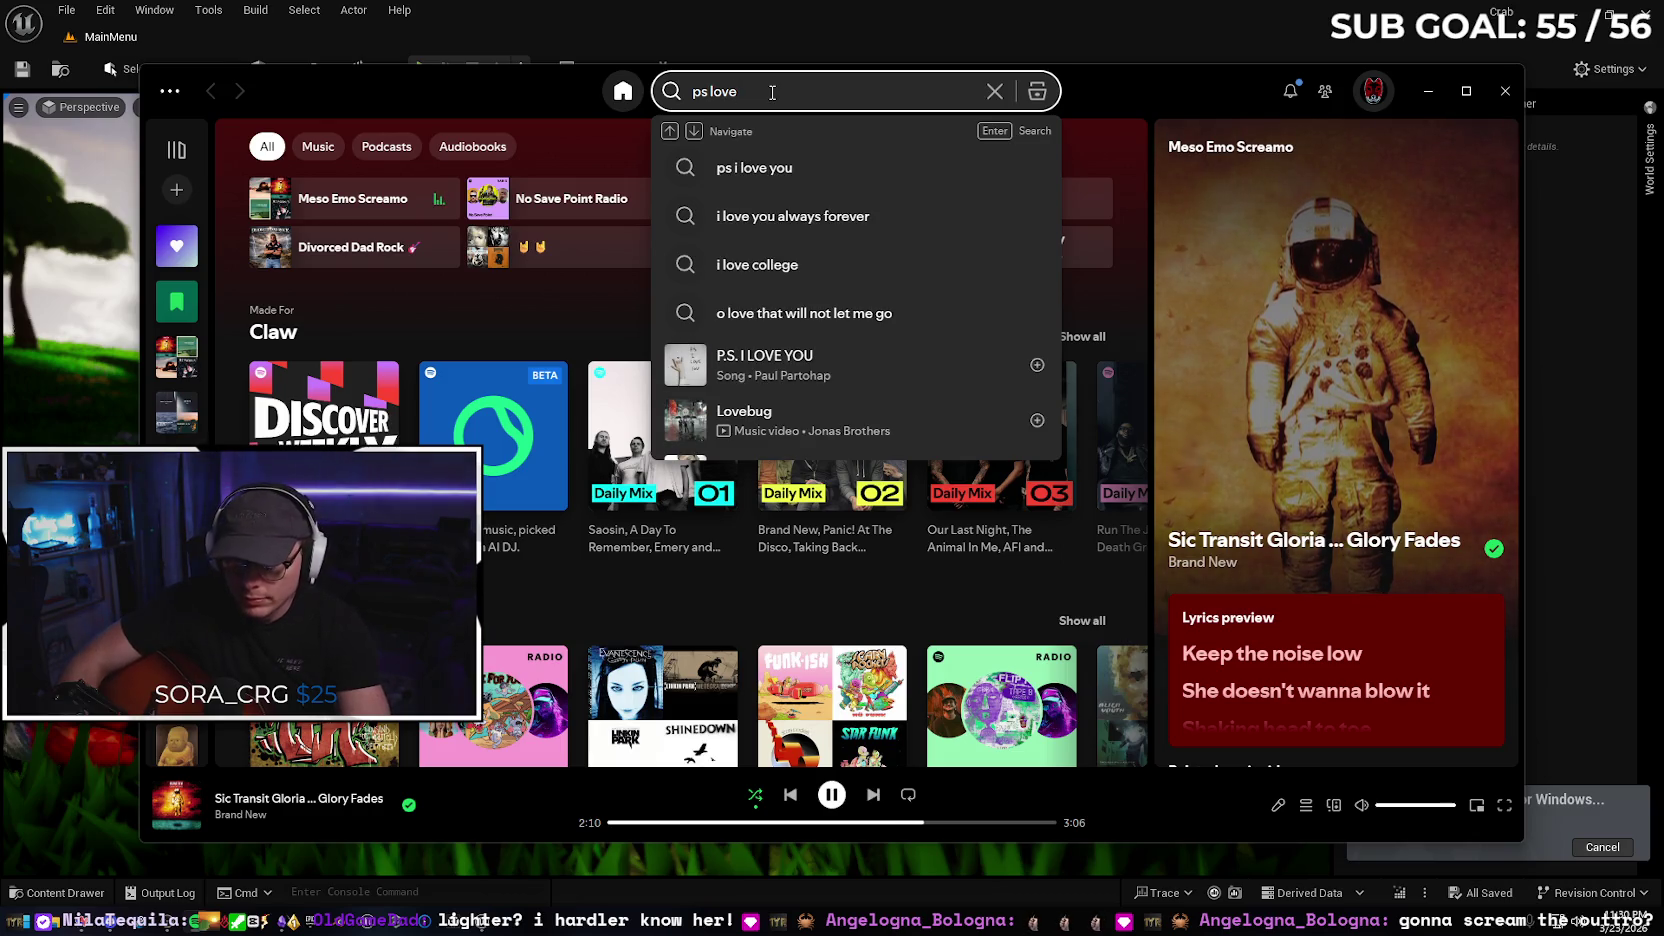
type(" the")
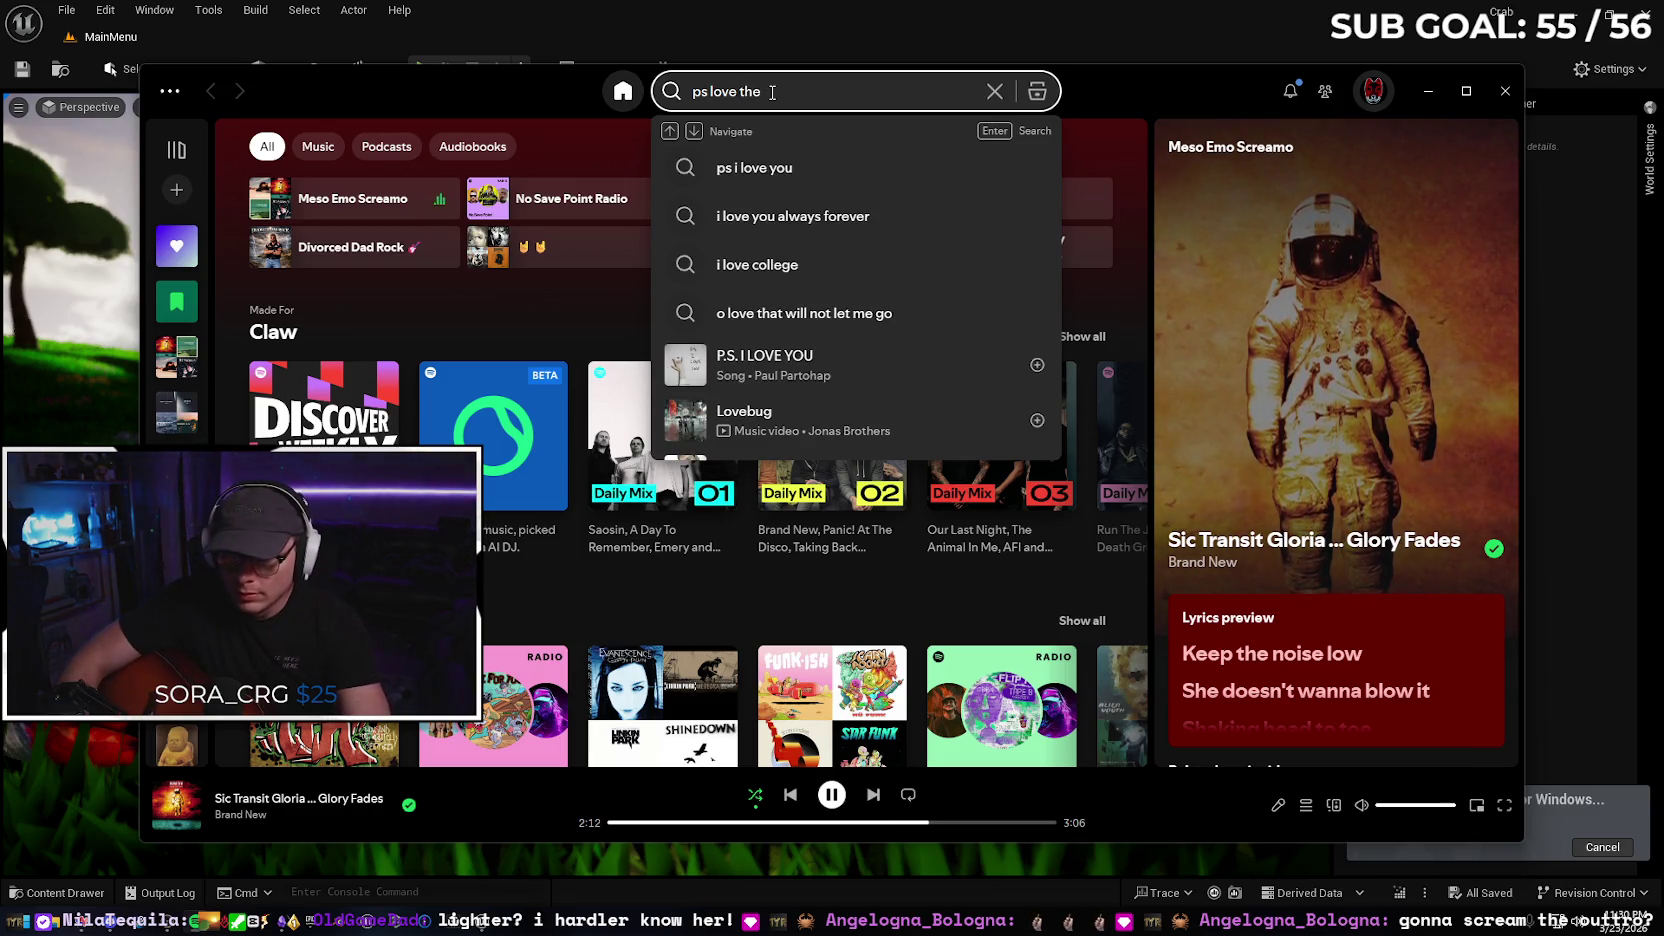
type(" black")
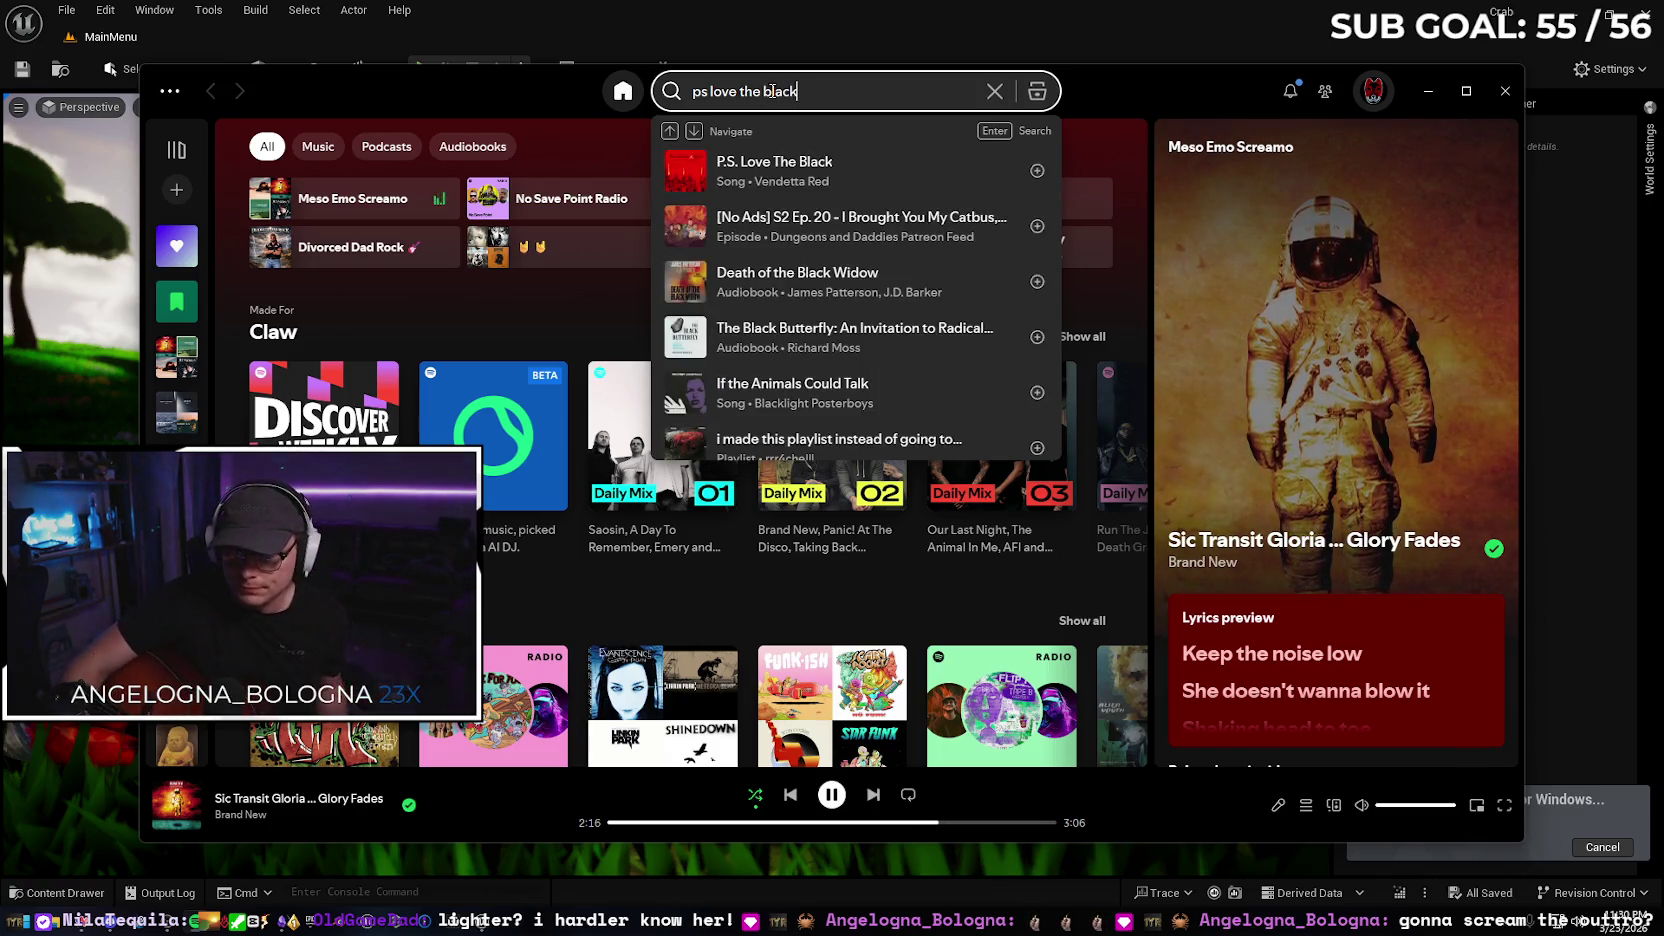
left_click(1006, 171)
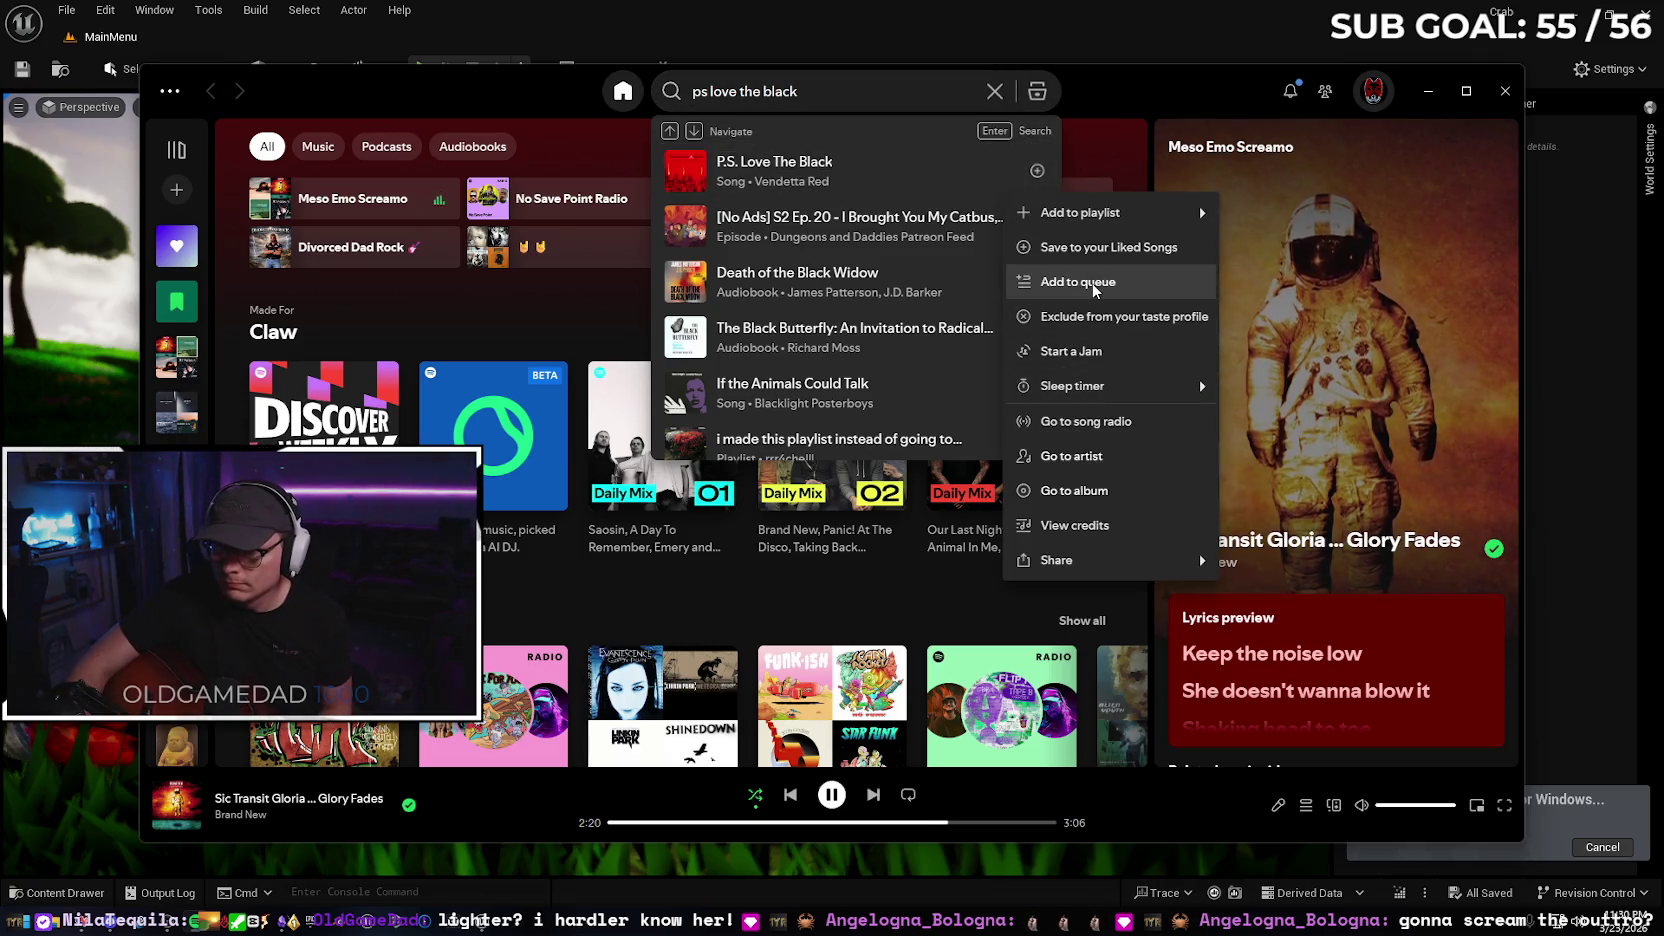
left_click(1065, 282)
left_click(871, 796)
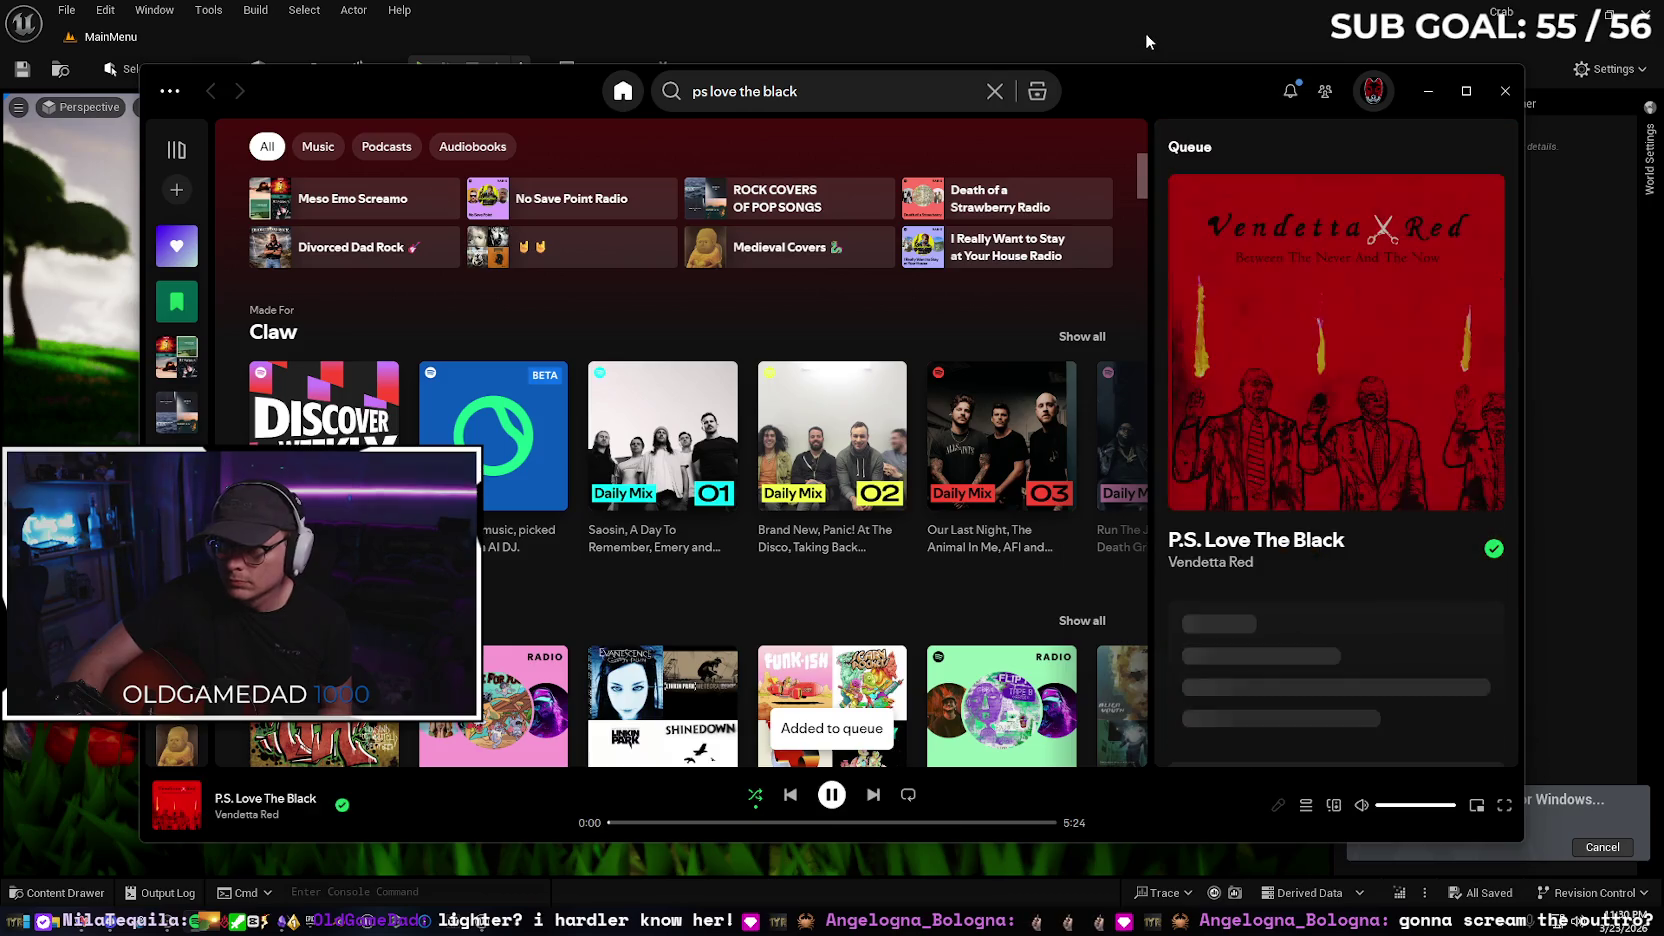
left_click(1146, 33)
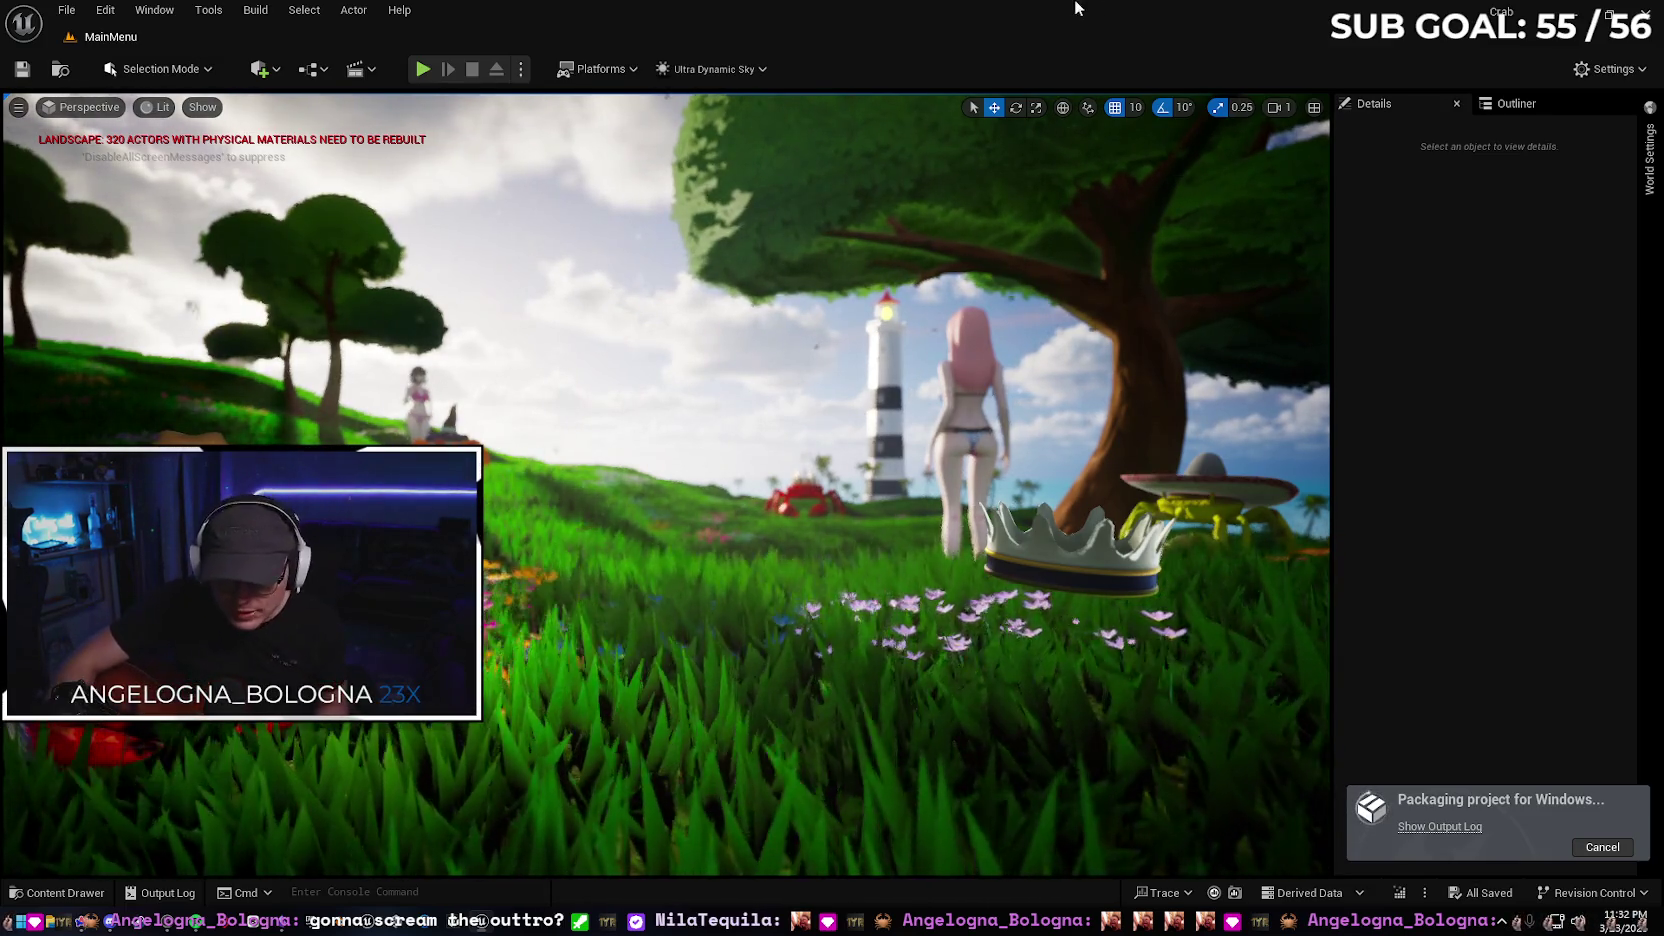
After the packaging job runs a while, bring Spotify back in front of the editor
key("alt+Tab")
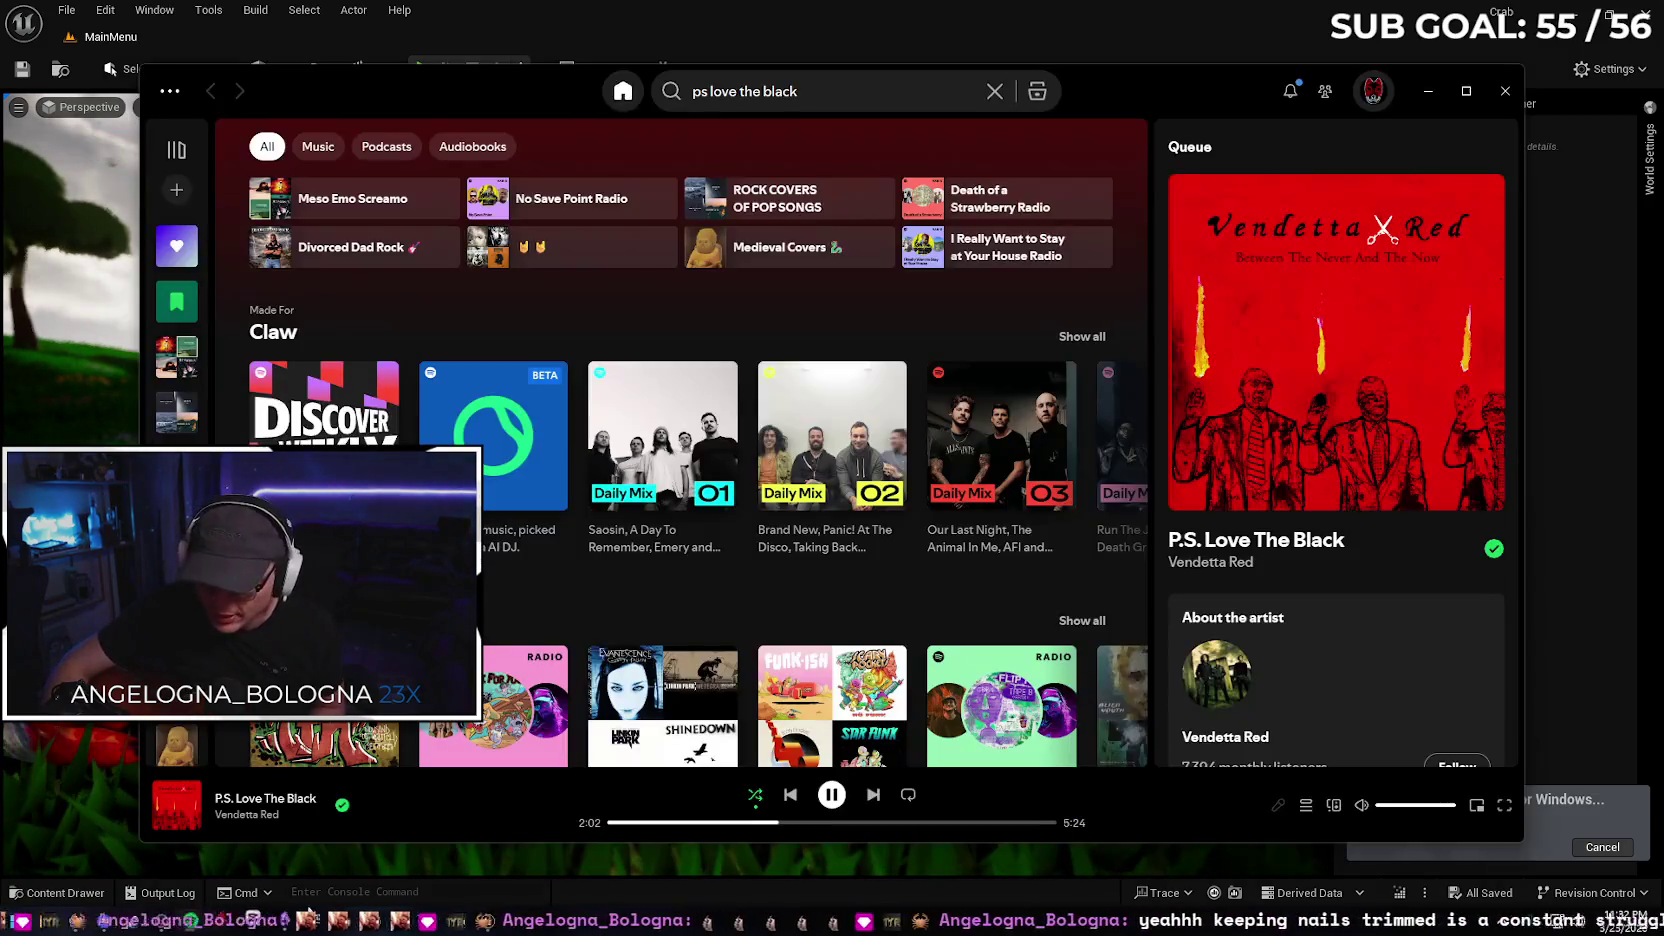
Seek P.S. Love The Black to 1:30, then about 1:48, then settle at 1:45
left_click(735, 823)
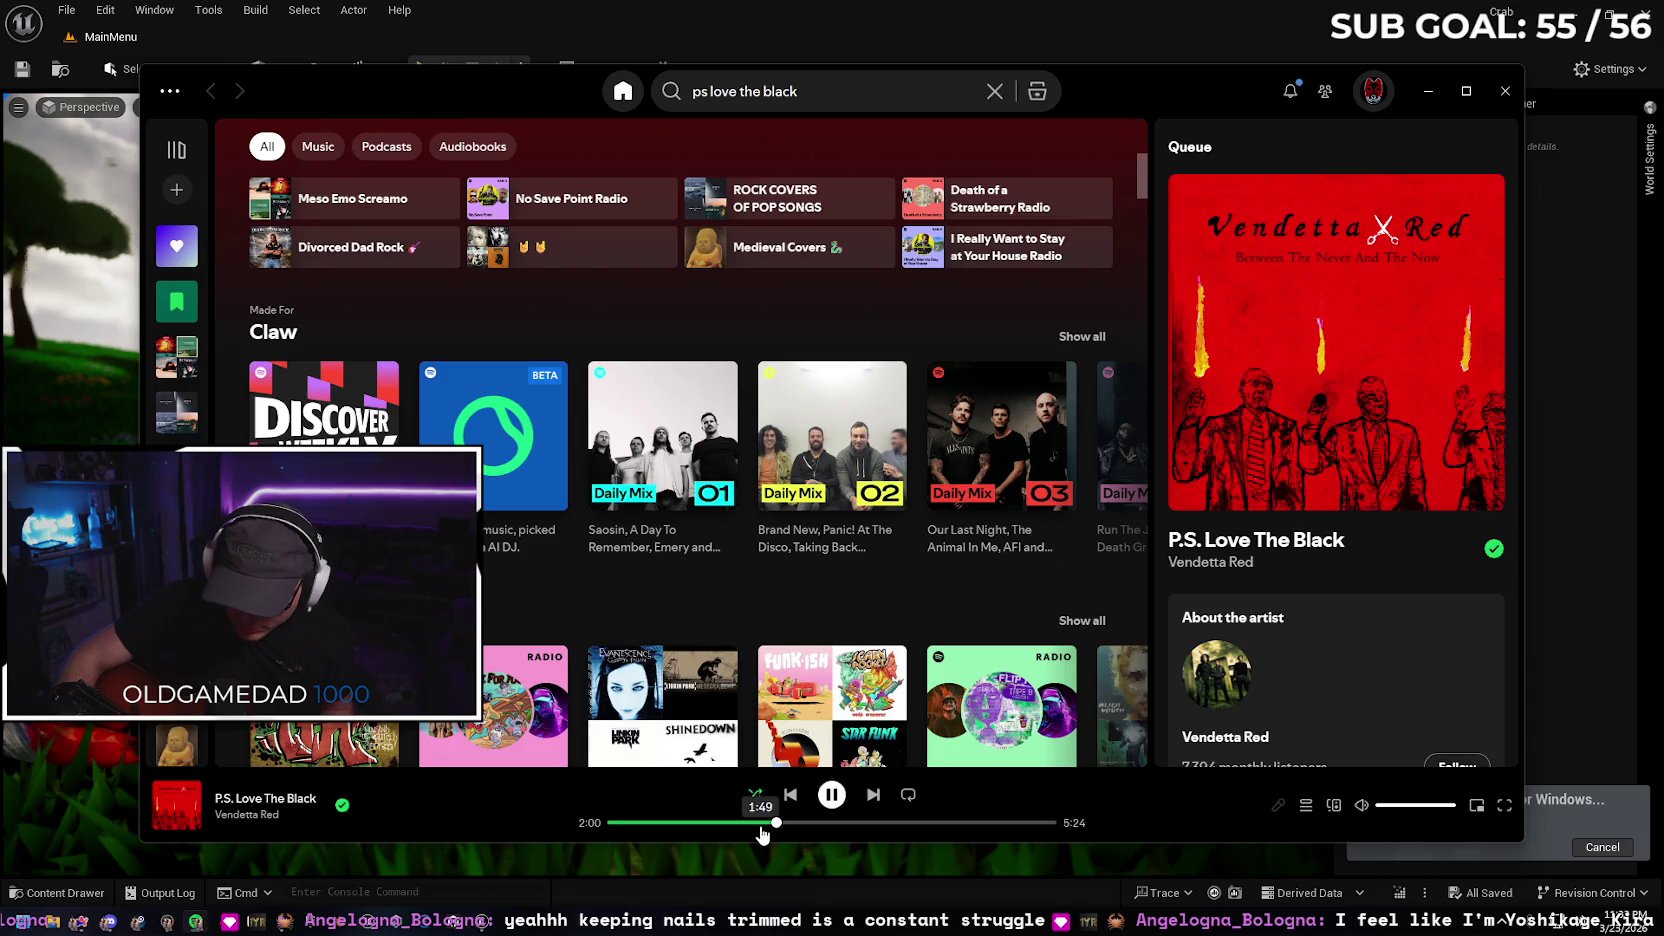
left_click(759, 832)
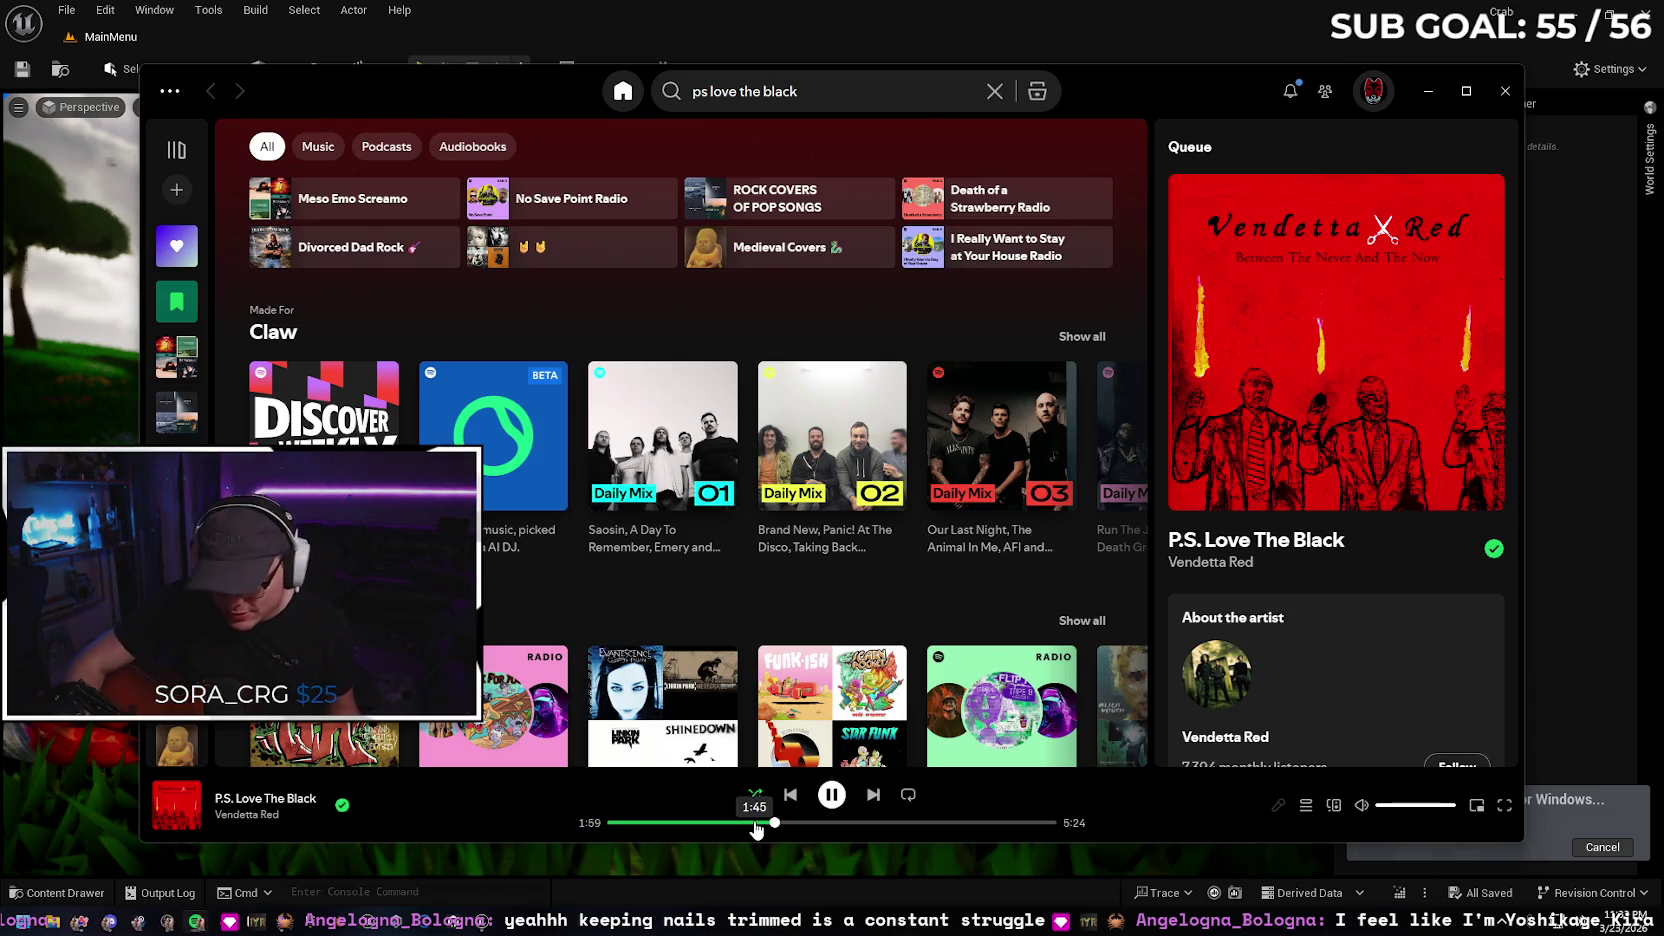
left_click(755, 823)
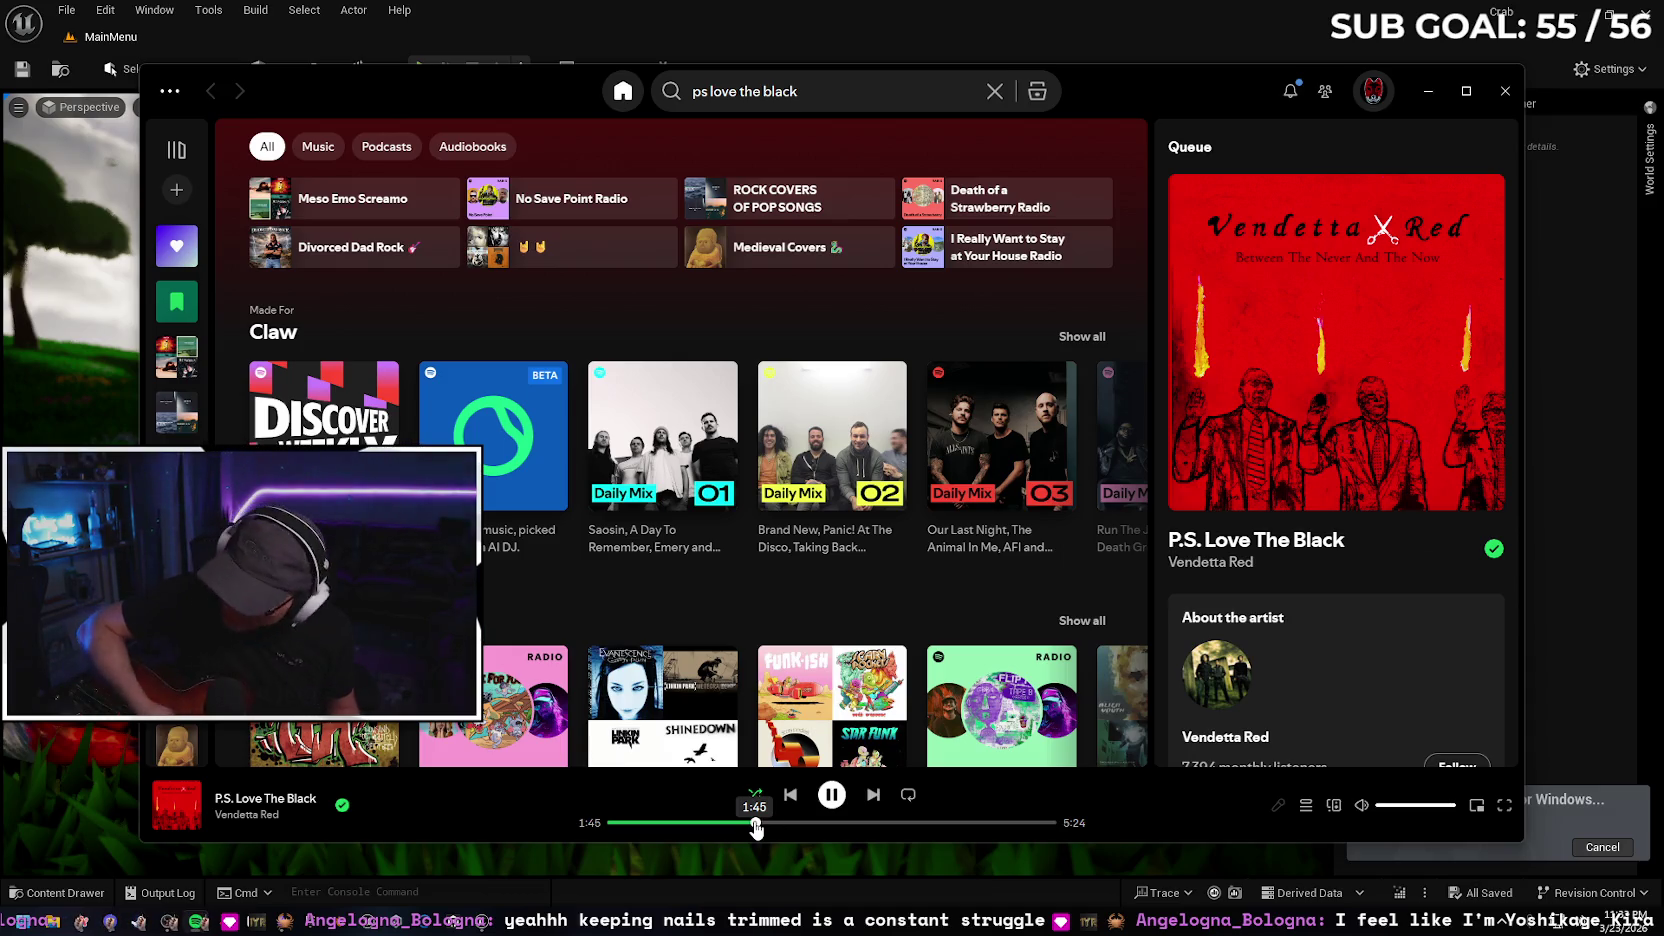